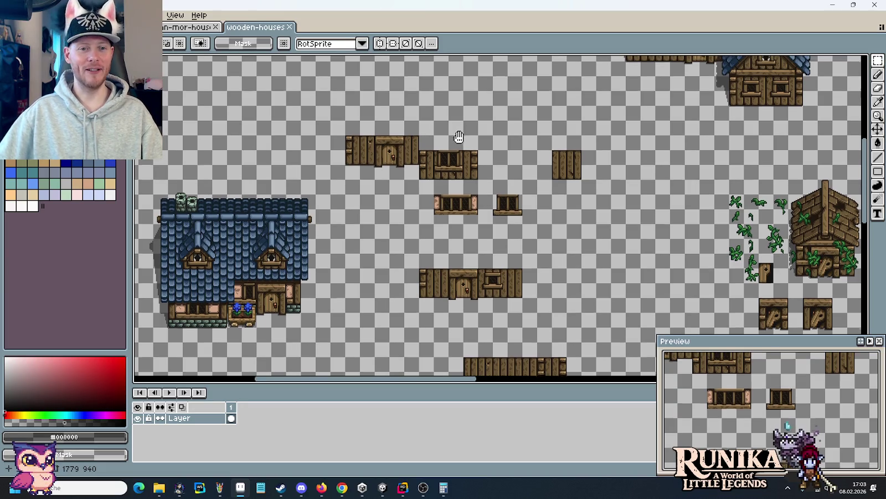
Step: Open the first house-interior image from artwork > buildings samples in an image viewer
{"action": "left_click_drag", "start_coordinate": [460, 135], "coordinate": [453, 167]}
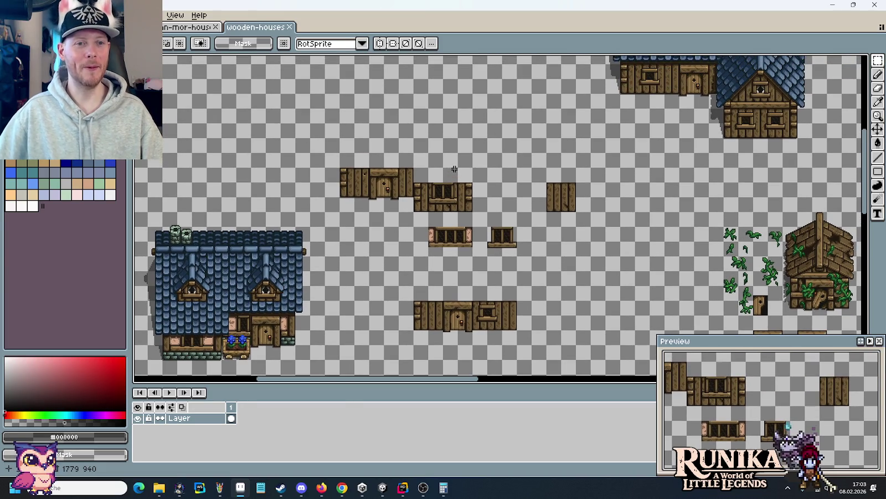
{"action": "left_click", "coordinate": [159, 487]}
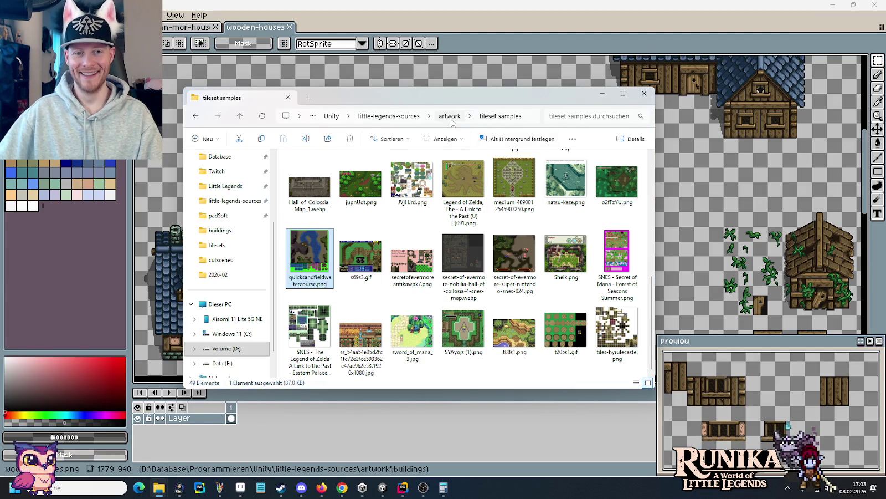
{"action": "left_click", "coordinate": [450, 116]}
{"action": "scroll", "coordinate": [448, 249], "scroll_direction": "up", "scroll_amount": 5}
{"action": "double_click", "coordinate": [457, 184]}
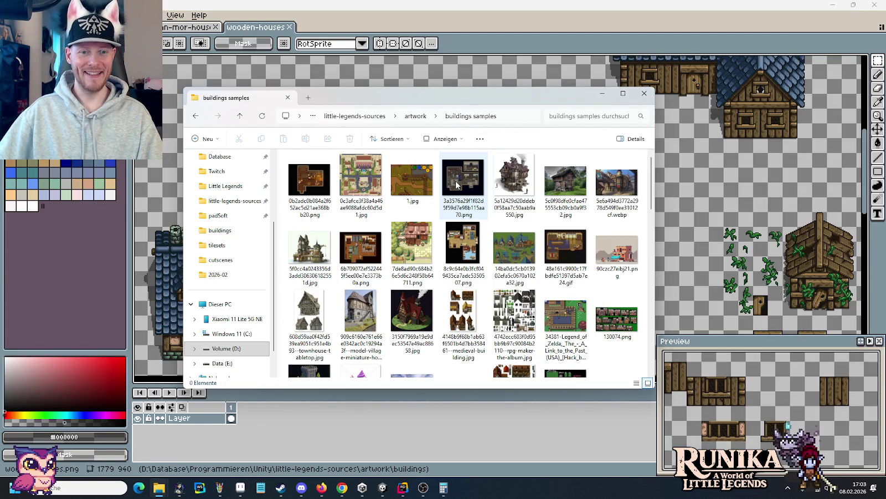
{"action": "double_click", "coordinate": [299, 190]}
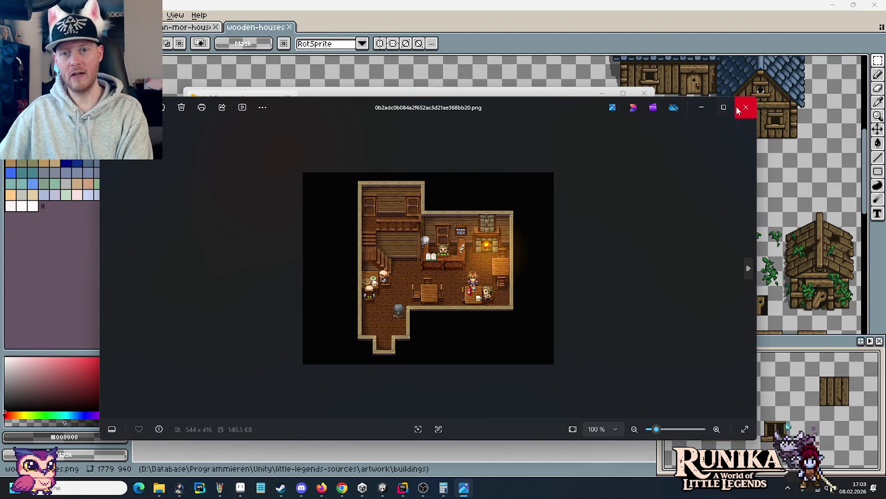
Step: Maximize Photos and step through the references to the red-roofed pixel-art townhouse
{"action": "left_click", "coordinate": [724, 107]}
{"action": "key", "text": "Right"}
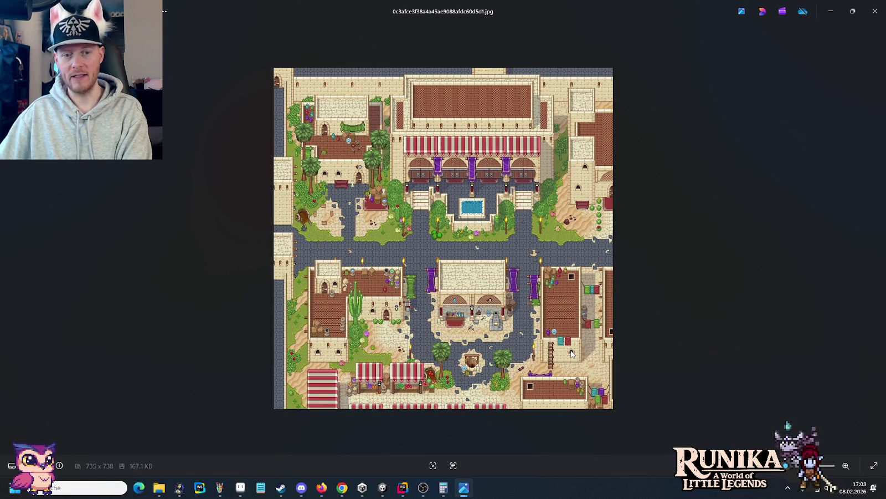
{"action": "key", "text": "Right"}
{"action": "key", "text": "Right"}
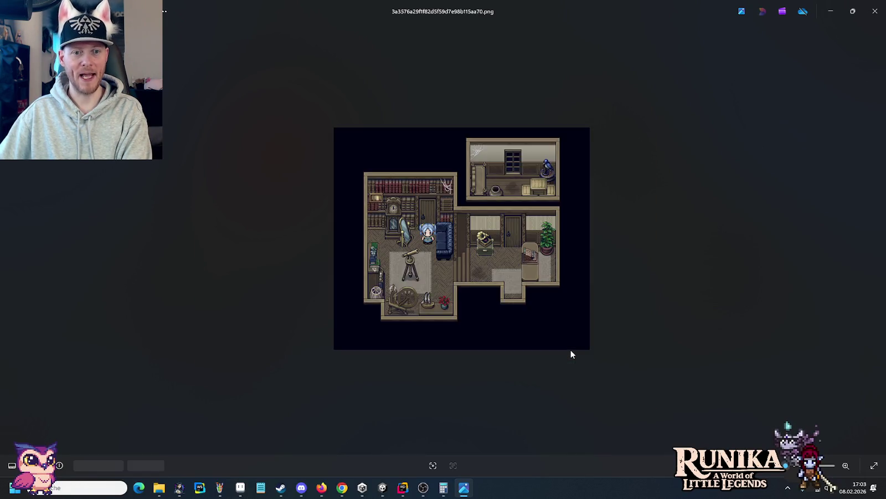
{"action": "key", "text": "Right"}
{"action": "key", "text": "Right"}
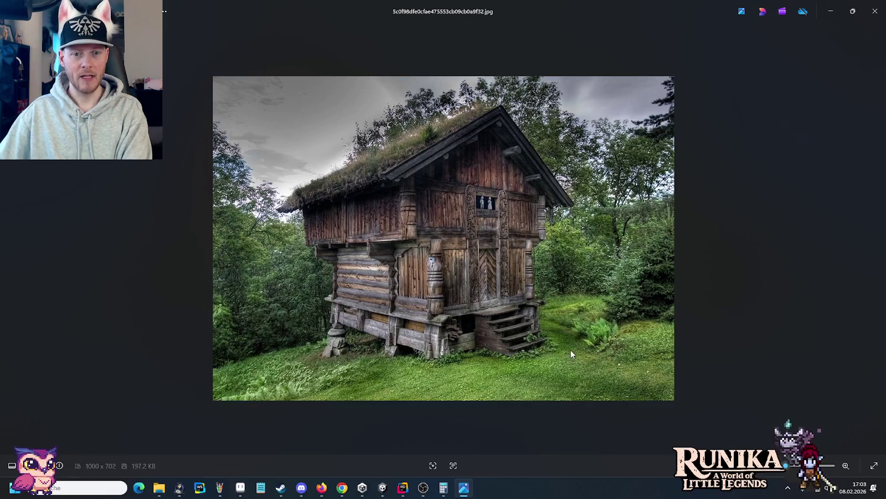
{"action": "key", "text": "Right"}
{"action": "key", "text": "Right"}
{"action": "key", "text": "Right"}
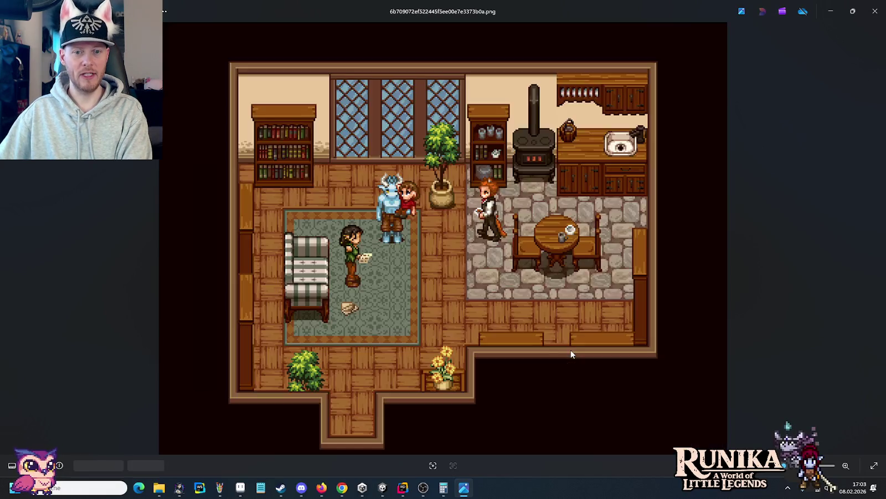
{"action": "key", "text": "Right"}
{"action": "key", "text": "Right"}
{"action": "key", "text": "Right"}
{"action": "key", "text": "Right"}
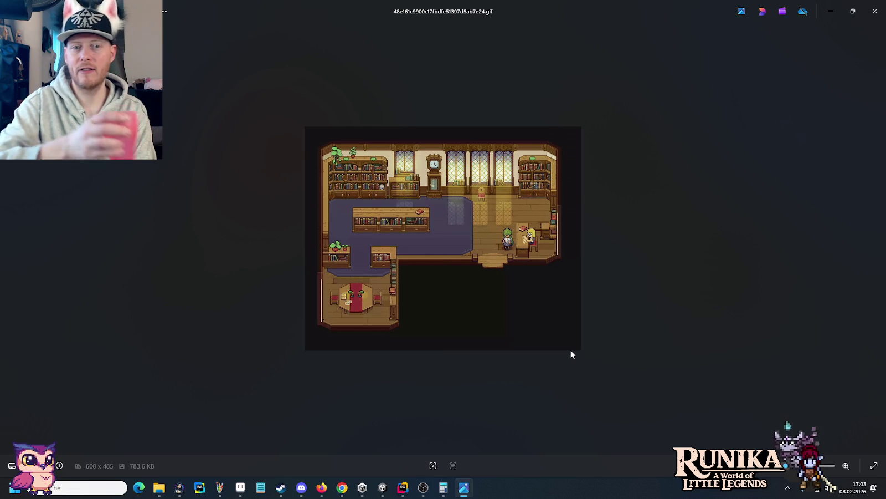
{"action": "key", "text": "Right"}
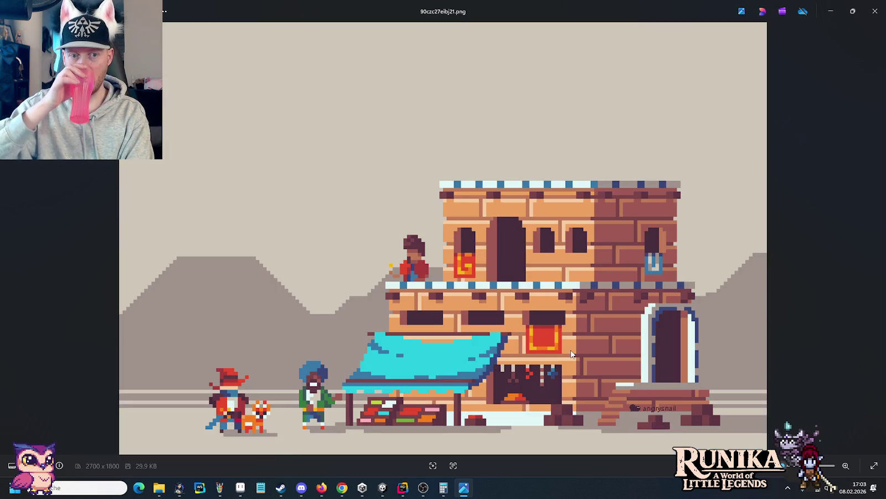
{"action": "key", "text": "Right"}
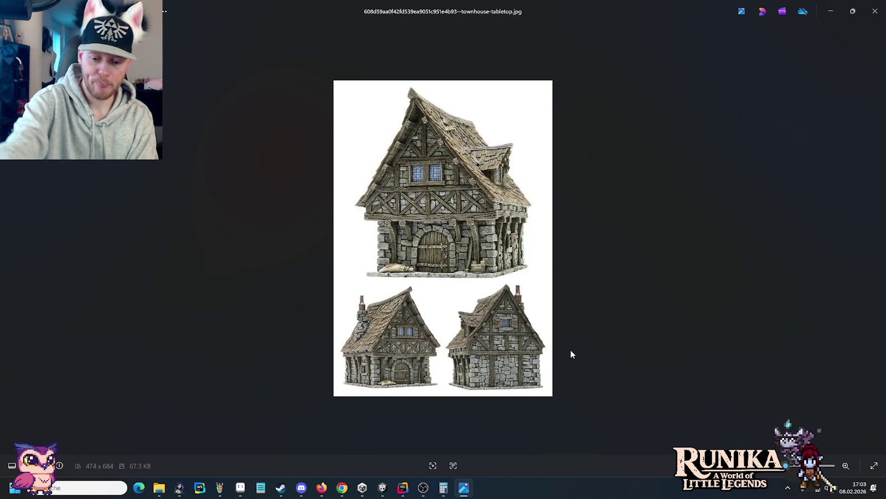
{"action": "key", "text": "Right"}
{"action": "key", "text": "Right"}
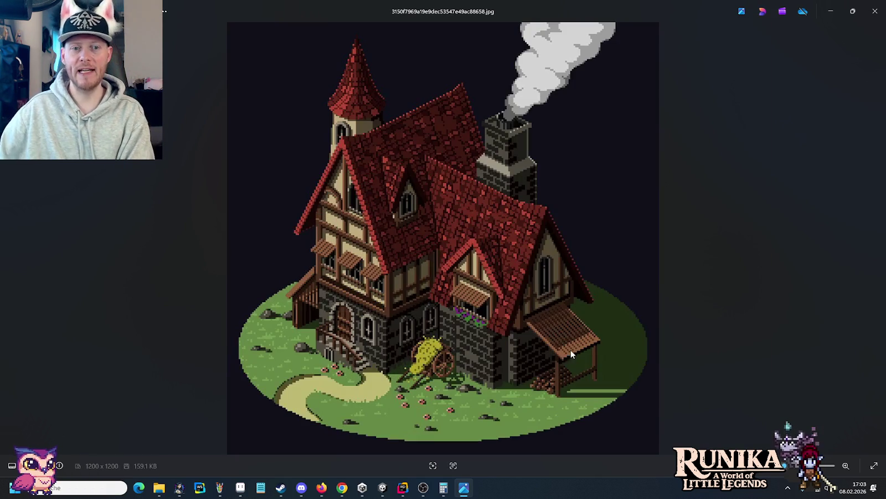
{"action": "key", "text": "Right"}
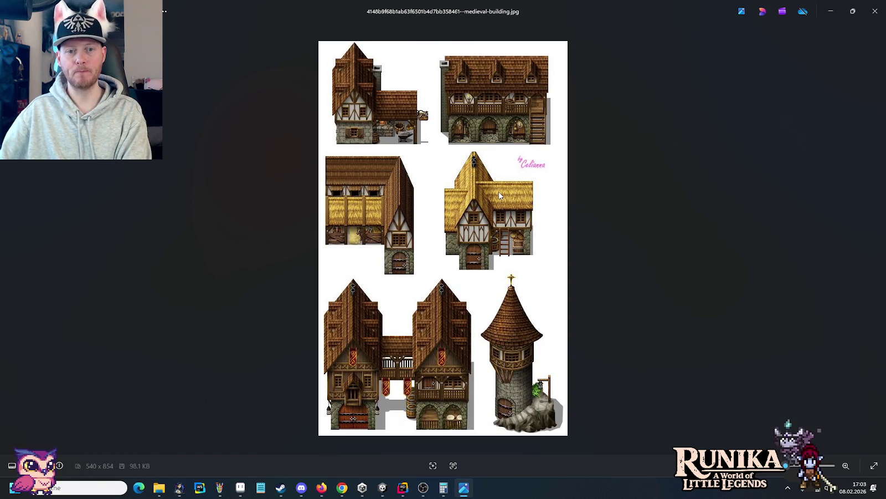
Step: Zoom in on the thatched-roof house image
{"action": "scroll", "coordinate": [511, 200], "scroll_direction": "up", "scroll_amount": 1}
{"action": "scroll", "coordinate": [511, 201], "scroll_direction": "up", "scroll_amount": 2}
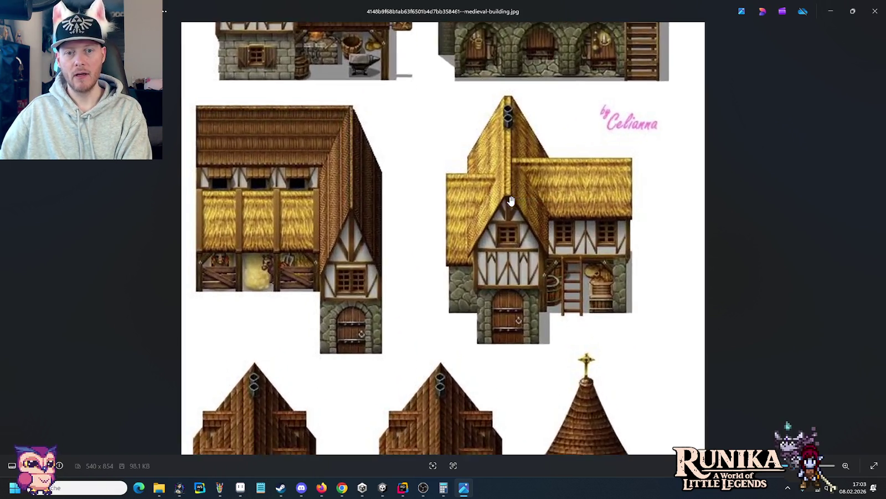
{"action": "scroll", "coordinate": [547, 189], "scroll_direction": "up", "scroll_amount": 2}
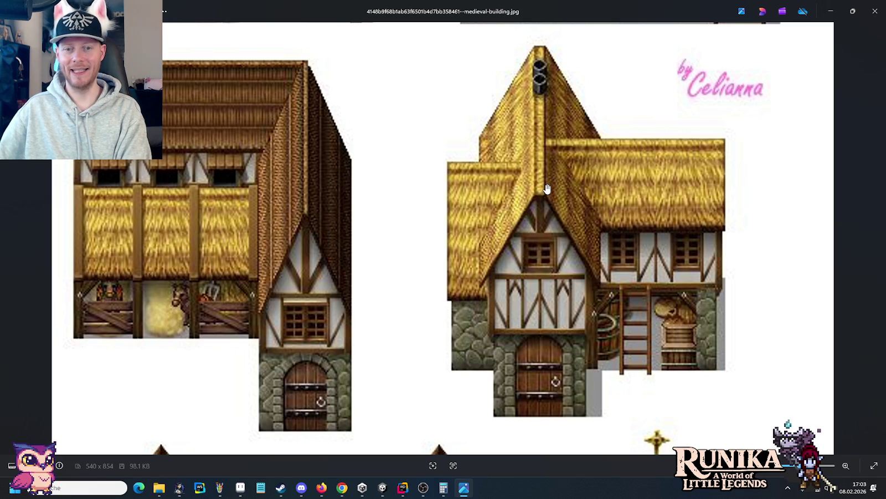
Step: Step four images ahead, past the Zelda and Secret of Mana shots, to the thatched cottages
{"action": "key", "text": "Right"}
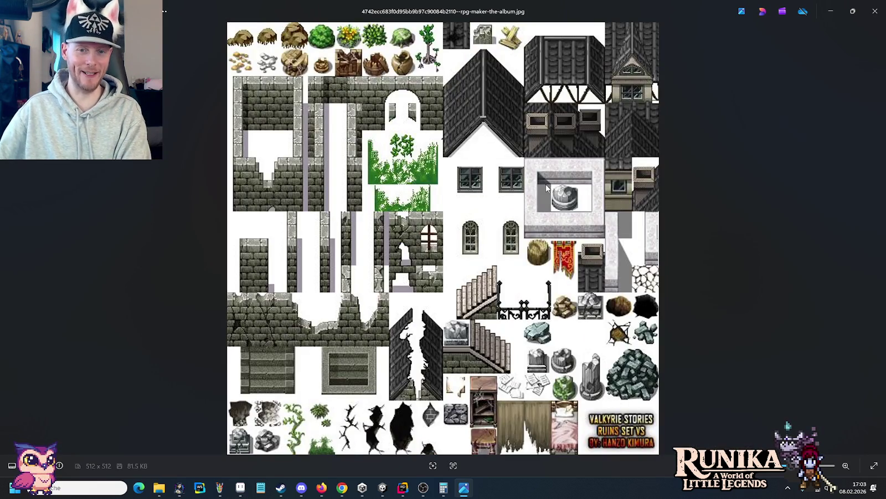
{"action": "key", "text": "Right"}
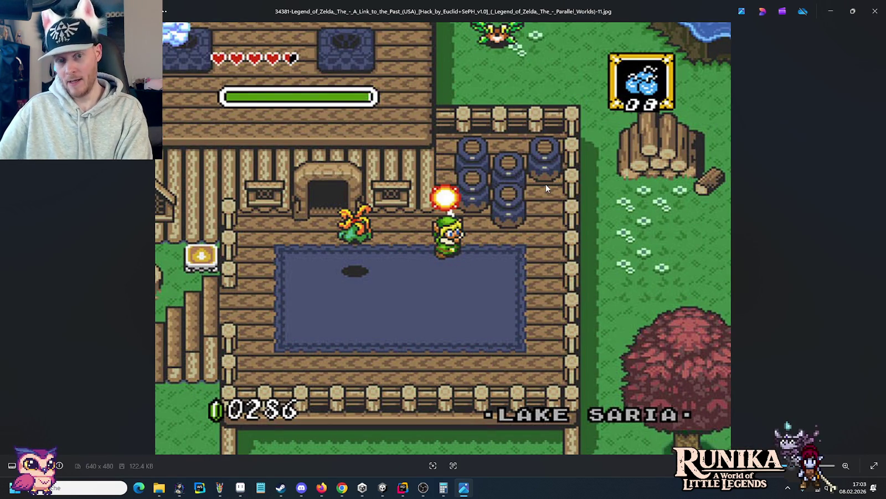
{"action": "key", "text": "Right"}
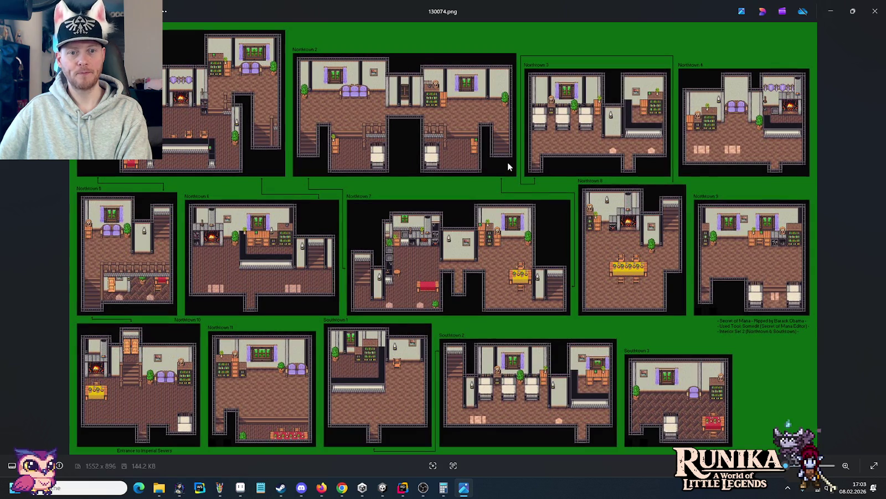
{"action": "key", "text": "Right"}
{"action": "key", "text": "Right"}
{"action": "key", "text": "Right"}
{"action": "key", "text": "Right"}
{"action": "key", "text": "Right"}
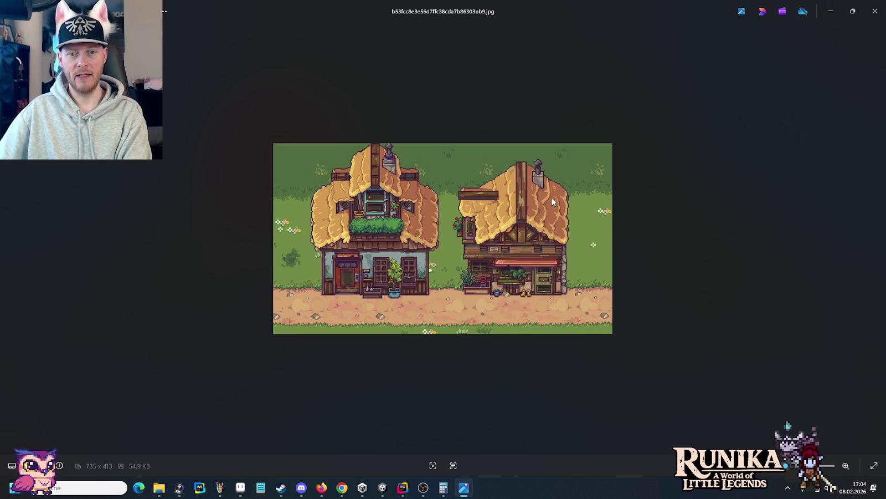
Step: Advance through the village, vine-covered and tree-house references to the Zelda Castle Guardhouse screenshot
{"action": "key", "text": "Right"}
{"action": "key", "text": "Right"}
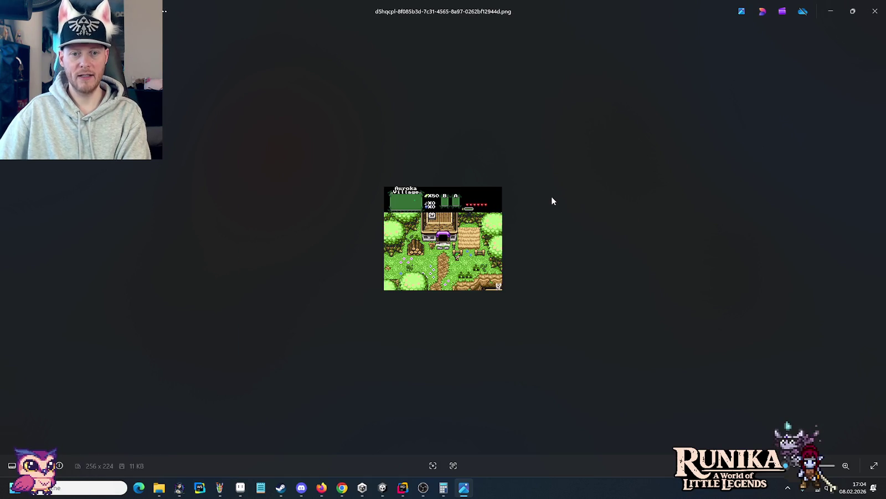
{"action": "key", "text": "Right"}
{"action": "key", "text": "Right"}
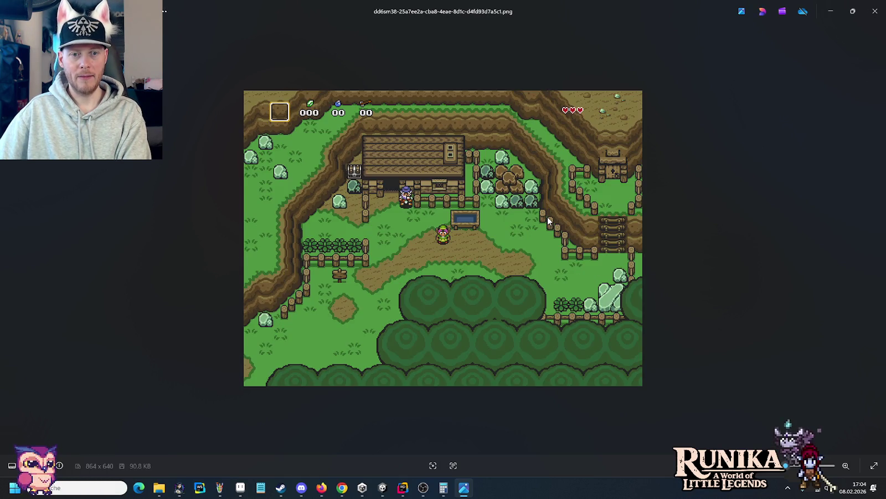
{"action": "key", "text": "Right"}
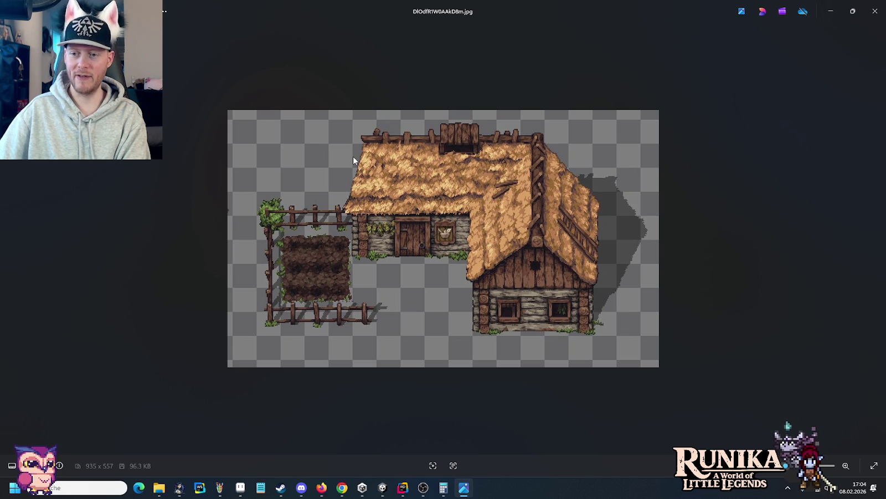
{"action": "key", "text": "Right"}
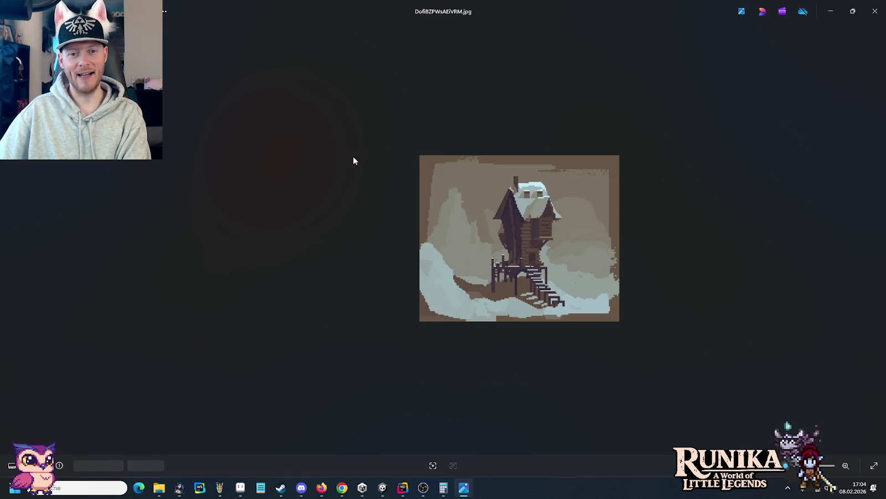
{"action": "key", "text": "Right"}
{"action": "key", "text": "Right"}
{"action": "key", "text": "Right"}
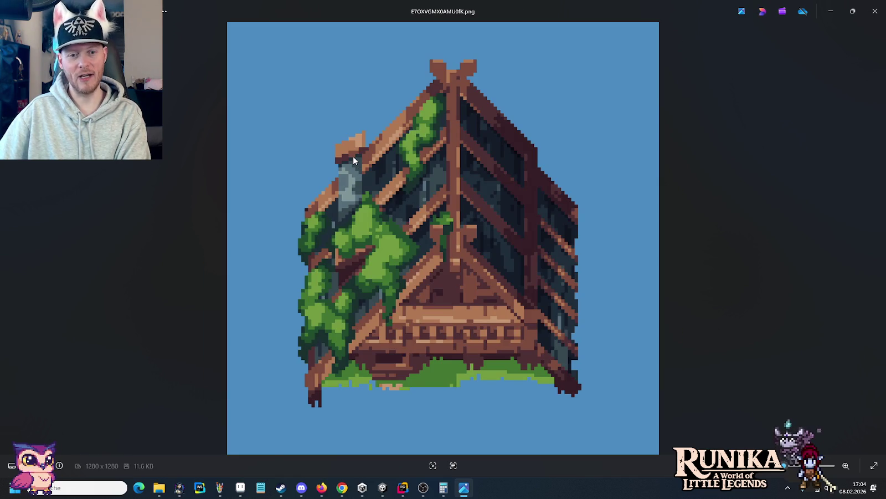
{"action": "key", "text": "Right"}
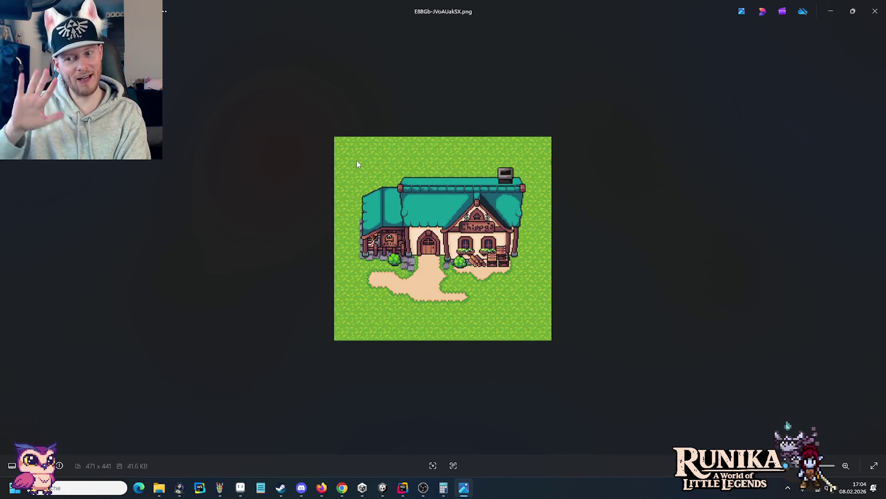
{"action": "key", "text": "Right"}
{"action": "key", "text": "Right"}
{"action": "key", "text": "Right"}
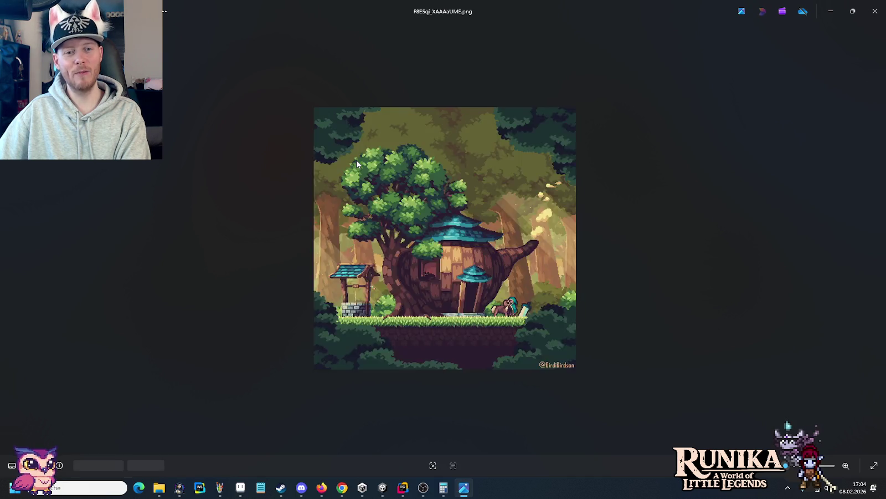
{"action": "key", "text": "Right"}
{"action": "key", "text": "Right"}
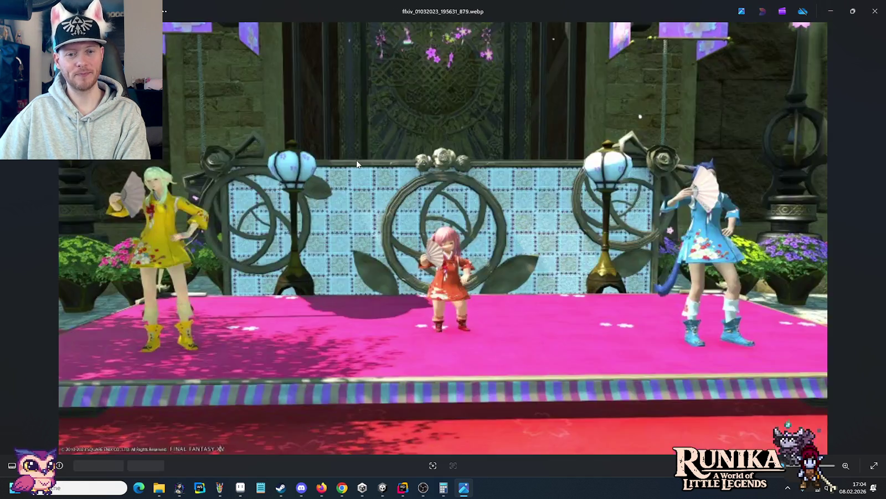
{"action": "key", "text": "Right"}
{"action": "key", "text": "Right"}
{"action": "key", "text": "Right"}
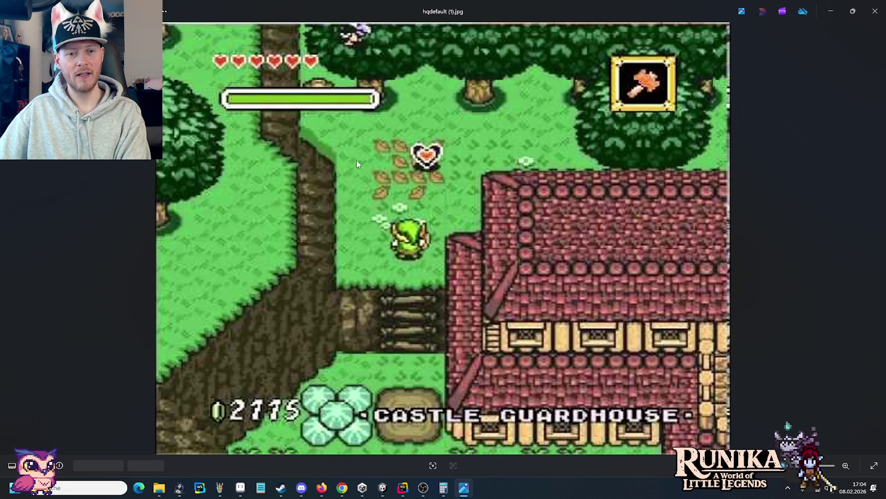
{"action": "key", "text": "Right"}
{"action": "key", "text": "Right"}
{"action": "key", "text": "Right"}
{"action": "key", "text": "Right"}
{"action": "key", "text": "Right"}
Step: Page past the Stardew, medieval house, Zelda and snowy village shots to SecretOfEvermore-Gothica-IvorTower.png
{"action": "key", "text": "Right"}
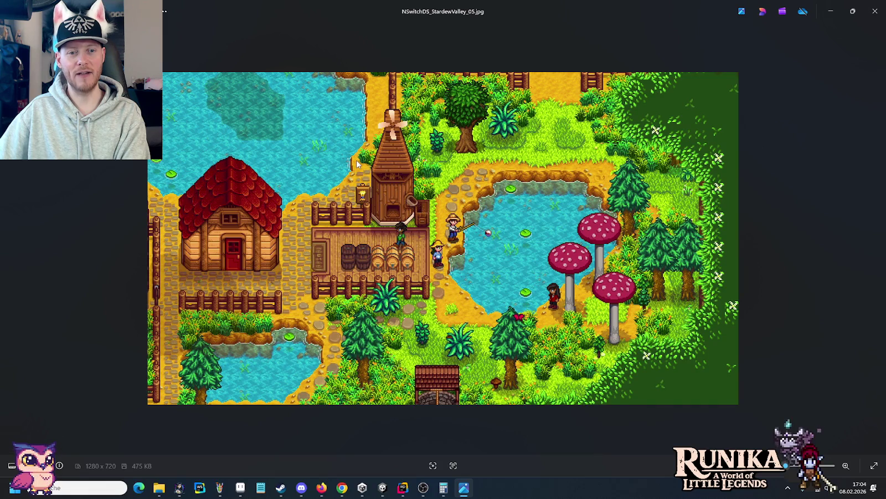
{"action": "key", "text": "Right"}
{"action": "key", "text": "Right"}
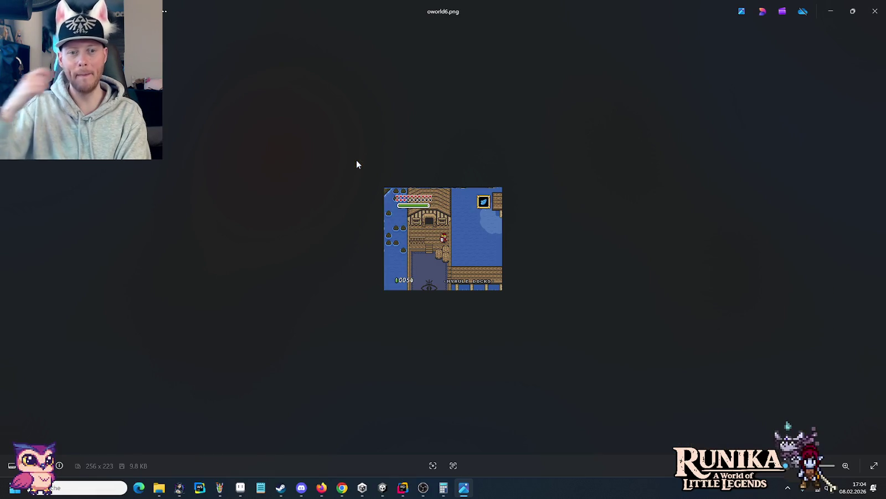
{"action": "key", "text": "Right"}
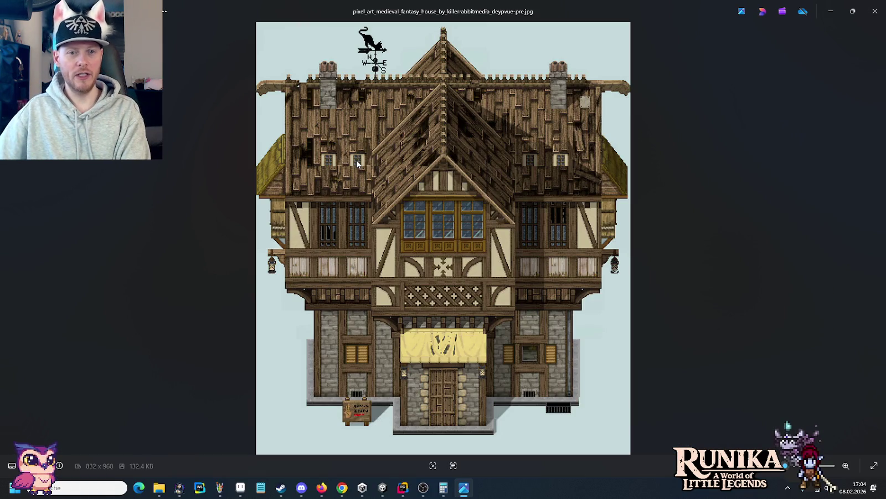
{"action": "key", "text": "Right"}
{"action": "key", "text": "Right"}
{"action": "key", "text": "Left"}
{"action": "key", "text": "Right"}
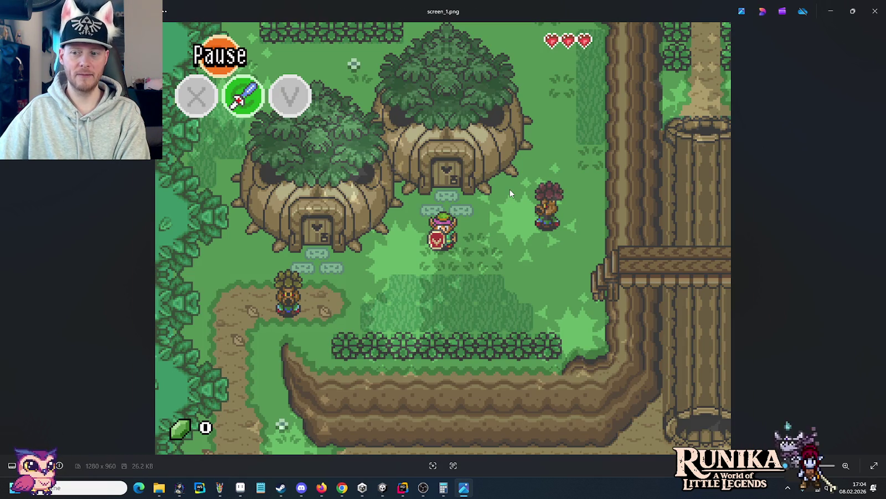
{"action": "key", "text": "Right"}
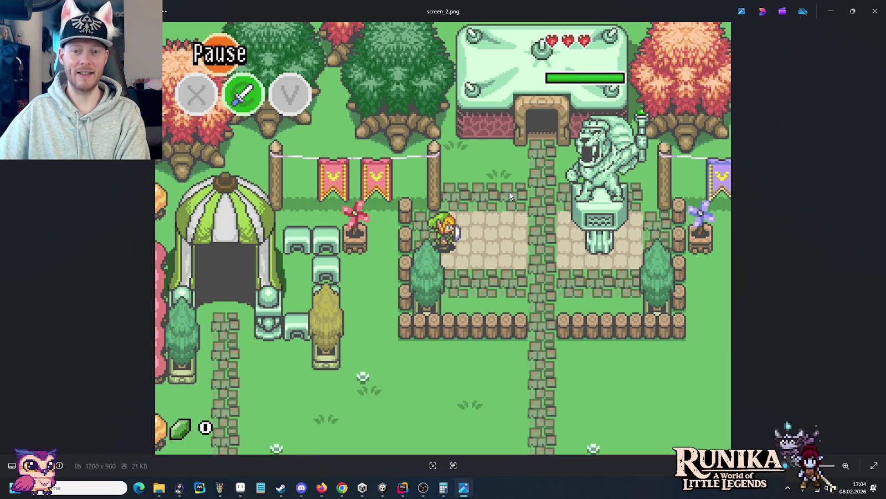
{"action": "key", "text": "Right"}
{"action": "key", "text": "Right"}
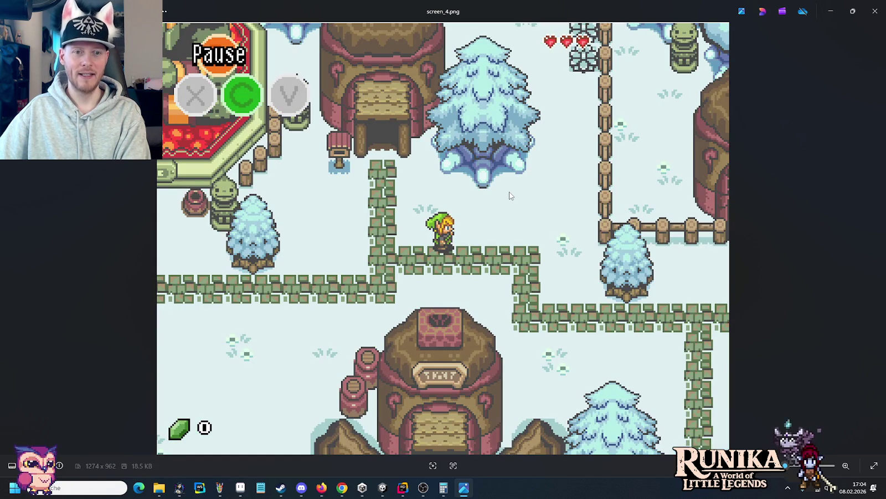
{"action": "key", "text": "Right"}
{"action": "key", "text": "Right"}
{"action": "key", "text": "Right"}
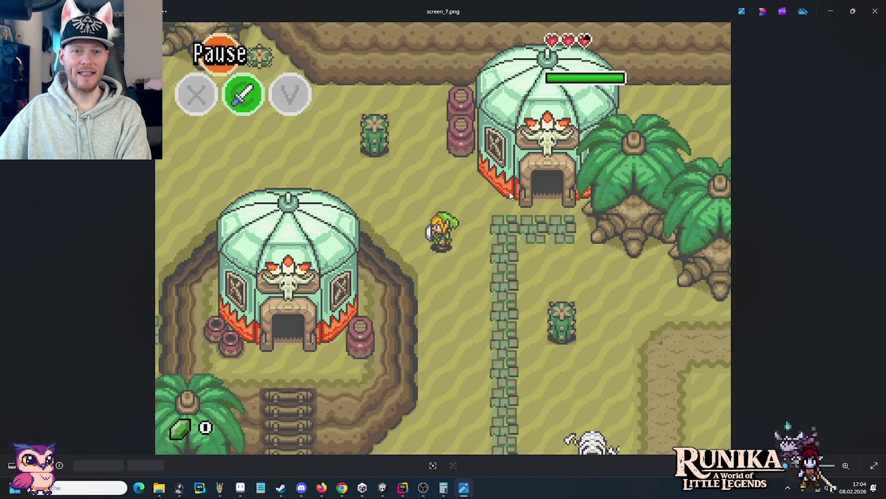
{"action": "key", "text": "Right"}
{"action": "key", "text": "Right"}
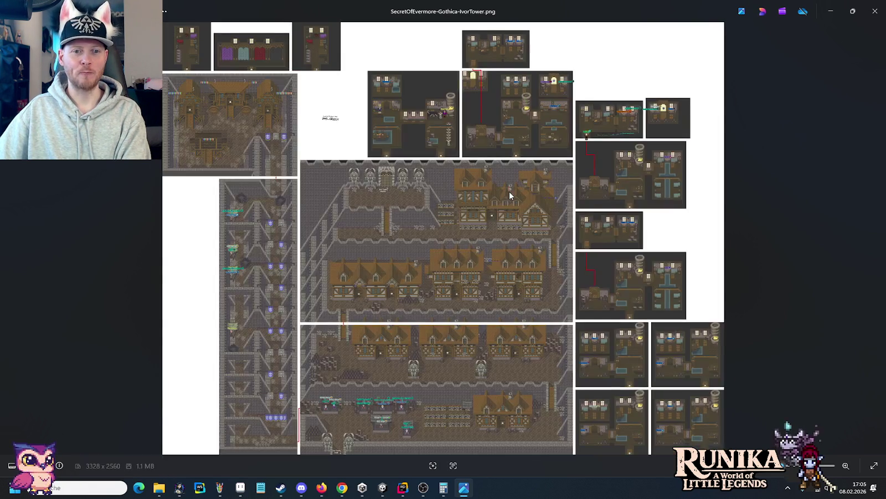
{"action": "key", "text": "Right"}
Step: Review the Secret of Mana, Sprite Village, Stardew and woodcutter's hut references, then close Photos
{"action": "key", "text": "Right"}
{"action": "key", "text": "Right"}
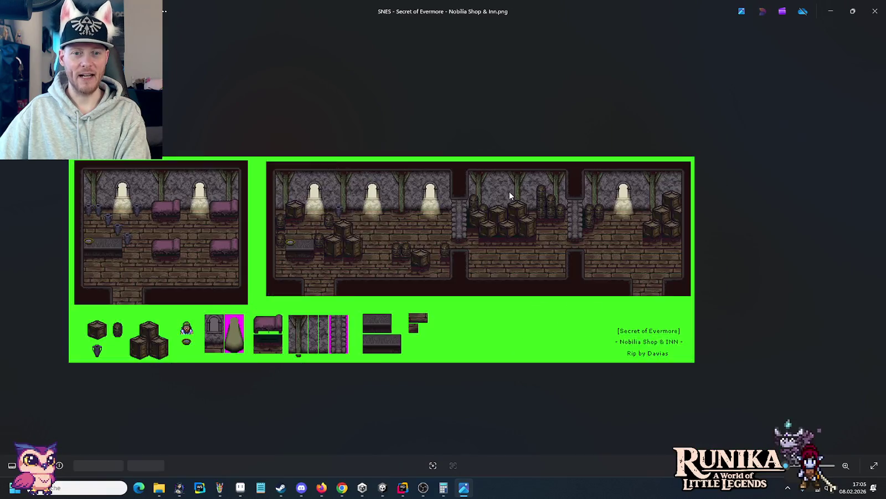
{"action": "key", "text": "Right"}
{"action": "key", "text": "Right"}
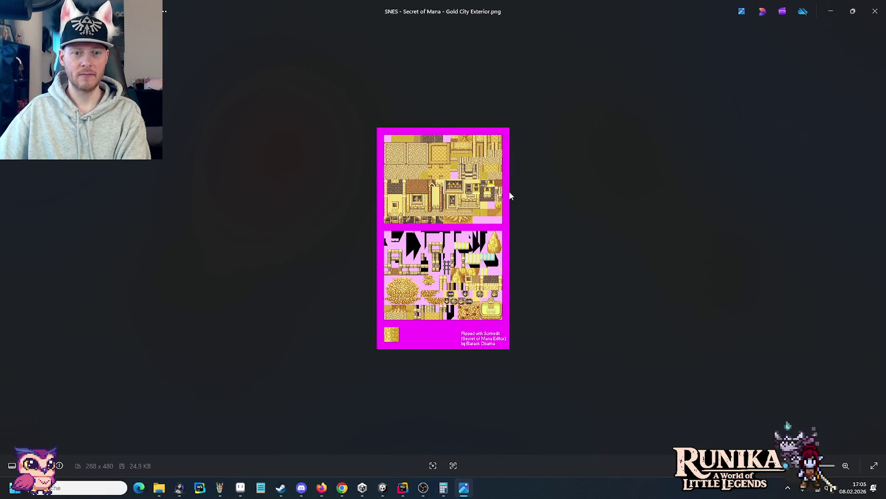
{"action": "key", "text": "Right"}
{"action": "key", "text": "Right"}
{"action": "key", "text": "Right"}
{"action": "key", "text": "Right"}
{"action": "key", "text": "Right"}
{"action": "key", "text": "Right"}
{"action": "key", "text": "Right"}
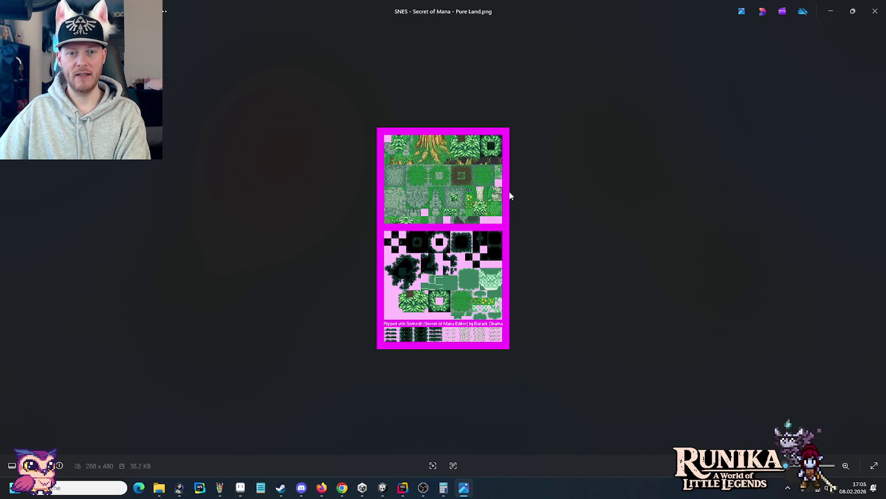
{"action": "key", "text": "Right"}
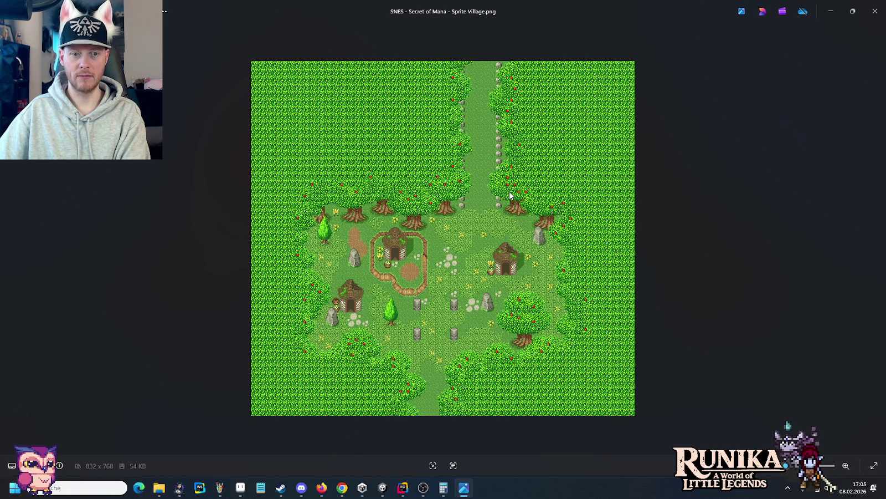
{"action": "key", "text": "Right"}
{"action": "key", "text": "Right"}
{"action": "key", "text": "Right"}
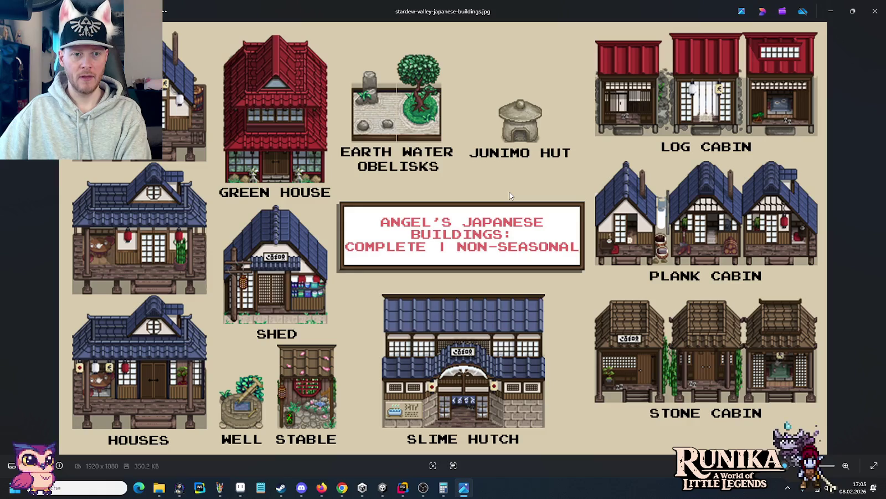
{"action": "key", "text": "Right"}
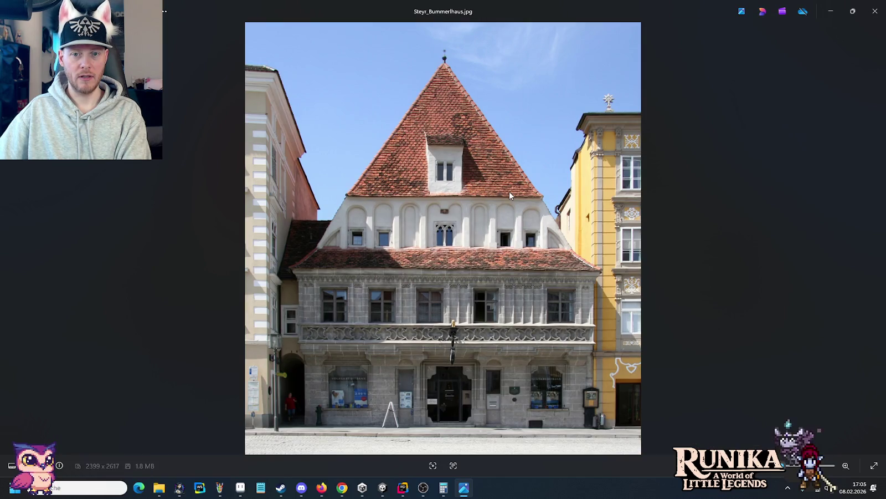
{"action": "key", "text": "Right"}
{"action": "key", "text": "Right"}
{"action": "key", "text": "Right"}
{"action": "key", "text": "Right"}
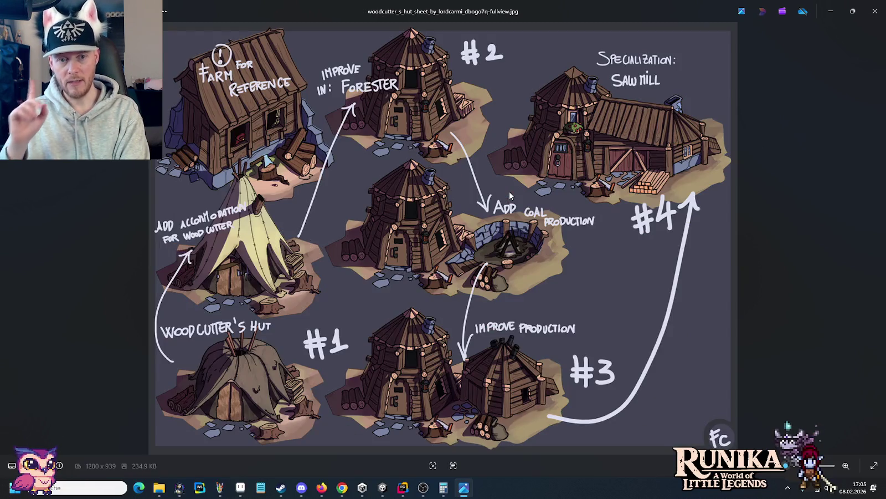
{"action": "key", "text": "Right"}
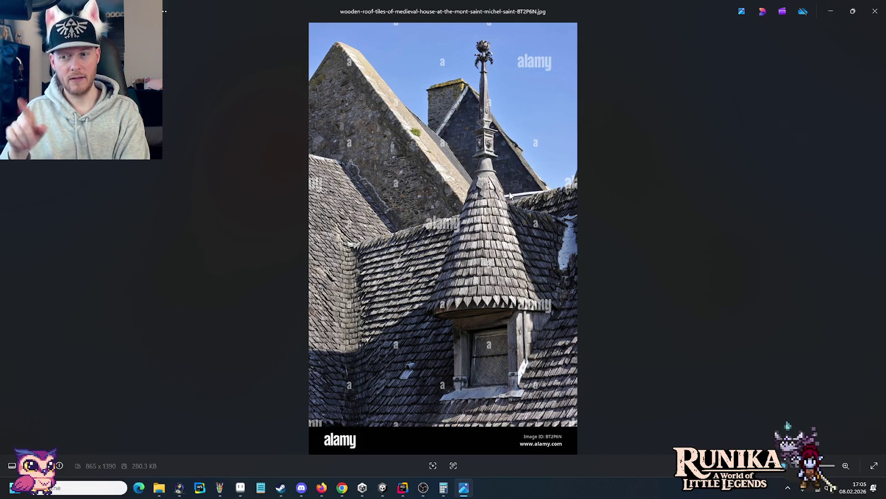
{"action": "key", "text": "Right"}
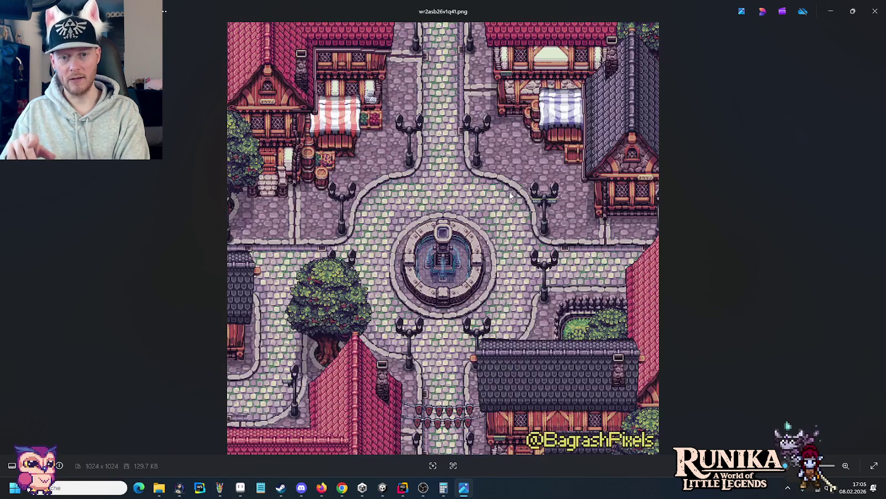
{"action": "key", "text": "Right"}
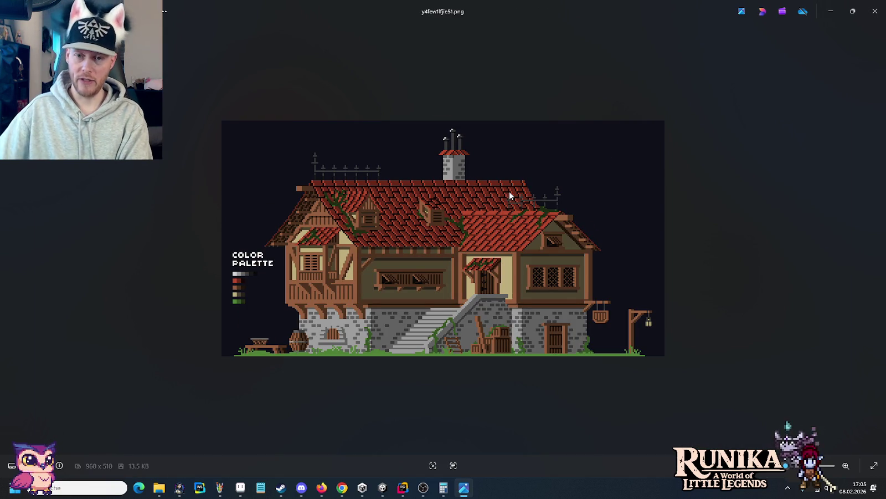
{"action": "left_click", "coordinate": [875, 11]}
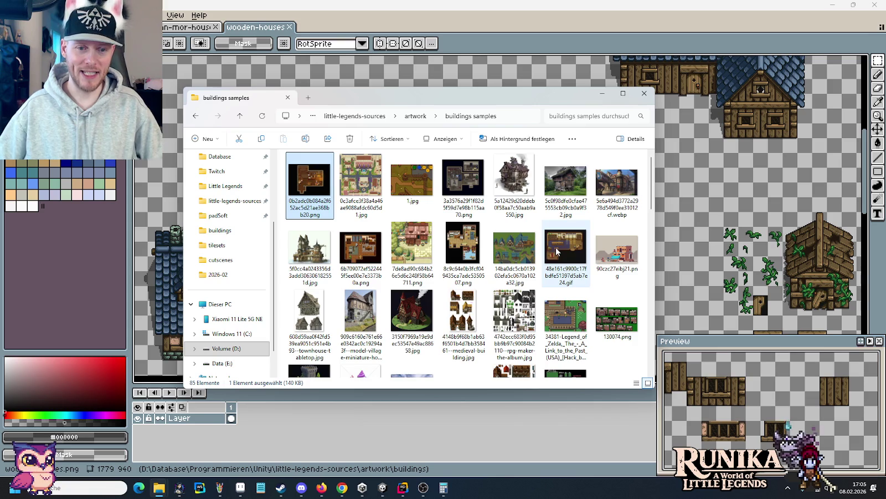
Step: View the b53fcc thatched-cottages reference, then return to the wooden-houses canvas in Pro Motion NG
{"action": "scroll", "coordinate": [557, 252], "scroll_direction": "down", "scroll_amount": 2}
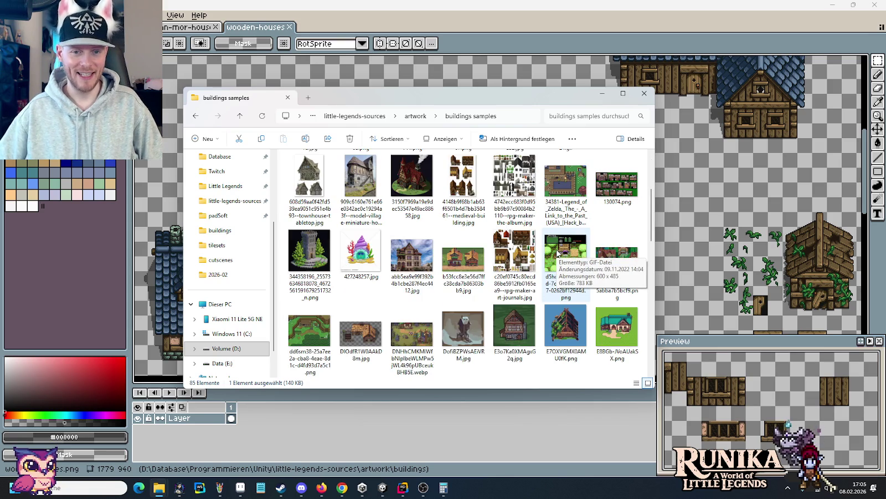
{"action": "mouse_move", "coordinate": [463, 262]}
{"action": "double_click", "coordinate": [473, 268]}
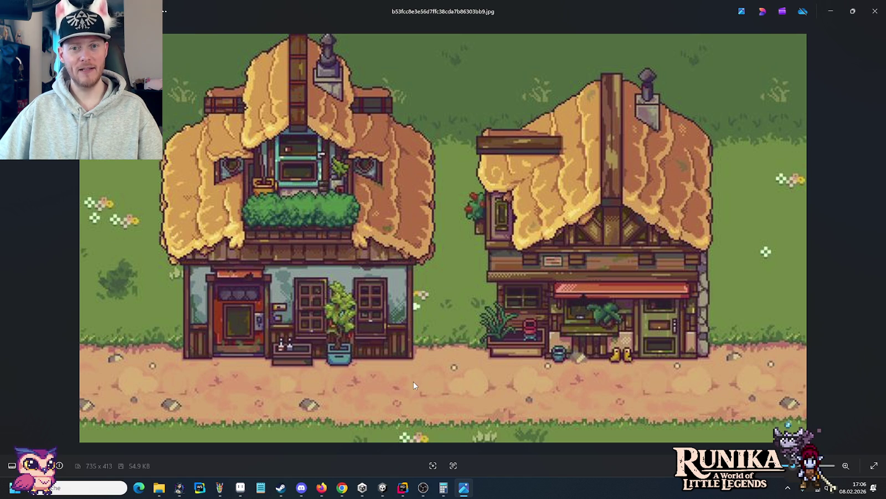
{"action": "left_click", "coordinate": [247, 483]}
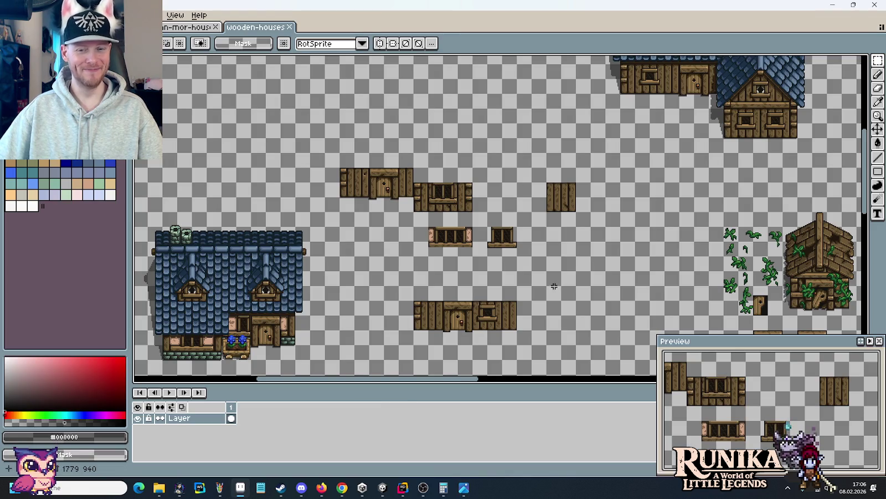
Step: Select the Stroh label and its straw colour swatches on the palette sheet
{"action": "key", "text": "ctrl+Tab"}
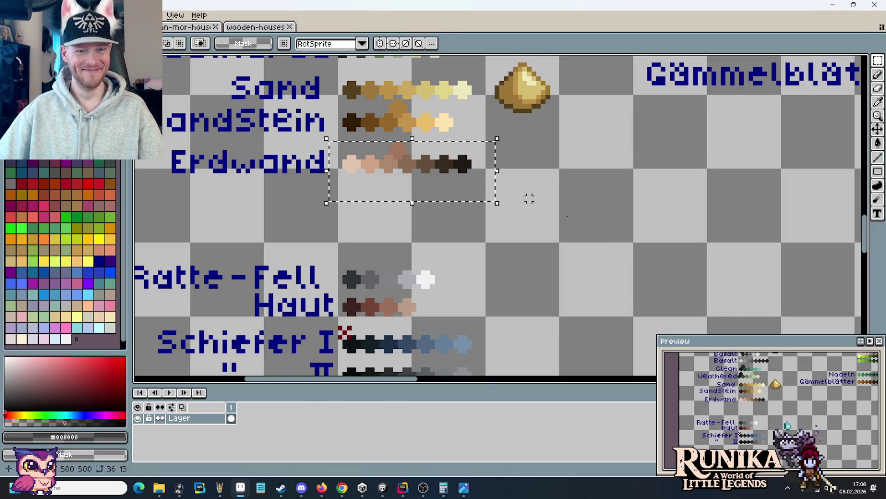
{"action": "scroll", "coordinate": [493, 189], "scroll_direction": "down", "scroll_amount": 2}
{"action": "left_click_drag", "start_coordinate": [723, 159], "coordinate": [452, 347]}
{"action": "left_click_drag", "start_coordinate": [736, 102], "coordinate": [605, 241]}
{"action": "scroll", "coordinate": [548, 290], "scroll_direction": "up", "scroll_amount": 2}
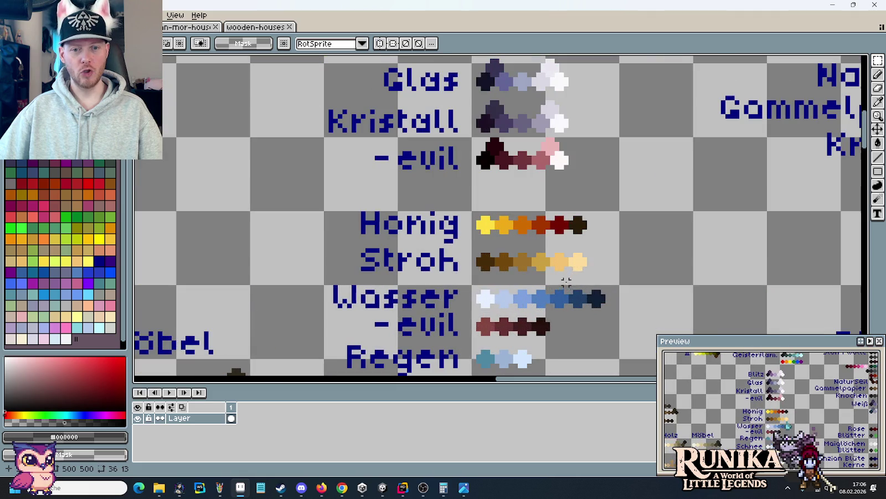
{"action": "left_click_drag", "start_coordinate": [597, 281], "coordinate": [351, 244]}
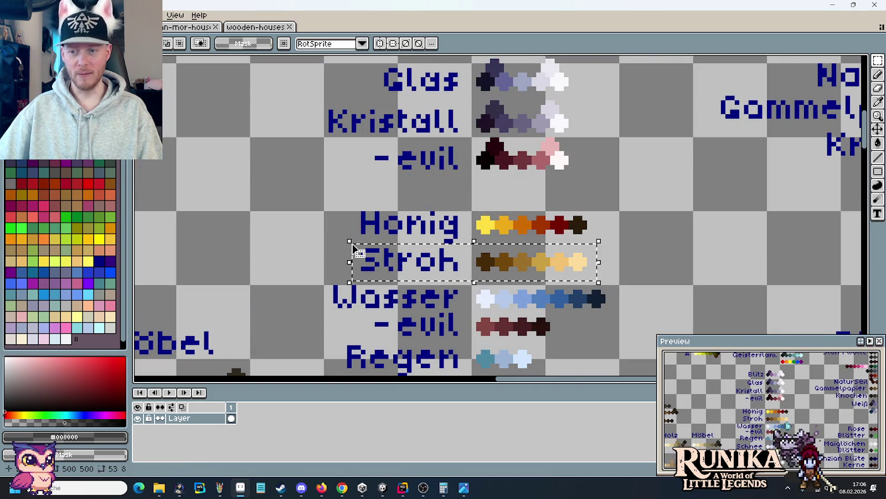
Step: Paste the Stroh row into wooden-houses up and left, then bring up the Open dialog
{"action": "left_click", "coordinate": [243, 27]}
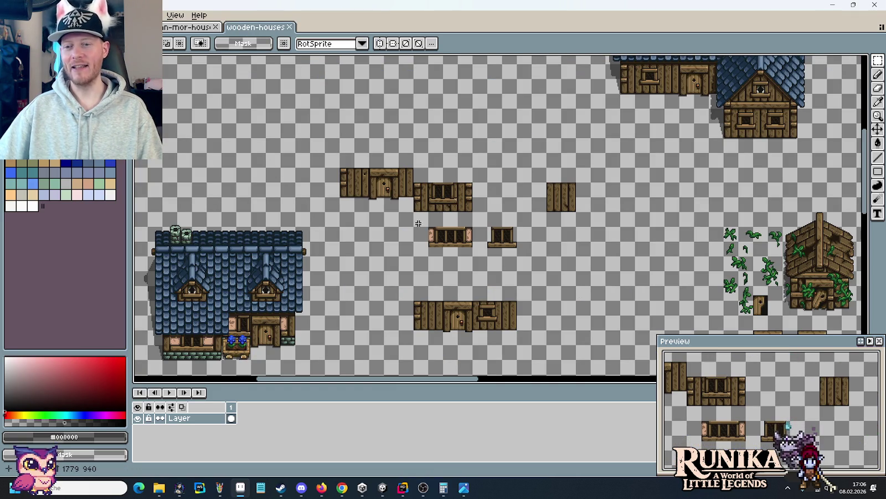
{"action": "scroll", "coordinate": [412, 218], "scroll_direction": "up", "scroll_amount": 3}
{"action": "key", "text": "ctrl+v"}
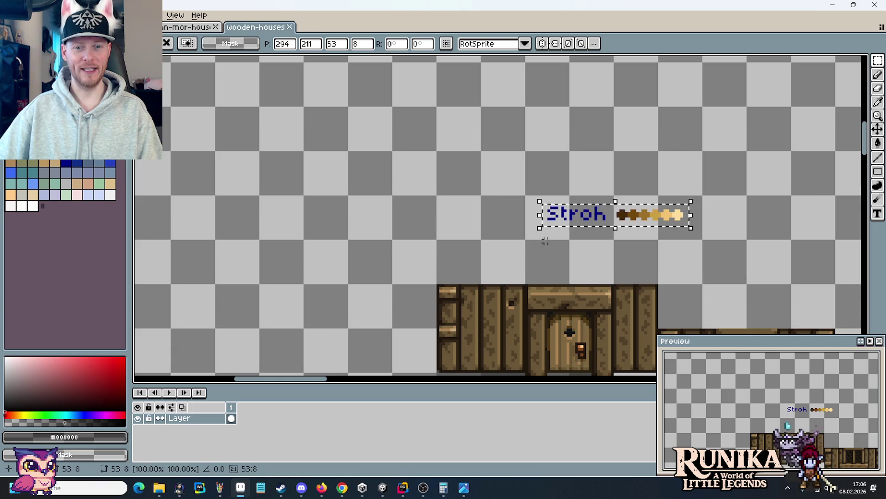
{"action": "left_click_drag", "start_coordinate": [597, 222], "coordinate": [428, 147]}
{"action": "key", "text": "Return"}
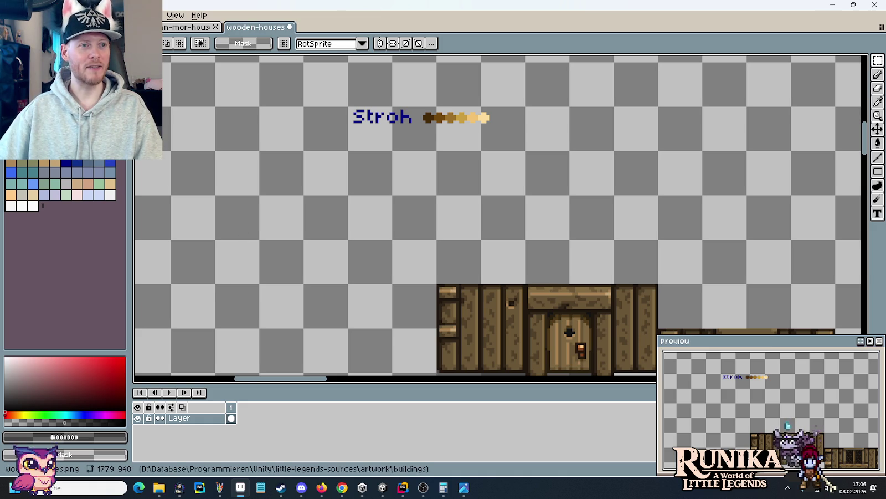
{"action": "key", "text": "ctrl+o"}
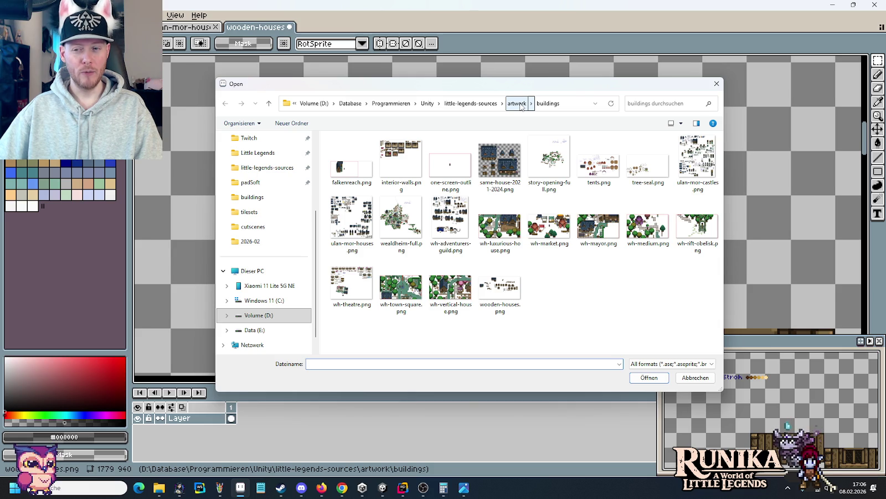
Step: Open decoration.PNG from the artwork entities folder and pan to the hay bales
{"action": "left_click", "coordinate": [518, 103]}
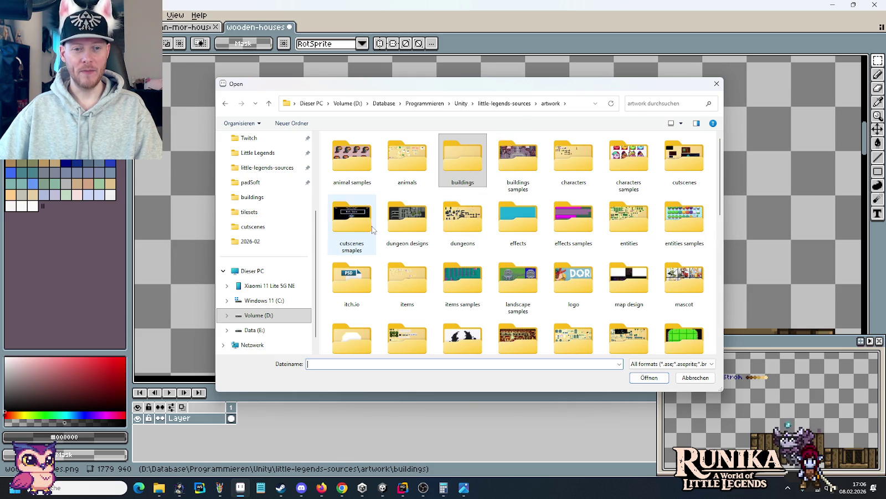
{"action": "double_click", "coordinate": [629, 219]}
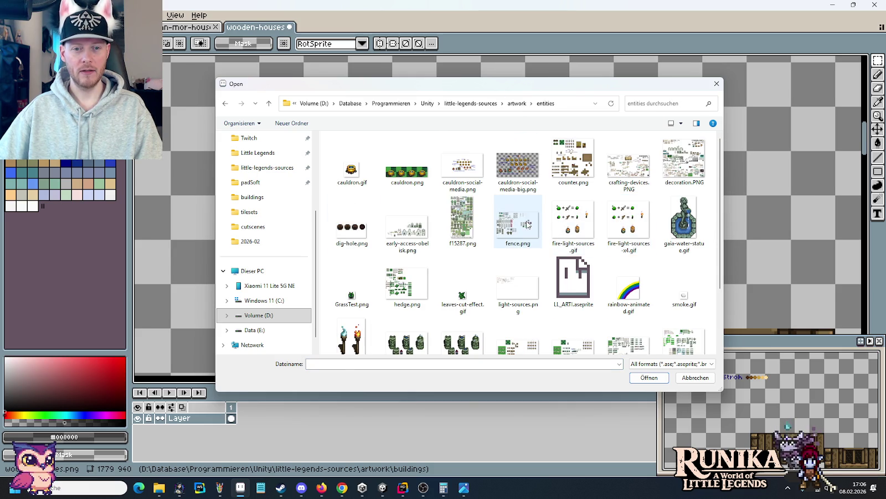
{"action": "double_click", "coordinate": [672, 165]}
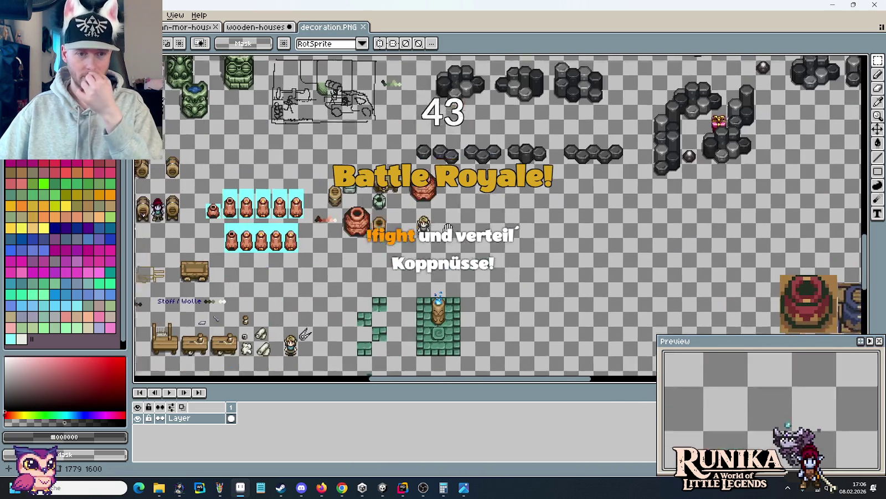
{"action": "mouse_move", "coordinate": [481, 280]}
{"action": "left_mouse_down"}
{"action": "mouse_move", "coordinate": [472, 224]}
{"action": "mouse_move", "coordinate": [383, 252]}
{"action": "mouse_move", "coordinate": [630, 277]}
{"action": "left_mouse_up"}
{"action": "scroll", "coordinate": [419, 211], "scroll_direction": "up", "scroll_amount": 1}
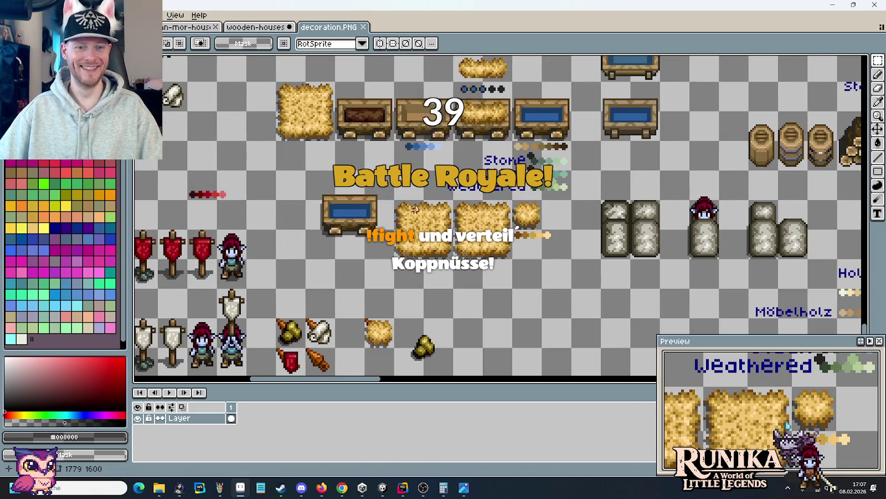
{"action": "scroll", "coordinate": [419, 211], "scroll_direction": "up", "scroll_amount": 1}
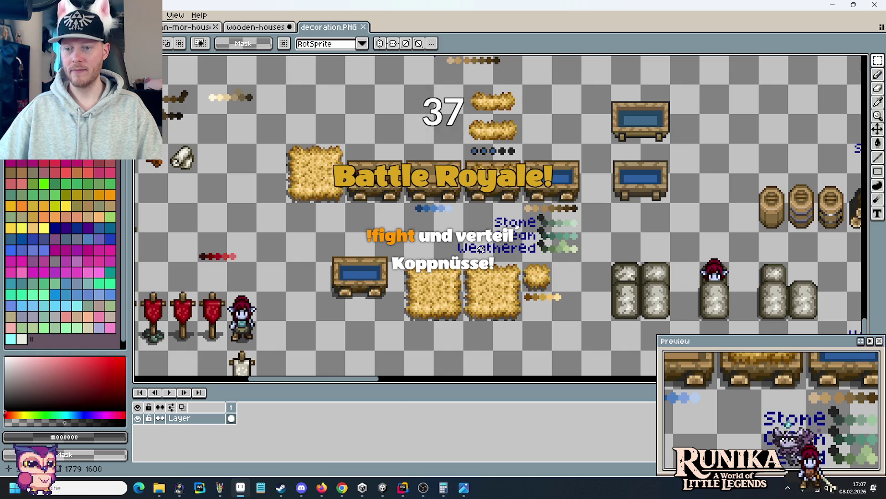
Step: Paste the pair of straw rolls into wooden-houses below the Stroh label
{"action": "left_click_drag", "start_coordinate": [475, 100], "coordinate": [480, 107]}
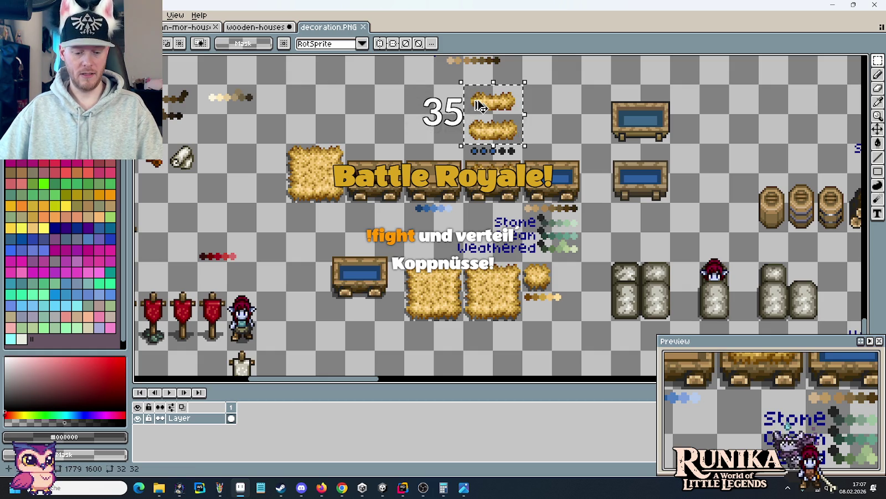
{"action": "left_click", "coordinate": [255, 27]}
{"action": "key", "text": "ctrl+v"}
{"action": "left_click_drag", "start_coordinate": [660, 238], "coordinate": [323, 222]}
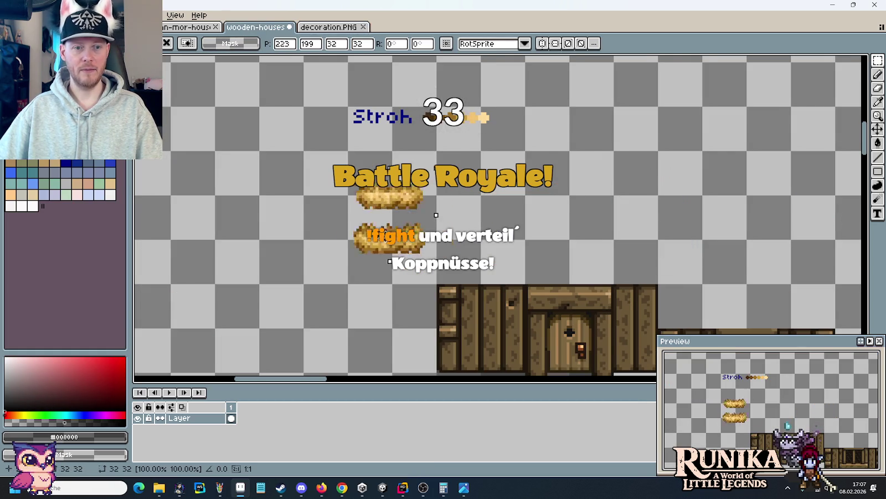
Step: Copy the three hay bales with swatches into wooden-houses, level with Stroh
{"action": "left_click", "coordinate": [310, 27]}
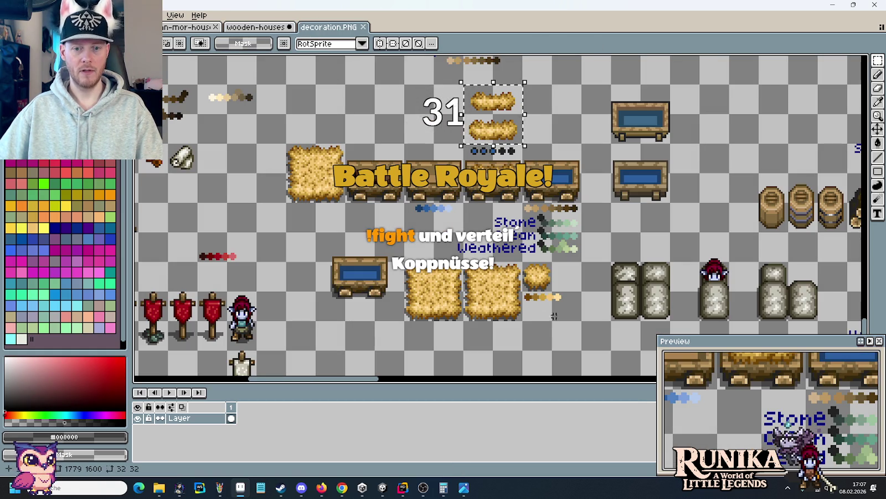
{"action": "left_click_drag", "start_coordinate": [569, 307], "coordinate": [424, 274]}
{"action": "key", "text": "ctrl+c"}
{"action": "left_click", "coordinate": [255, 27]}
{"action": "key", "text": "ctrl+v"}
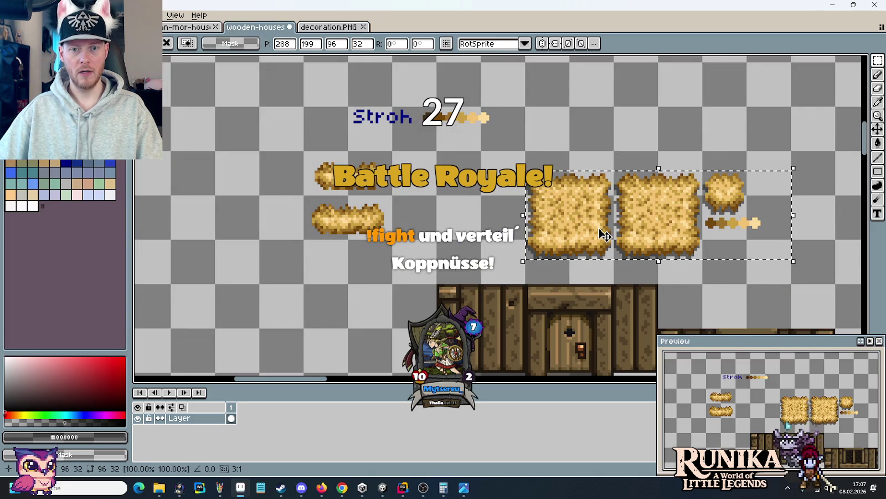
{"action": "left_click_drag", "start_coordinate": [596, 205], "coordinate": [597, 142]}
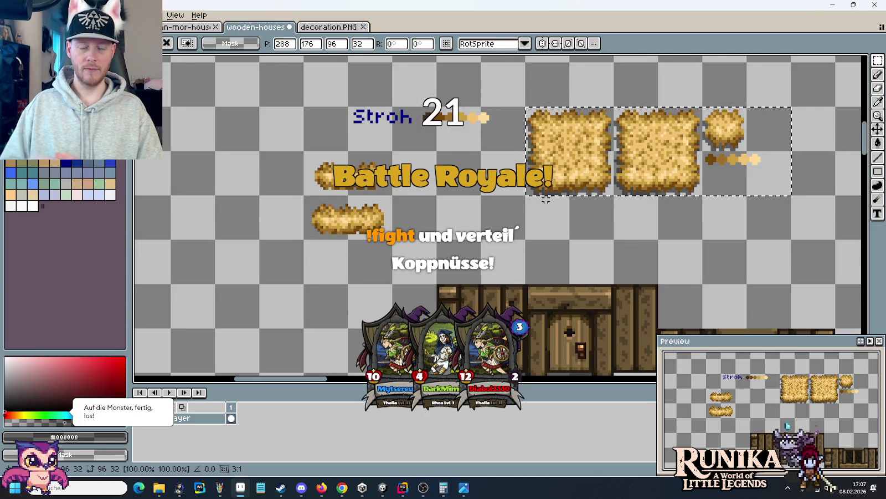
Step: Select the 96×96 blue slate roof tile block on the other house sheet
{"action": "left_click", "coordinate": [198, 30]}
{"action": "scroll", "coordinate": [289, 223], "scroll_direction": "down", "scroll_amount": 3}
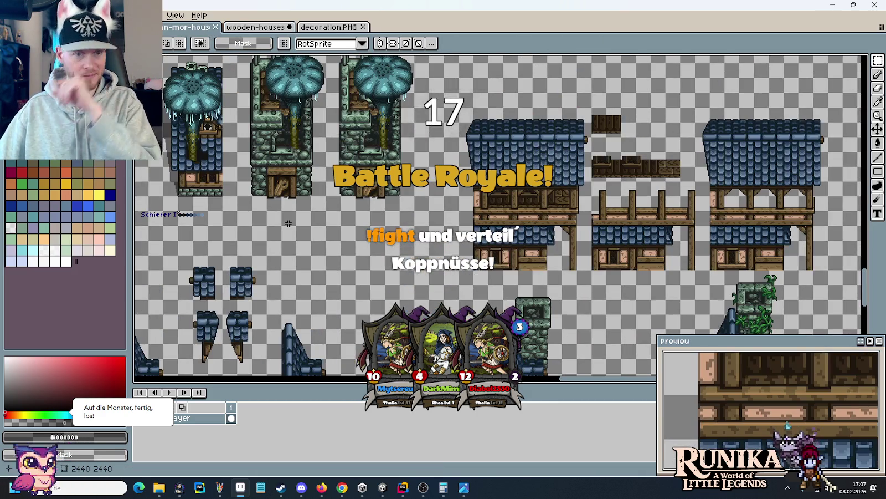
{"action": "left_click_drag", "start_coordinate": [289, 224], "coordinate": [566, 228]}
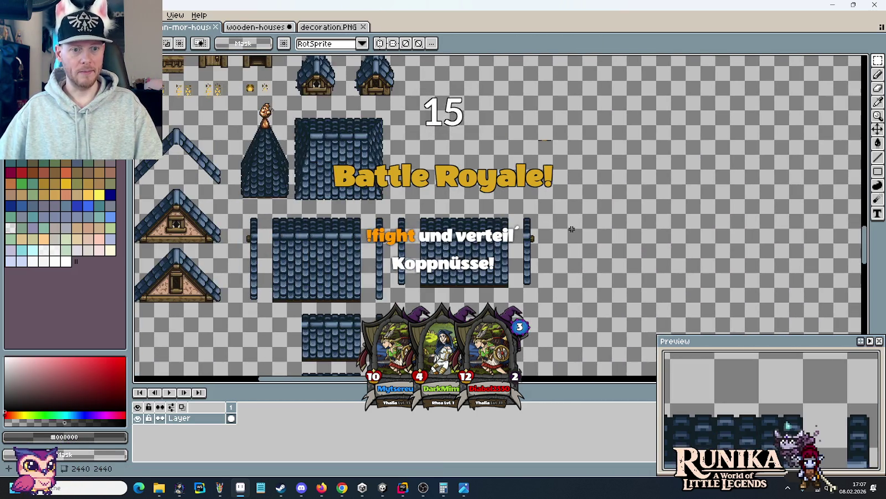
{"action": "left_click_drag", "start_coordinate": [502, 290], "coordinate": [560, 268]}
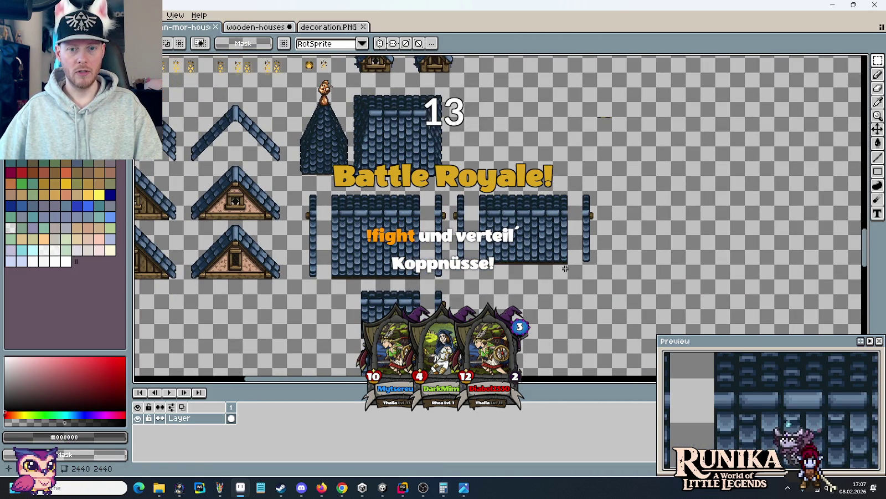
{"action": "left_click_drag", "start_coordinate": [539, 209], "coordinate": [478, 189]}
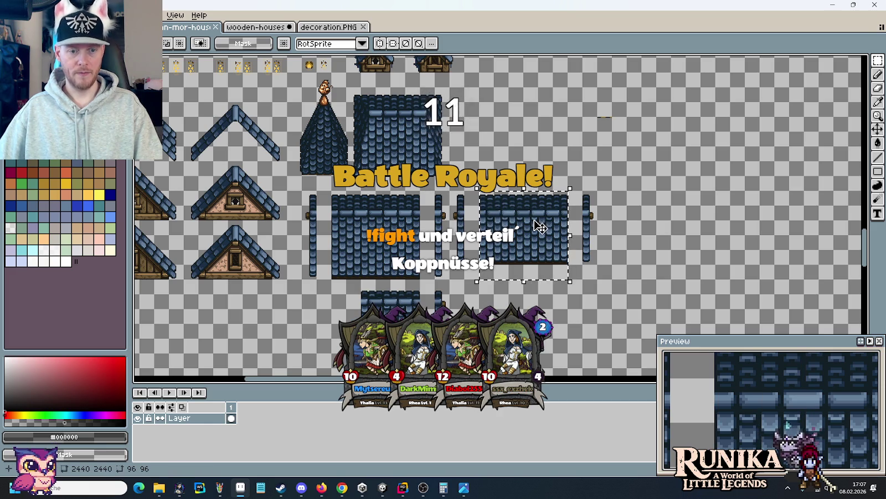
Step: Paste the slate block into wooden-houses at 400,144, right of the hay bales
{"action": "key", "text": "ctrl+Tab"}
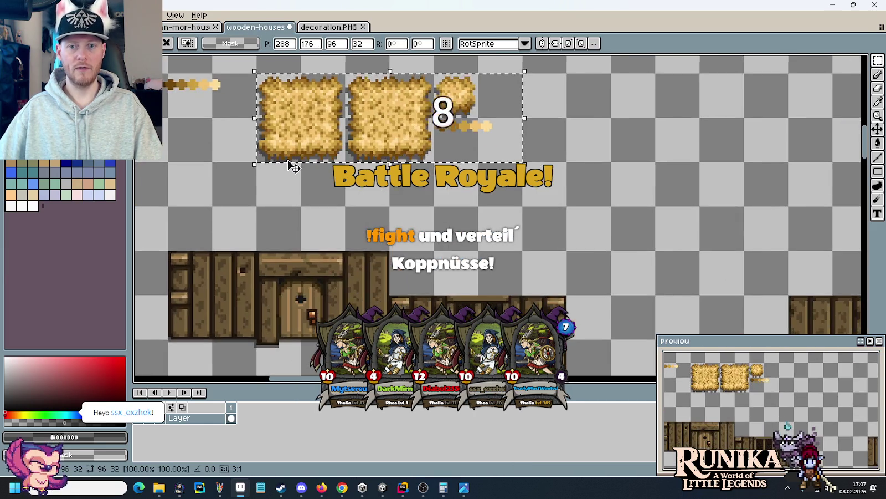
{"action": "scroll", "coordinate": [288, 166], "scroll_direction": "down", "scroll_amount": 1}
{"action": "key", "text": "ctrl+v"}
{"action": "left_click_drag", "start_coordinate": [704, 213], "coordinate": [582, 165]}
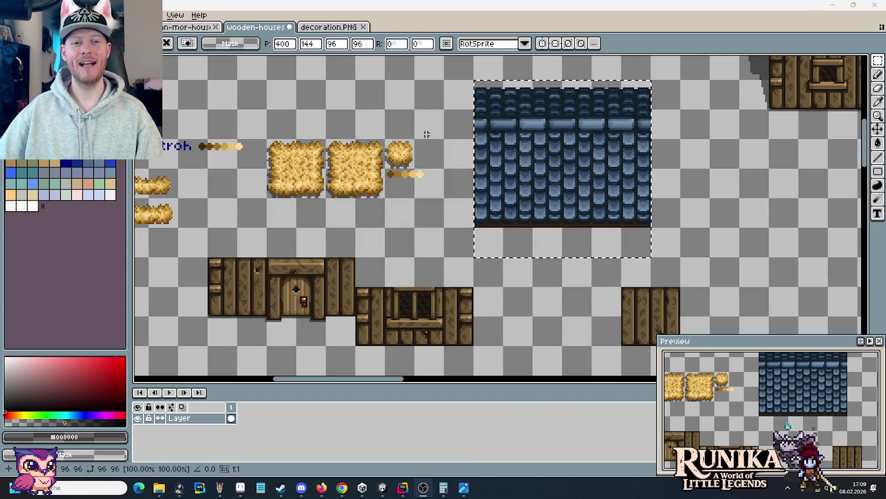
Step: Drop the pasted slate roof block in place and sample dark brown #452b08 from the Stroh swatches
{"action": "scroll", "coordinate": [471, 190], "scroll_direction": "up", "scroll_amount": 2}
{"action": "key", "text": "Return"}
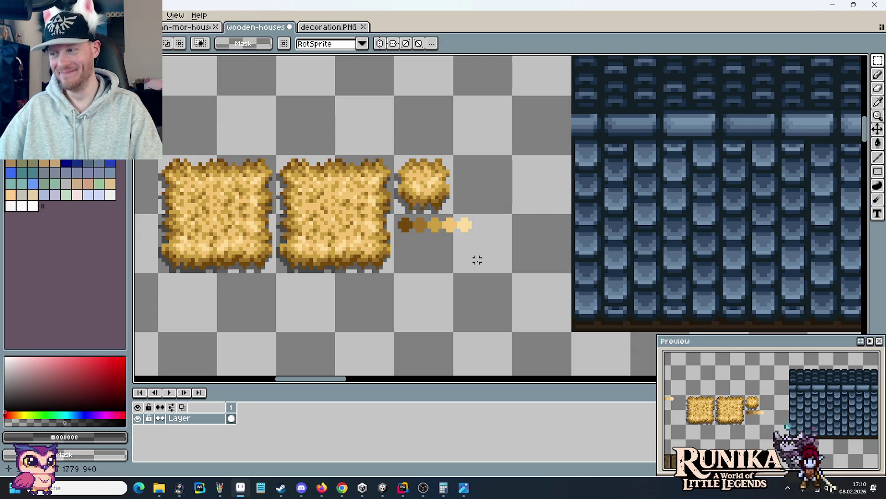
{"action": "left_click_drag", "start_coordinate": [350, 274], "coordinate": [602, 260]}
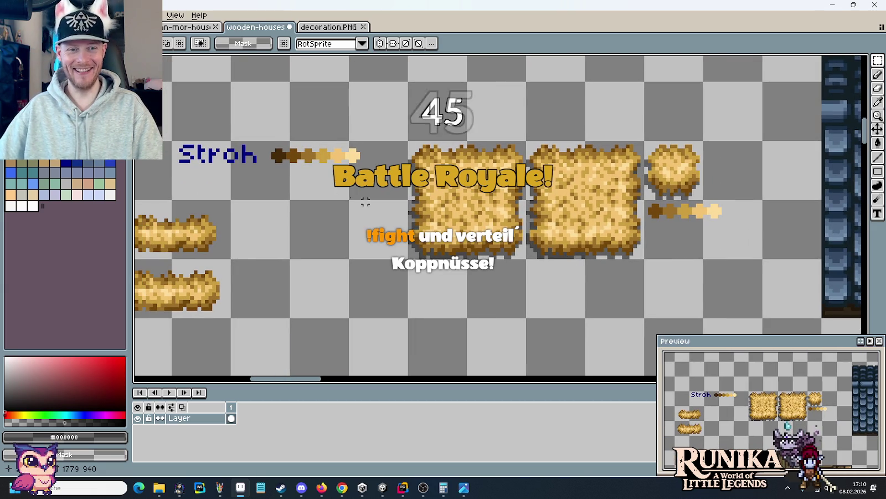
{"action": "key", "text": "i"}
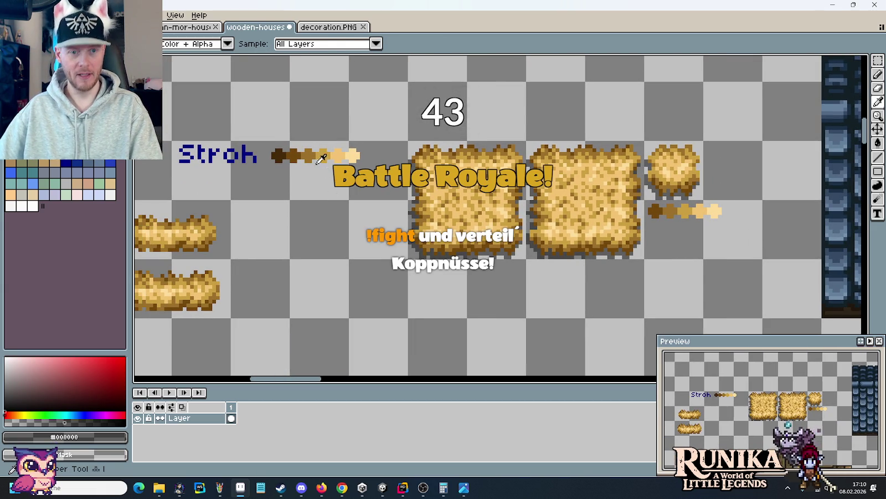
{"action": "left_click", "coordinate": [287, 149]}
Step: Switch to the Pencil and zoom in on the slate roof's bottom-left edge
{"action": "scroll", "coordinate": [534, 217], "scroll_direction": "up", "scroll_amount": 1}
{"action": "scroll", "coordinate": [637, 263], "scroll_direction": "up", "scroll_amount": 1}
{"action": "key", "text": "b"}
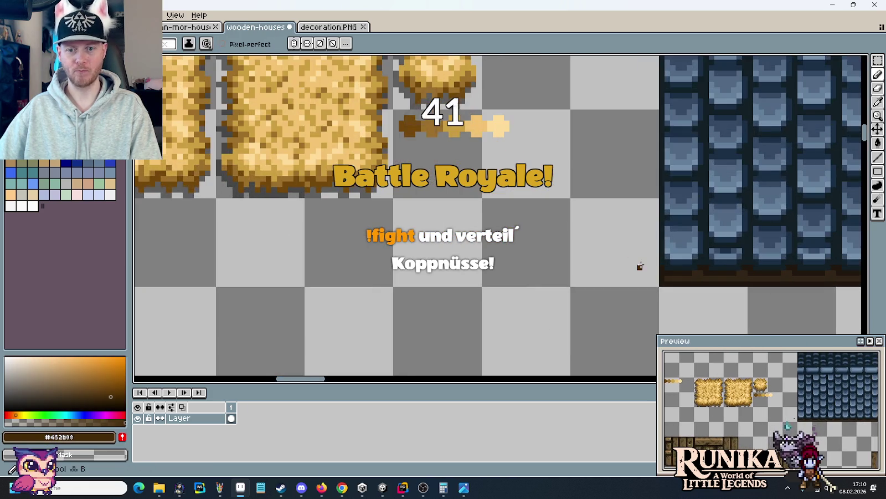
{"action": "scroll", "coordinate": [638, 266], "scroll_direction": "up", "scroll_amount": 1}
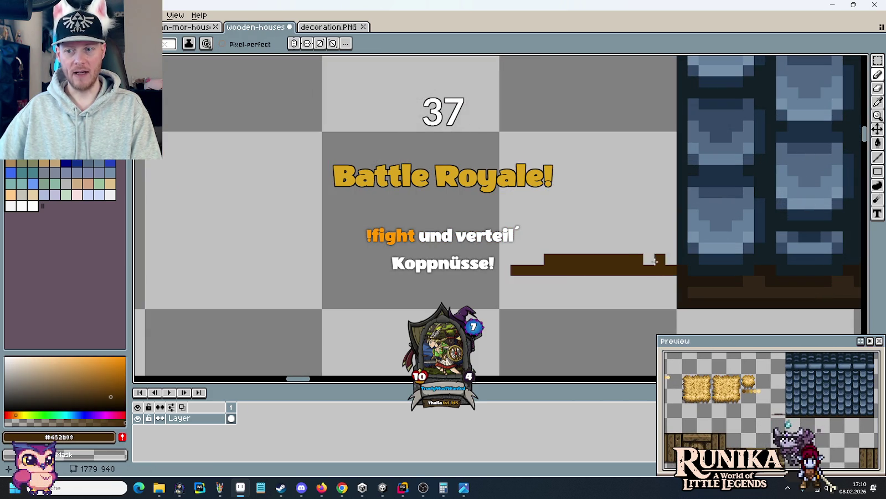
{"action": "scroll", "coordinate": [639, 262], "scroll_direction": "down", "scroll_amount": 2}
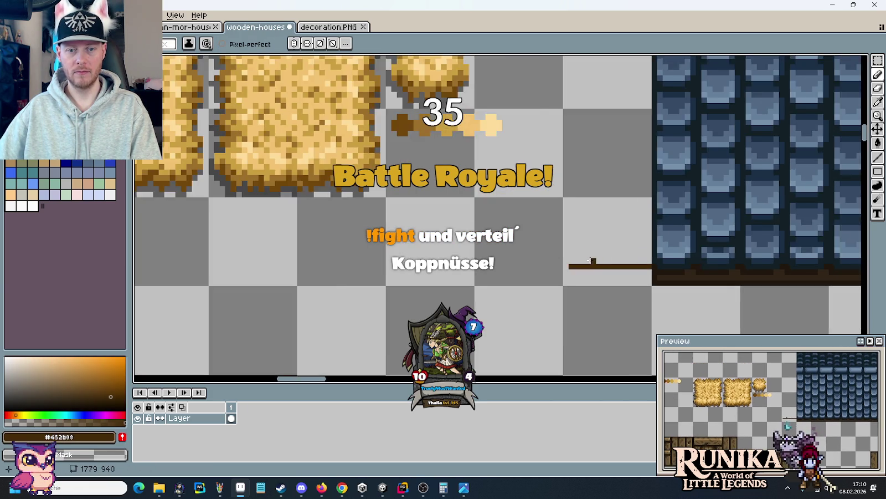
{"action": "scroll", "coordinate": [569, 263], "scroll_direction": "down", "scroll_amount": 1}
{"action": "scroll", "coordinate": [587, 228], "scroll_direction": "down", "scroll_amount": 1}
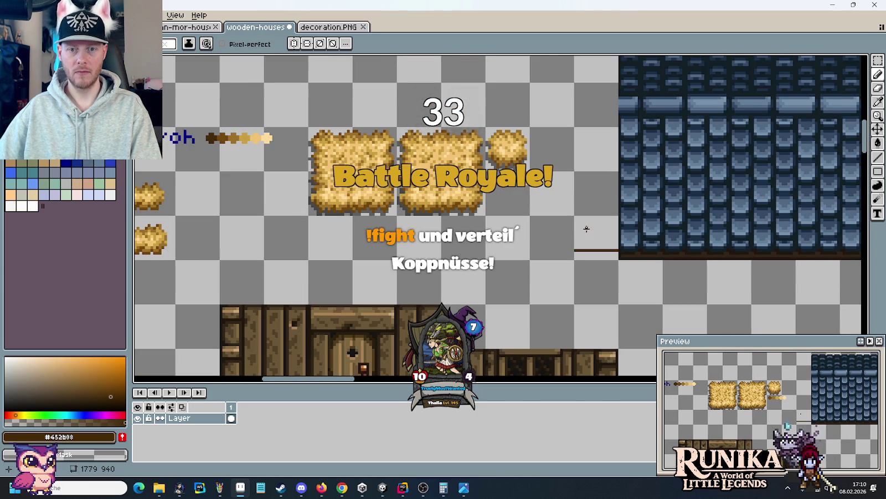
{"action": "scroll", "coordinate": [586, 228], "scroll_direction": "down", "scroll_amount": 1}
{"action": "scroll", "coordinate": [585, 227], "scroll_direction": "up", "scroll_amount": 1}
{"action": "scroll", "coordinate": [576, 178], "scroll_direction": "up", "scroll_amount": 1}
{"action": "scroll", "coordinate": [553, 257], "scroll_direction": "up", "scroll_amount": 1}
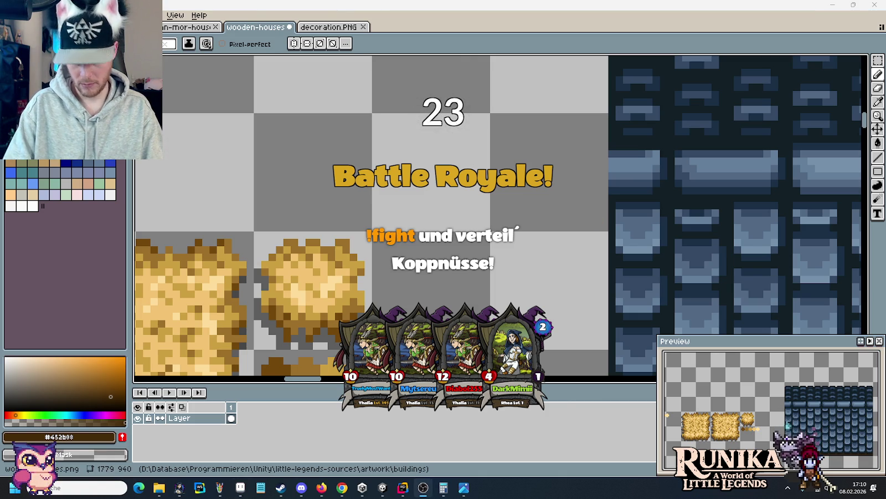
Step: Select a strip of slate roof tiles, extending it across the light ridge band
{"action": "left_click", "coordinate": [570, 210]}
{"action": "key", "text": "m"}
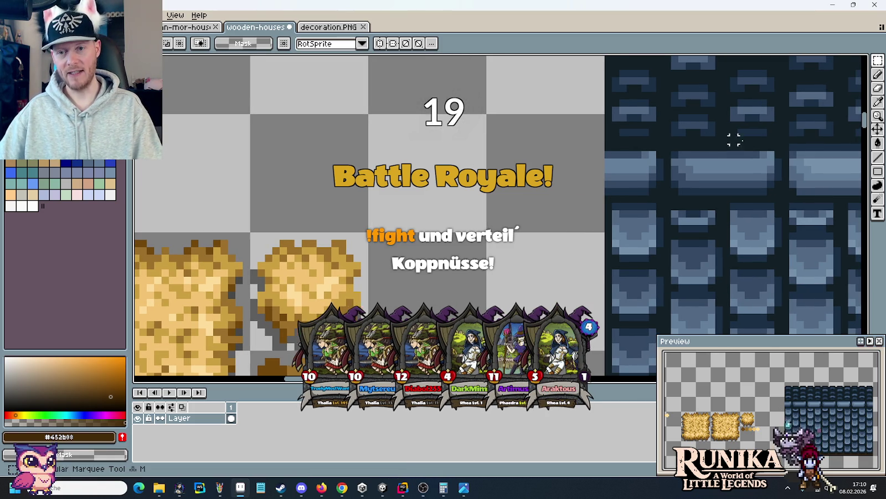
{"action": "left_click_drag", "start_coordinate": [818, 138], "coordinate": [799, 194]}
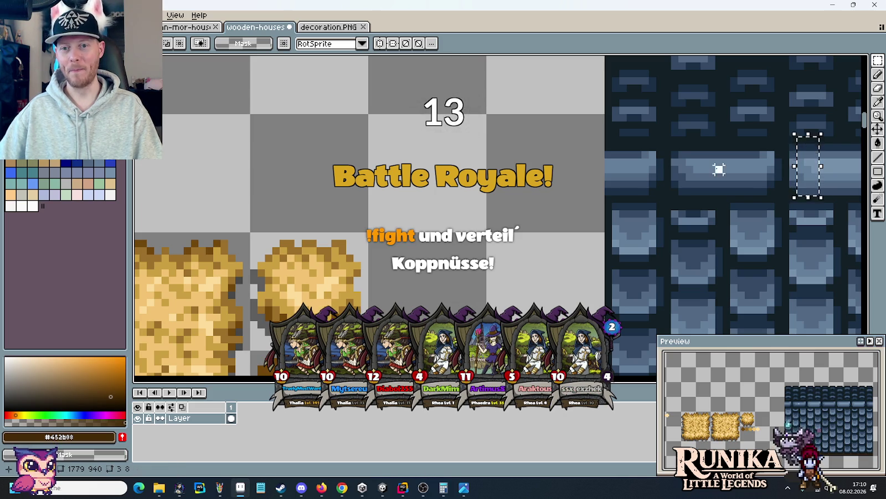
{"action": "left_click_drag", "start_coordinate": [798, 191], "coordinate": [534, 166]}
{"action": "mouse_move", "coordinate": [659, 175]}
{"action": "left_mouse_down"}
{"action": "mouse_move", "coordinate": [637, 229]}
{"action": "mouse_move", "coordinate": [399, 224]}
{"action": "left_mouse_up"}
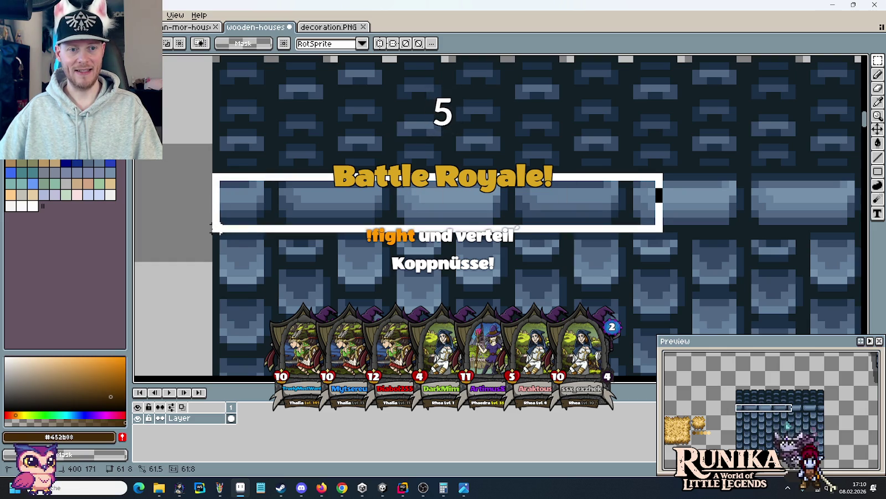
{"action": "left_click_drag", "start_coordinate": [401, 224], "coordinate": [210, 231]}
{"action": "left_click_drag", "start_coordinate": [759, 200], "coordinate": [688, 207]}
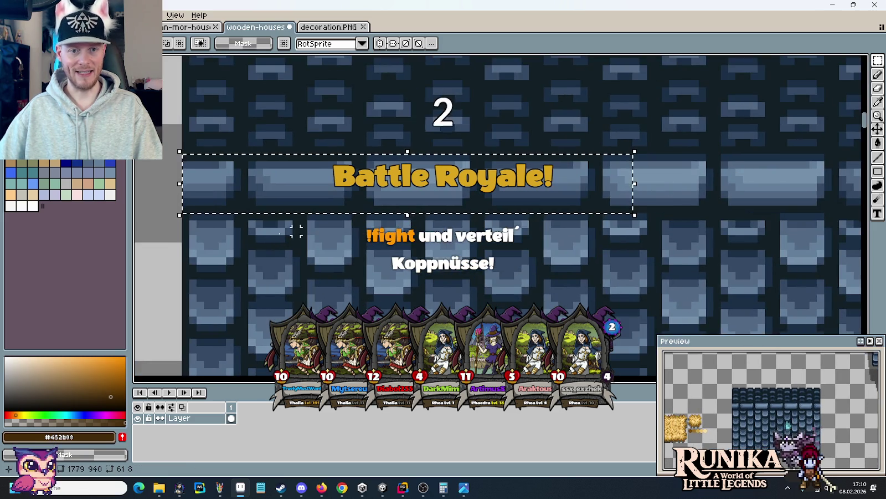
{"action": "left_click_drag", "start_coordinate": [260, 254], "coordinate": [630, 255]}
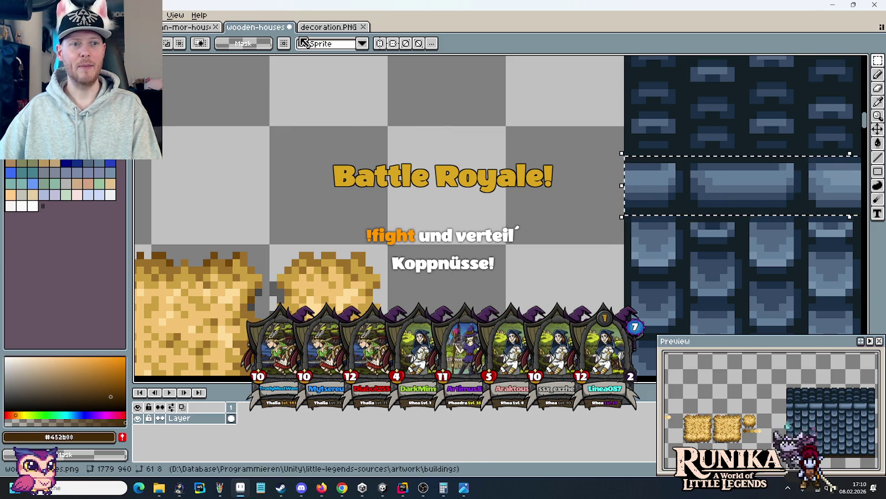
Step: Cycle through the open sprite sheets until decoration.PNG is showing
{"action": "key", "text": "ctrl+shift+Tab"}
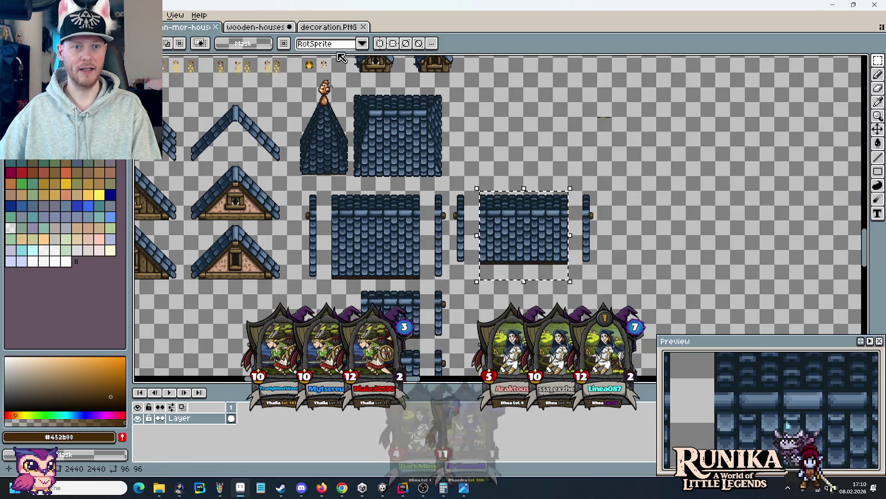
{"action": "left_click", "coordinate": [266, 28]}
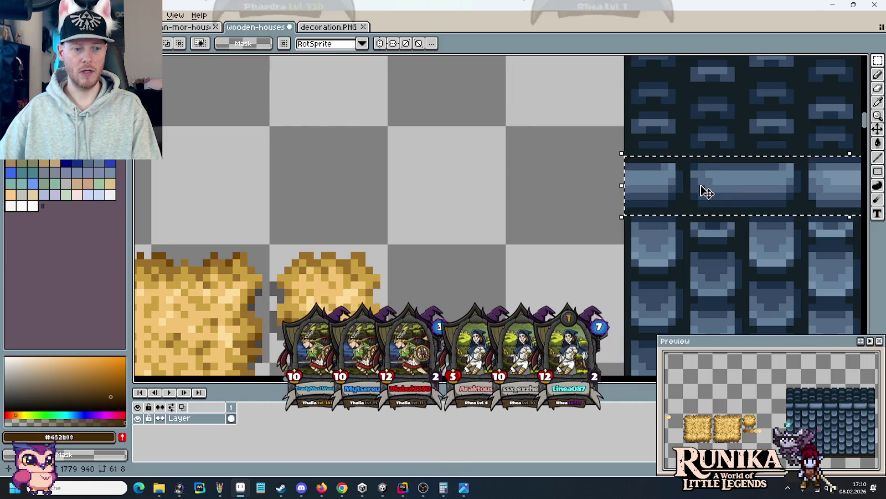
{"action": "left_click", "coordinate": [183, 27]}
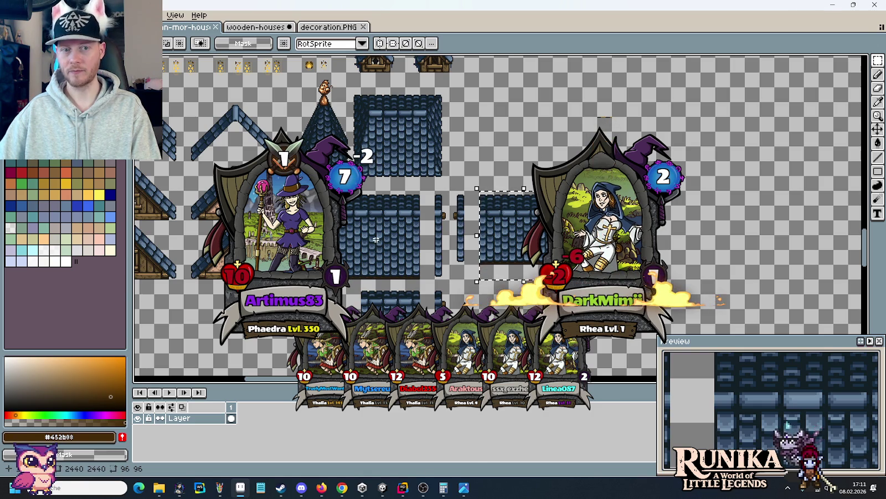
{"action": "key", "text": "ctrl+Tab"}
{"action": "key", "text": "ctrl+Tab"}
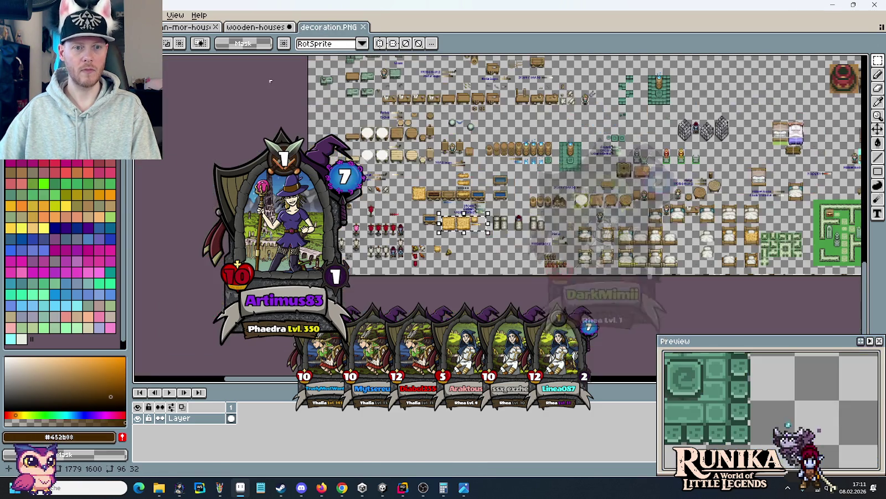
{"action": "key", "text": "ctrl+Tab"}
Step: Zoom in on the wooden plank beam on the house sheet
{"action": "scroll", "coordinate": [329, 274], "scroll_direction": "down", "scroll_amount": 5}
{"action": "scroll", "coordinate": [329, 274], "scroll_direction": "down", "scroll_amount": 5}
{"action": "scroll", "coordinate": [329, 274], "scroll_direction": "down", "scroll_amount": 5}
{"action": "scroll", "coordinate": [329, 273], "scroll_direction": "down", "scroll_amount": 5}
{"action": "scroll", "coordinate": [443, 276], "scroll_direction": "down", "scroll_amount": 3}
{"action": "scroll", "coordinate": [443, 275], "scroll_direction": "down", "scroll_amount": 2}
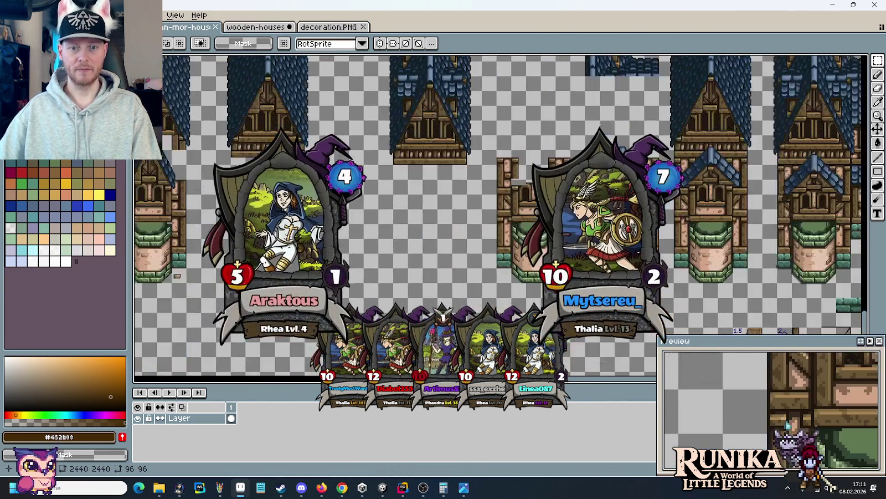
{"action": "scroll", "coordinate": [443, 275], "scroll_direction": "down", "scroll_amount": 3}
{"action": "scroll", "coordinate": [443, 276], "scroll_direction": "down", "scroll_amount": 3}
{"action": "scroll", "coordinate": [443, 275], "scroll_direction": "up", "scroll_amount": 2}
{"action": "scroll", "coordinate": [499, 210], "scroll_direction": "up", "scroll_amount": 2}
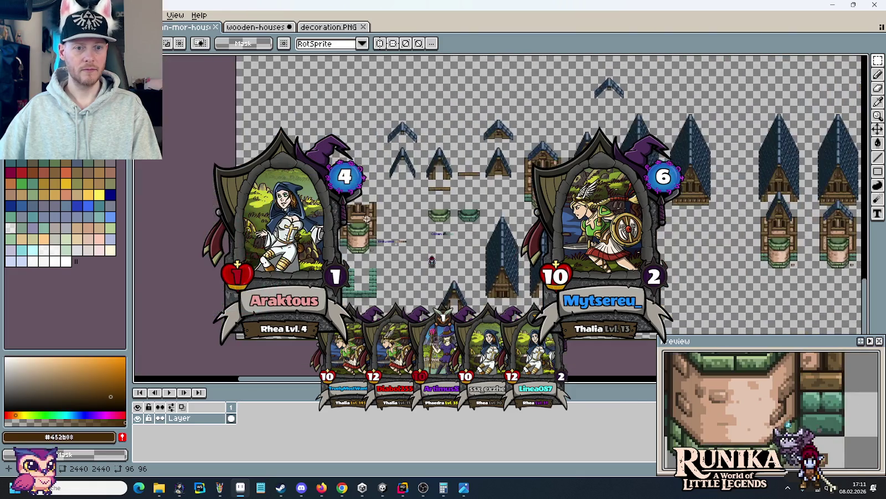
{"action": "scroll", "coordinate": [527, 167], "scroll_direction": "up", "scroll_amount": 2}
{"action": "scroll", "coordinate": [550, 147], "scroll_direction": "up", "scroll_amount": 2}
{"action": "scroll", "coordinate": [551, 147], "scroll_direction": "up", "scroll_amount": 2}
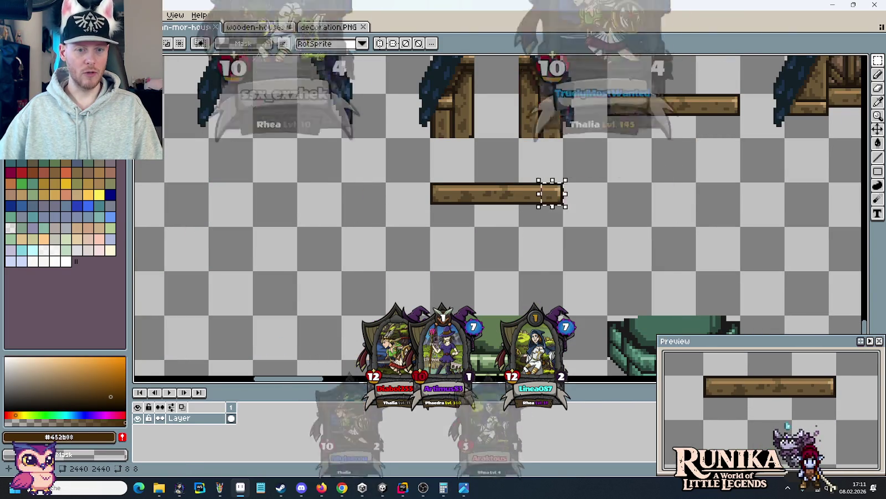
Step: Restore the selection around the wooden plank and return to the wooden-houses sheet
{"action": "left_click", "coordinate": [415, 231]}
{"action": "key", "text": "ctrl+z"}
{"action": "left_click", "coordinate": [255, 26]}
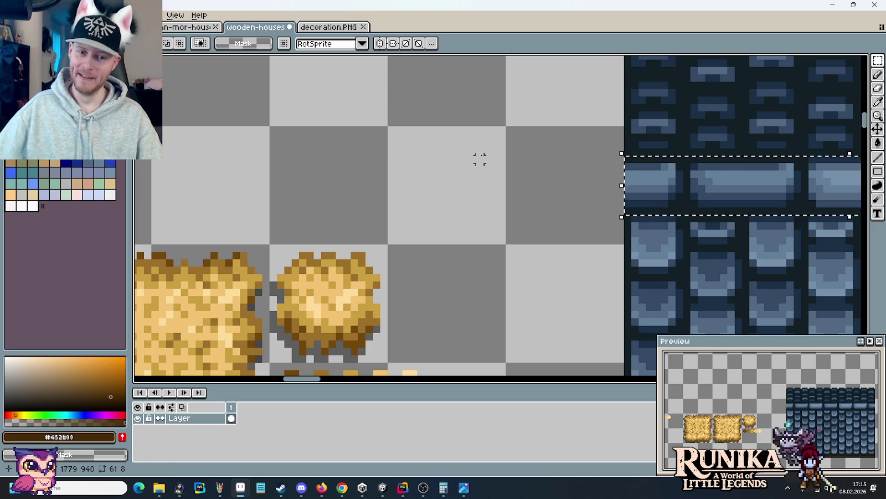
Step: Paste the wooden plank beam left of the slate roof, level with its horizontal band
{"action": "key", "text": "ctrl+v"}
{"action": "left_click_drag", "start_coordinate": [578, 196], "coordinate": [527, 202]}
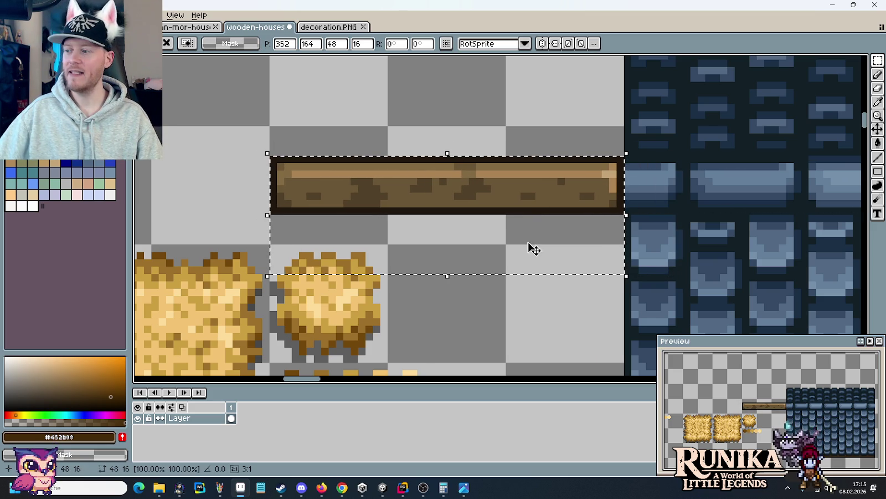
{"action": "left_click", "coordinate": [524, 330]}
{"action": "left_click_drag", "start_coordinate": [524, 327], "coordinate": [521, 224]}
Step: Draw a tall, narrow rectangle outline between the plank and the slate roof
{"action": "scroll", "coordinate": [521, 224], "scroll_direction": "down", "scroll_amount": 1}
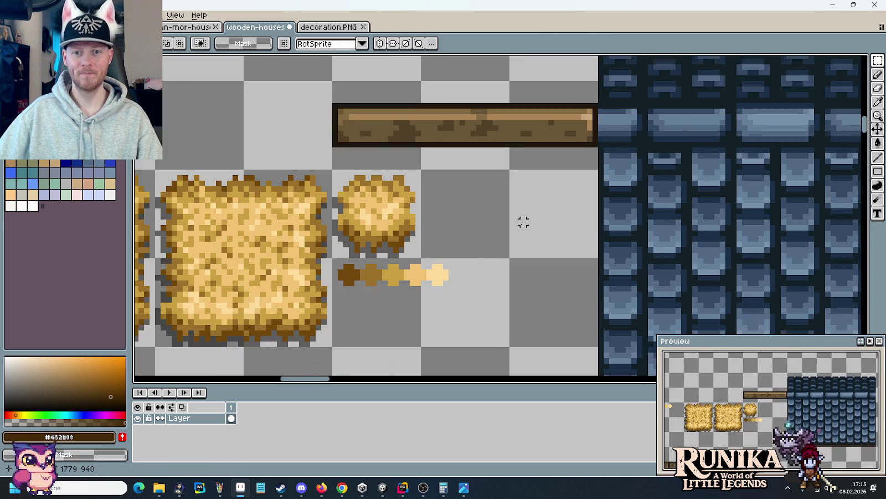
{"action": "scroll", "coordinate": [522, 223], "scroll_direction": "down", "scroll_amount": 1}
{"action": "scroll", "coordinate": [521, 220], "scroll_direction": "down", "scroll_amount": 1}
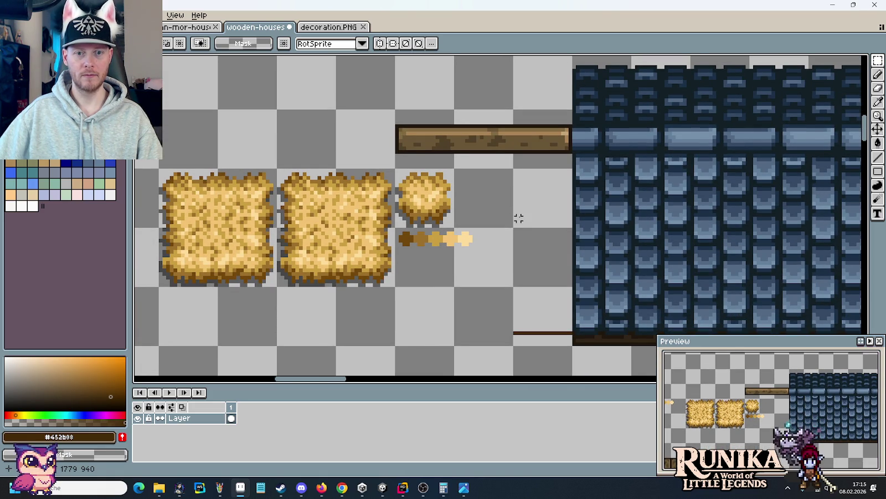
{"action": "left_click_drag", "start_coordinate": [514, 156], "coordinate": [563, 329]}
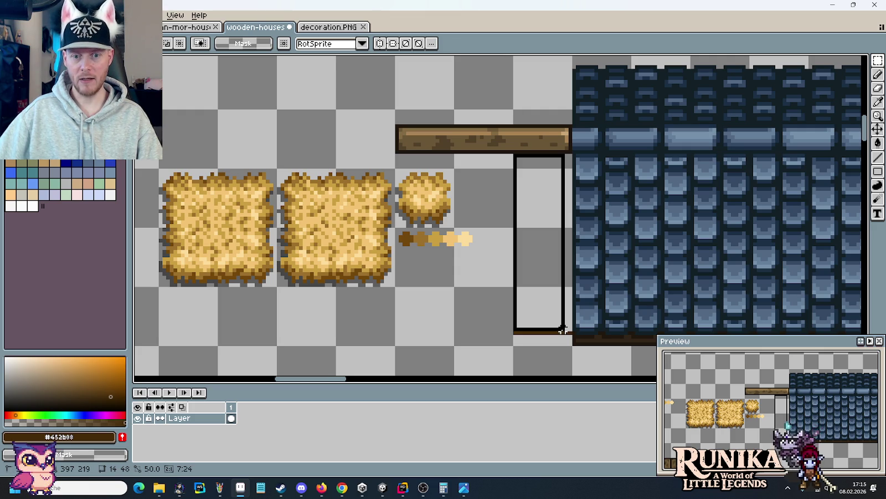
Step: Select and clear the tall rectangle outline beside the slate roof
{"action": "left_click_drag", "start_coordinate": [562, 331], "coordinate": [563, 333]}
{"action": "scroll", "coordinate": [596, 335], "scroll_direction": "up", "scroll_amount": 1}
{"action": "scroll", "coordinate": [601, 260], "scroll_direction": "up", "scroll_amount": 2}
{"action": "left_click_drag", "start_coordinate": [468, 228], "coordinate": [671, 257]}
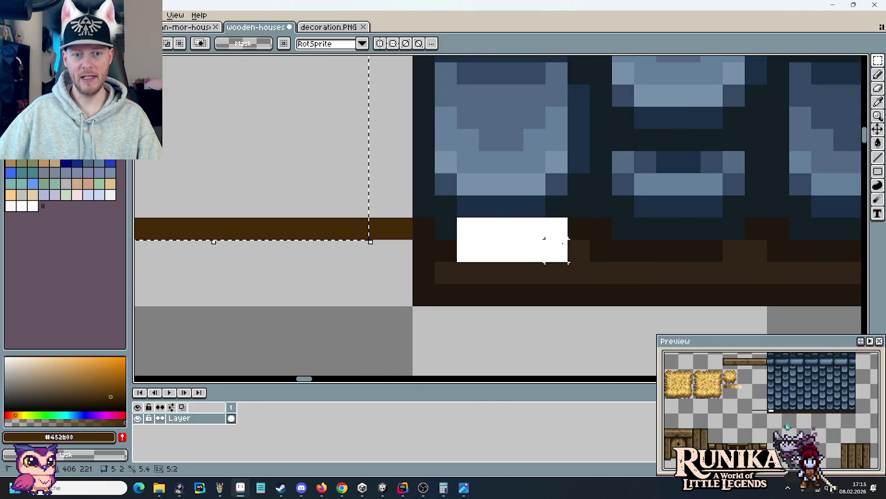
{"action": "scroll", "coordinate": [535, 140], "scroll_direction": "down", "scroll_amount": 3}
{"action": "scroll", "coordinate": [533, 239], "scroll_direction": "down", "scroll_amount": 2}
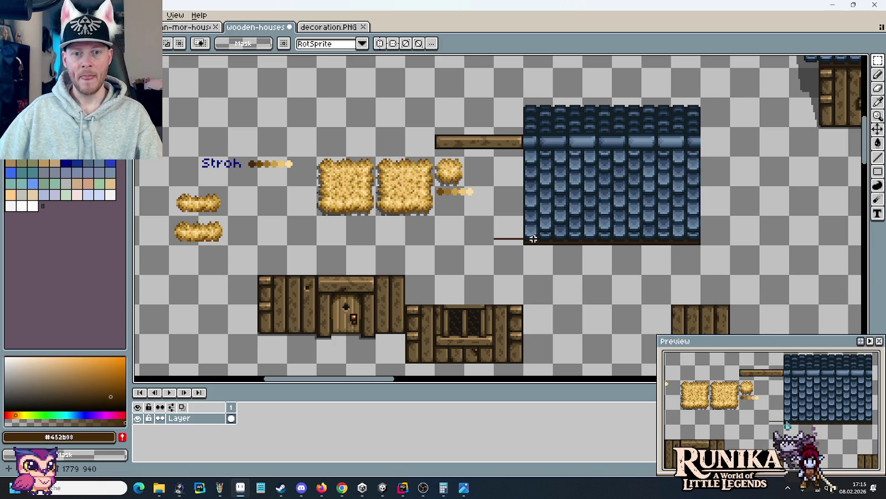
{"action": "scroll", "coordinate": [501, 220], "scroll_direction": "up", "scroll_amount": 2}
{"action": "scroll", "coordinate": [554, 244], "scroll_direction": "down", "scroll_amount": 2}
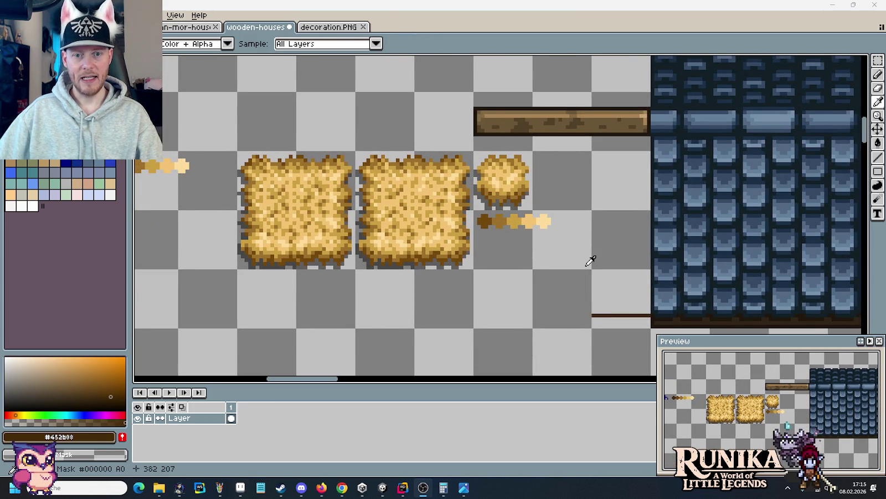
Step: Check the thatched-house reference image, then pan over the haystack, beam and roof tiles
{"action": "key", "text": "alt+Tab"}
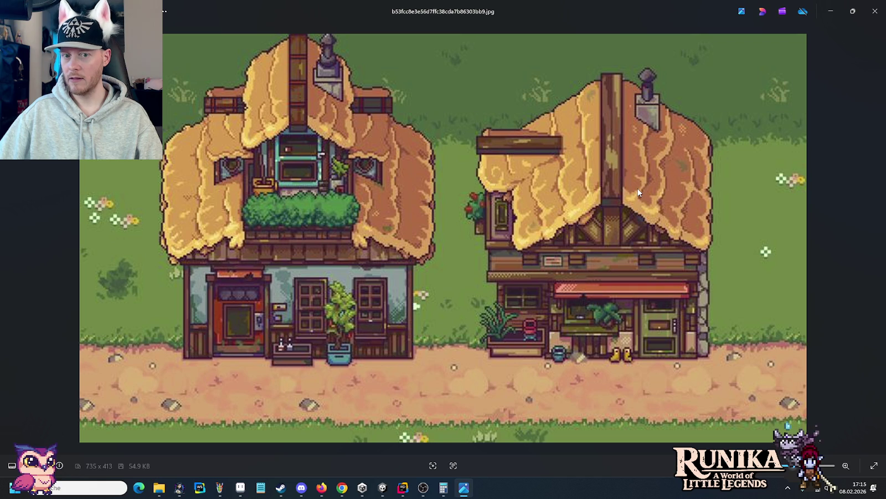
{"action": "key", "text": "alt+Tab"}
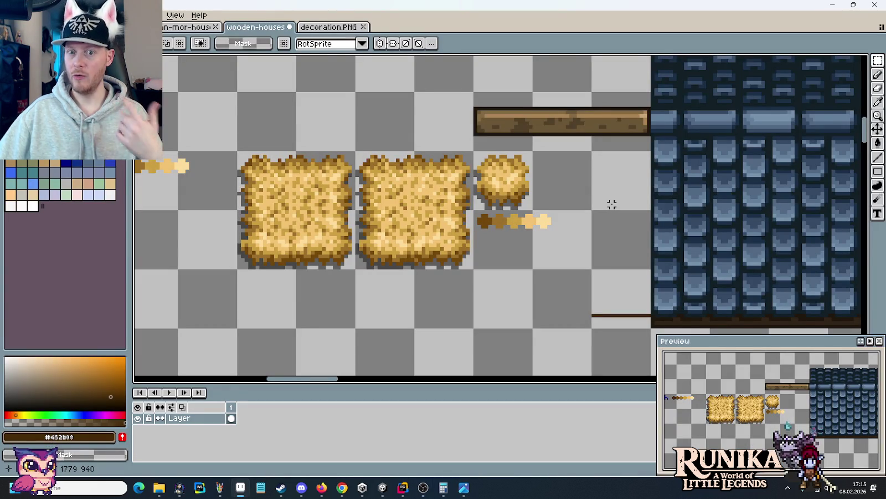
{"action": "scroll", "coordinate": [450, 273], "scroll_direction": "up", "scroll_amount": 1}
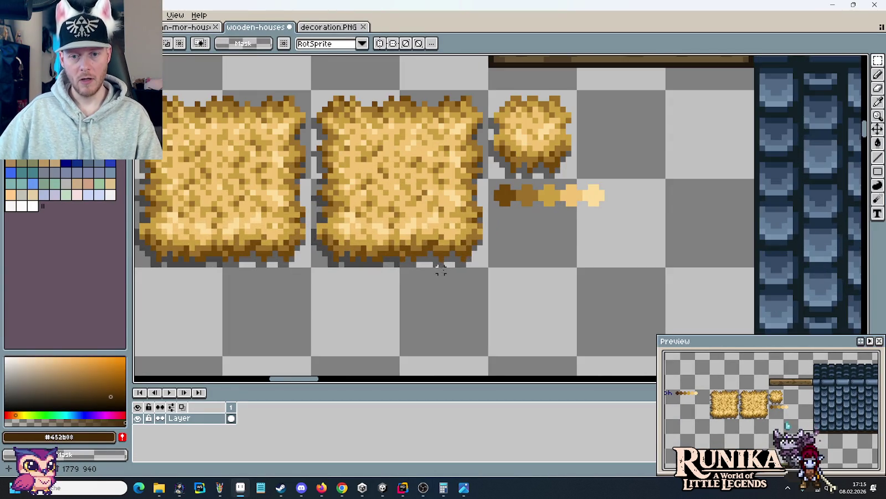
{"action": "left_click_drag", "start_coordinate": [454, 271], "coordinate": [586, 224]}
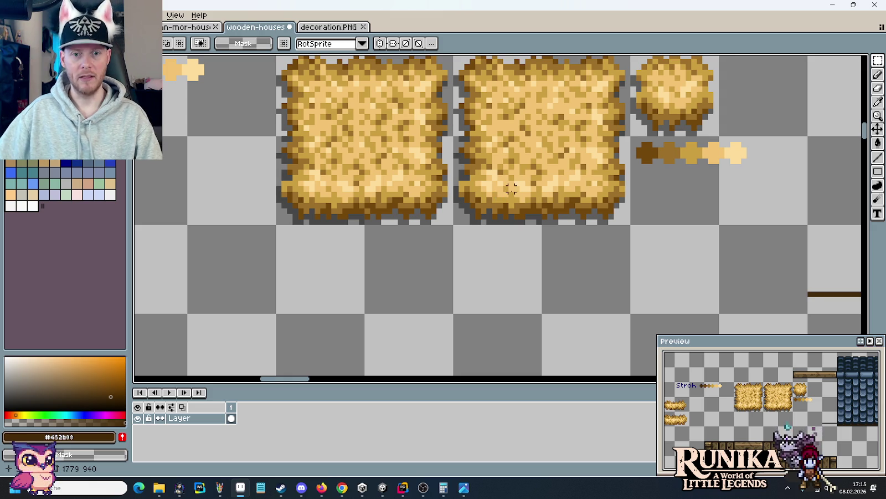
{"action": "mouse_move", "coordinate": [515, 218]}
{"action": "left_mouse_down"}
{"action": "mouse_move", "coordinate": [382, 311]}
{"action": "mouse_move", "coordinate": [500, 257]}
{"action": "left_mouse_up"}
{"action": "scroll", "coordinate": [410, 291], "scroll_direction": "down", "scroll_amount": 1}
{"action": "scroll", "coordinate": [410, 291], "scroll_direction": "down", "scroll_amount": 1}
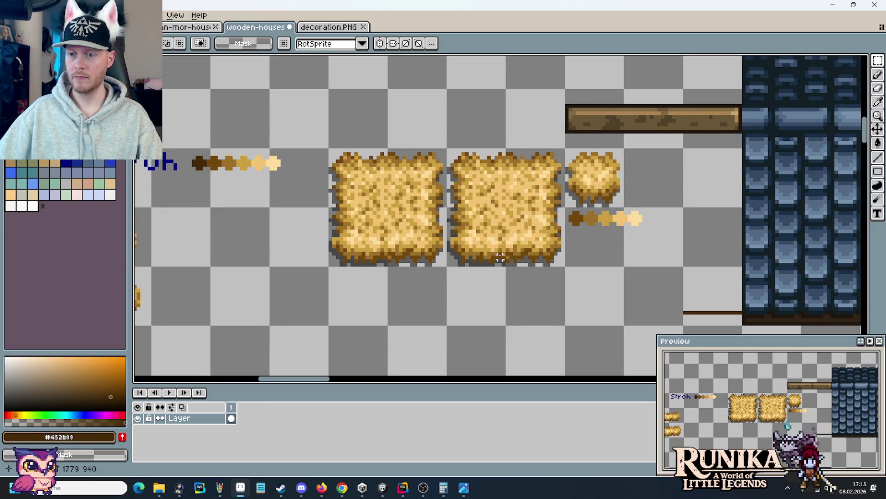
Step: Look at the thatched-cottages reference again and pan to the empty area below the straw
{"action": "key", "text": "alt+Tab"}
{"action": "key", "text": "Tab"}
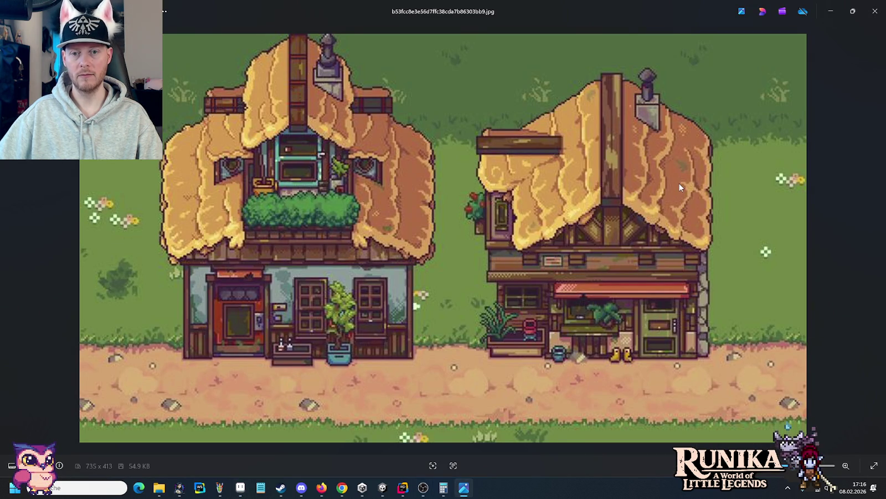
{"action": "key", "text": "alt+Tab"}
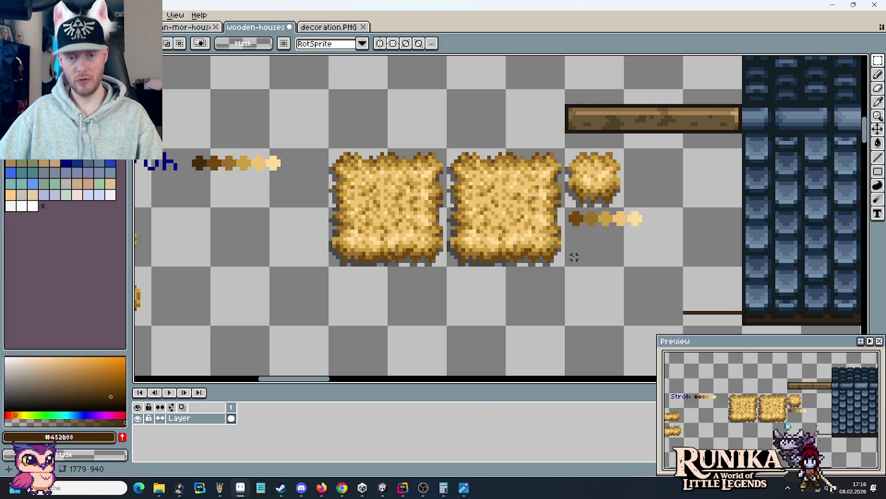
{"action": "scroll", "coordinate": [565, 231], "scroll_direction": "up", "scroll_amount": 1}
{"action": "scroll", "coordinate": [556, 194], "scroll_direction": "up", "scroll_amount": 1}
{"action": "mouse_move", "coordinate": [564, 178]}
{"action": "left_mouse_down"}
{"action": "mouse_move", "coordinate": [556, 223]}
{"action": "mouse_move", "coordinate": [568, 209]}
{"action": "left_mouse_up"}
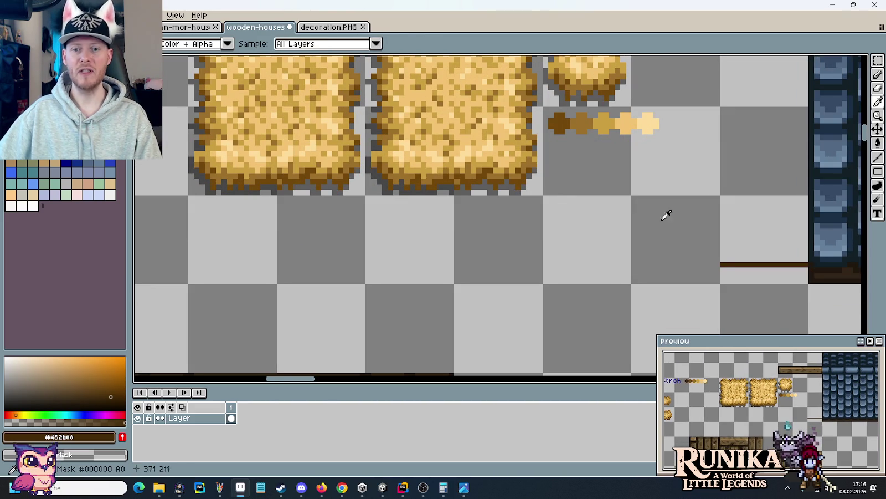
Step: Draw a dipping dark-brown curve below the straw and duplicate it alongside to extend the wave
{"action": "key", "text": "b"}
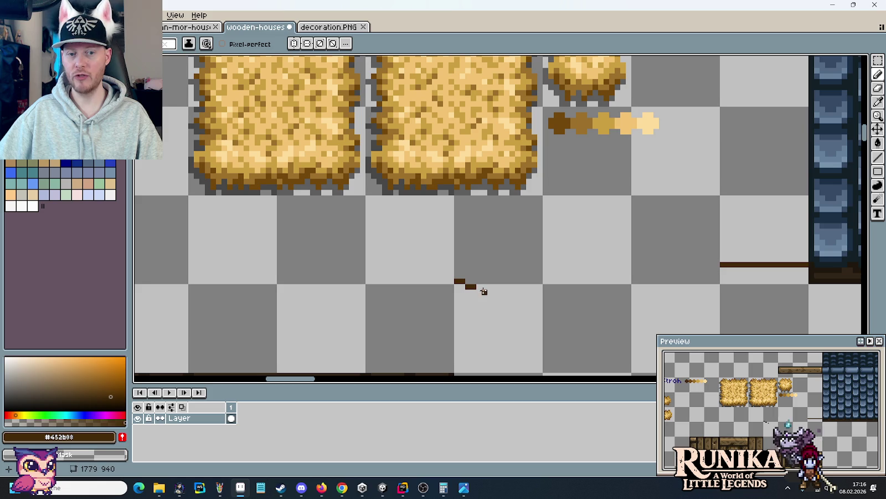
{"action": "left_click_drag", "start_coordinate": [487, 294], "coordinate": [505, 293]}
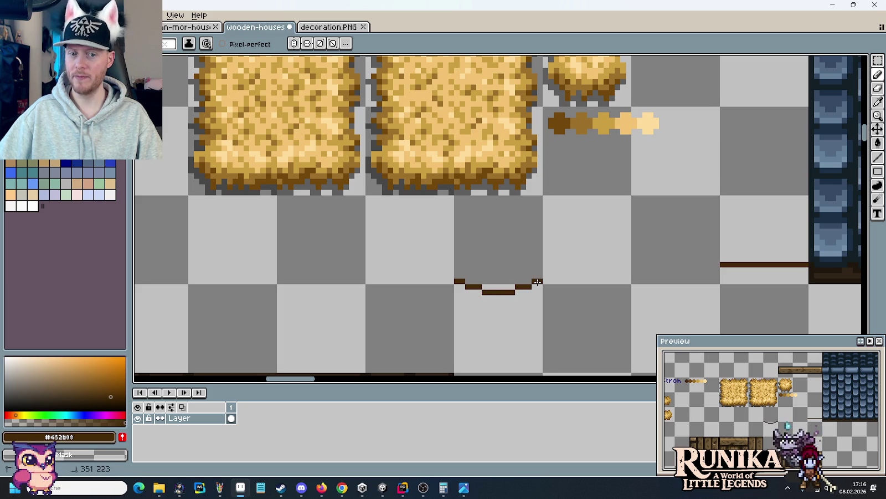
{"action": "key", "text": "m"}
{"action": "left_click_drag", "start_coordinate": [452, 254], "coordinate": [572, 302]}
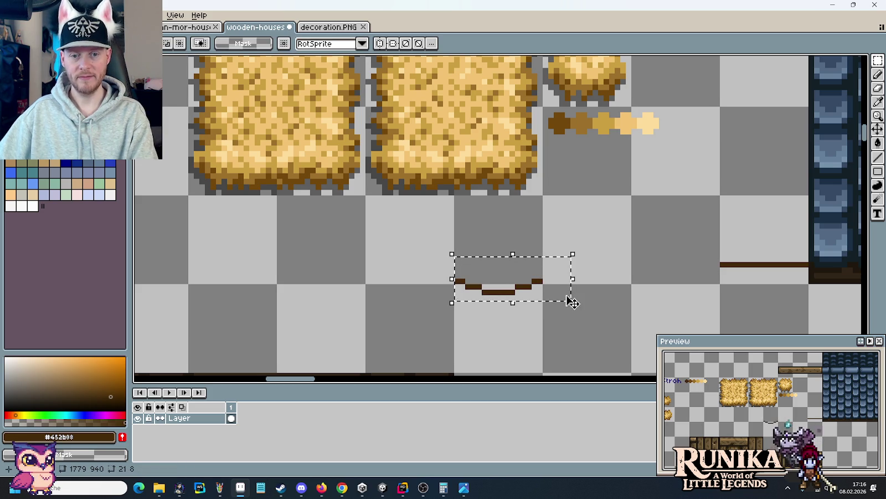
{"action": "key", "text": "Up"}
{"action": "left_click_drag", "start_coordinate": [518, 289], "coordinate": [609, 286]}
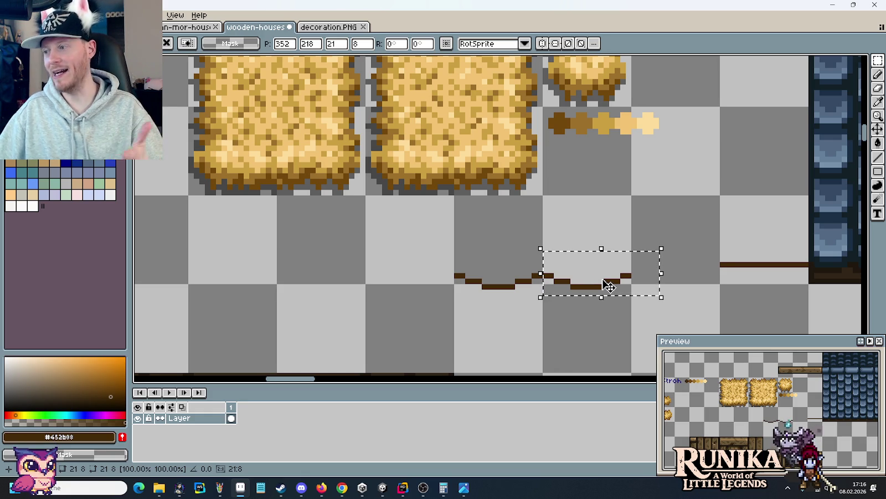
{"action": "scroll", "coordinate": [609, 287], "scroll_direction": "down", "scroll_amount": 1}
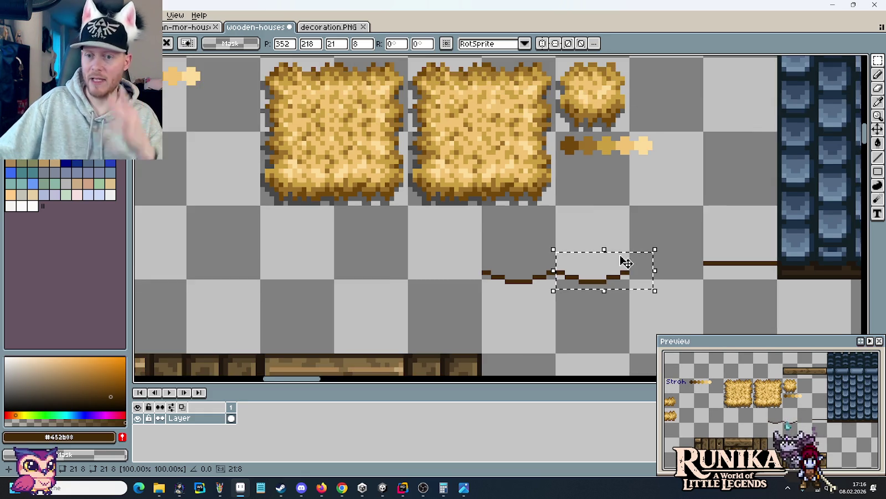
{"action": "scroll", "coordinate": [618, 277], "scroll_direction": "down", "scroll_amount": 1}
{"action": "scroll", "coordinate": [631, 299], "scroll_direction": "down", "scroll_amount": 1}
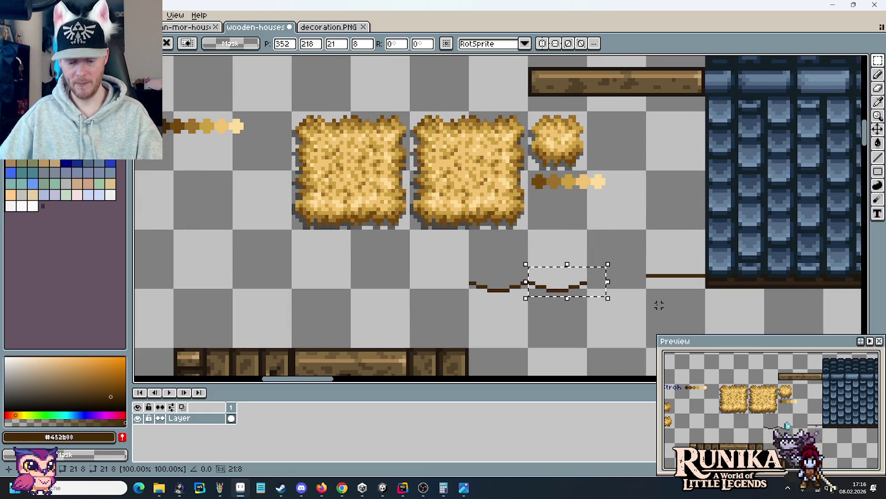
{"action": "key", "text": "ctrl+d"}
Step: Touch up the wavy line's step pixels and erase its right part
{"action": "key", "text": "i"}
{"action": "scroll", "coordinate": [573, 307], "scroll_direction": "up", "scroll_amount": 2}
{"action": "key", "text": "b"}
{"action": "left_click", "coordinate": [510, 258]}
{"action": "key", "text": "ctrl+z"}
{"action": "mouse_move", "coordinate": [516, 268]}
{"action": "left_mouse_down"}
{"action": "mouse_move", "coordinate": [592, 255]}
{"action": "mouse_move", "coordinate": [512, 261]}
{"action": "left_mouse_up"}
{"action": "scroll", "coordinate": [567, 320], "scroll_direction": "down", "scroll_amount": 2}
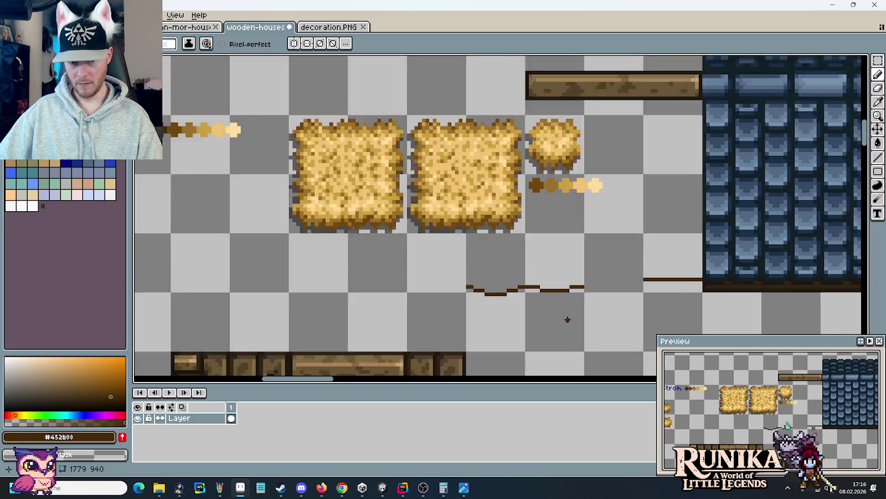
{"action": "scroll", "coordinate": [568, 320], "scroll_direction": "down", "scroll_amount": 1}
{"action": "scroll", "coordinate": [567, 319], "scroll_direction": "up", "scroll_amount": 2}
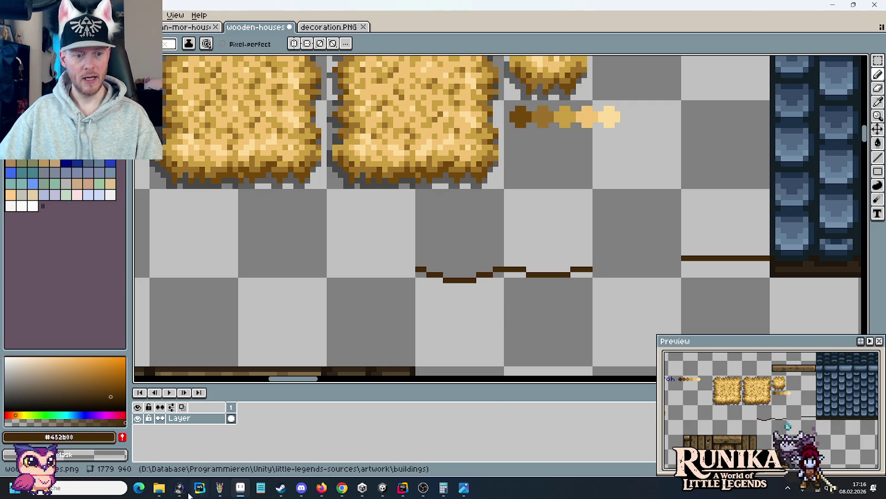
{"action": "mouse_move", "coordinate": [159, 487]}
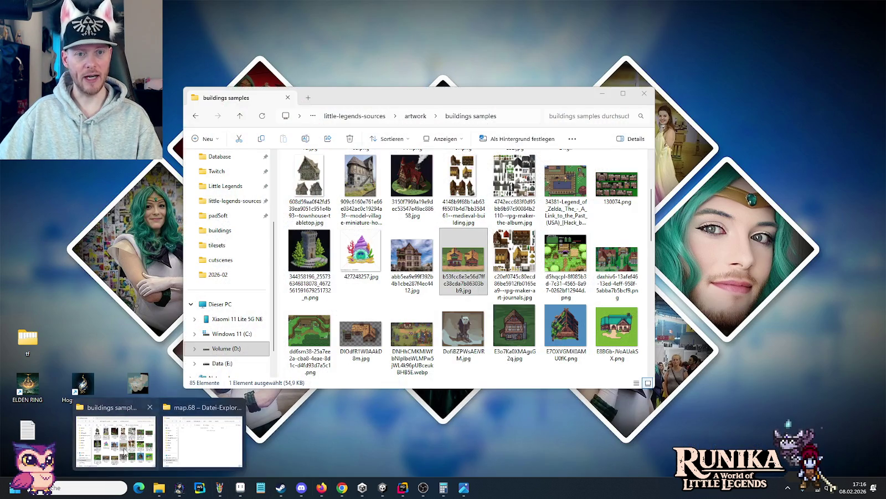
Step: Navigate from the buildings reference folder up to little-legends-sources > audio > music
{"action": "left_click", "coordinate": [115, 441]}
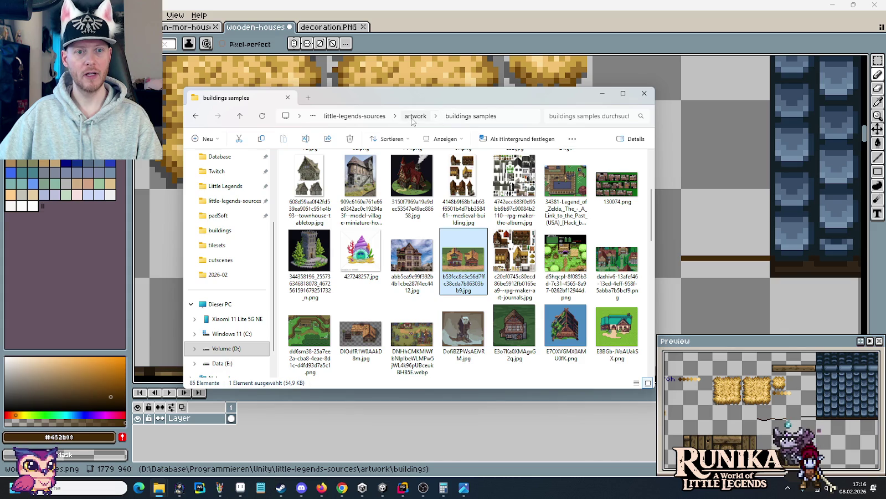
{"action": "left_click", "coordinate": [416, 115]}
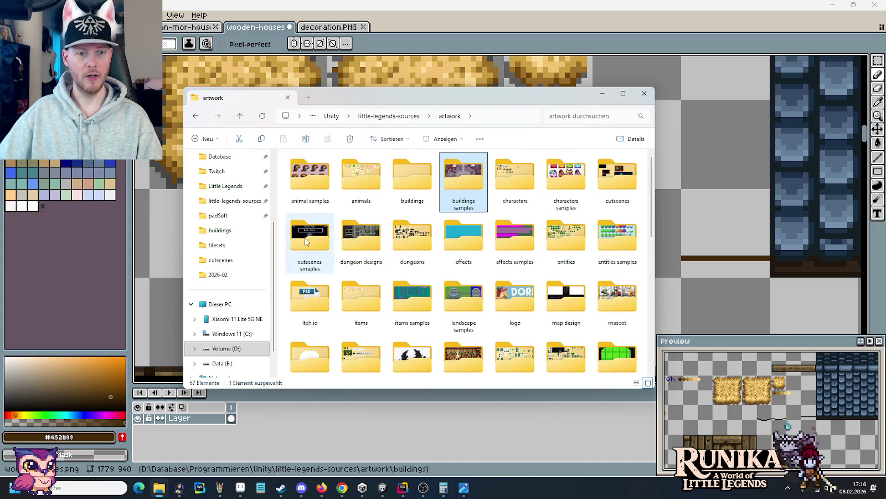
{"action": "left_click", "coordinate": [418, 119]}
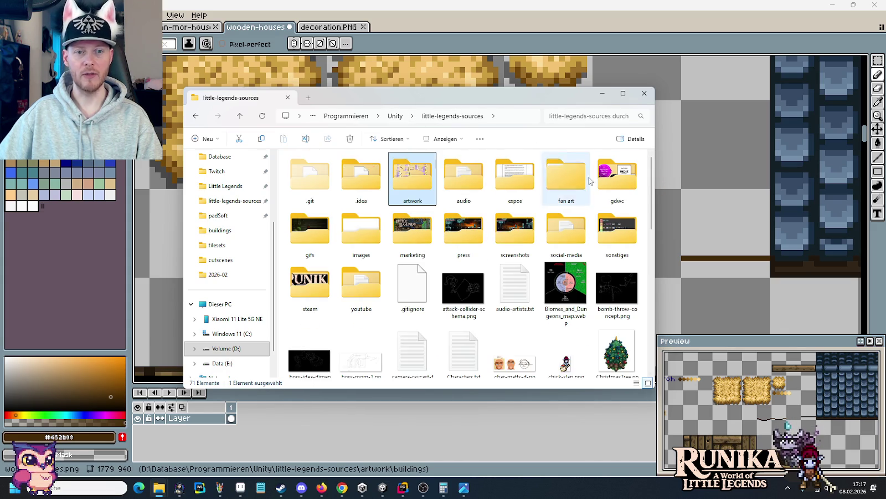
{"action": "double_click", "coordinate": [463, 178]}
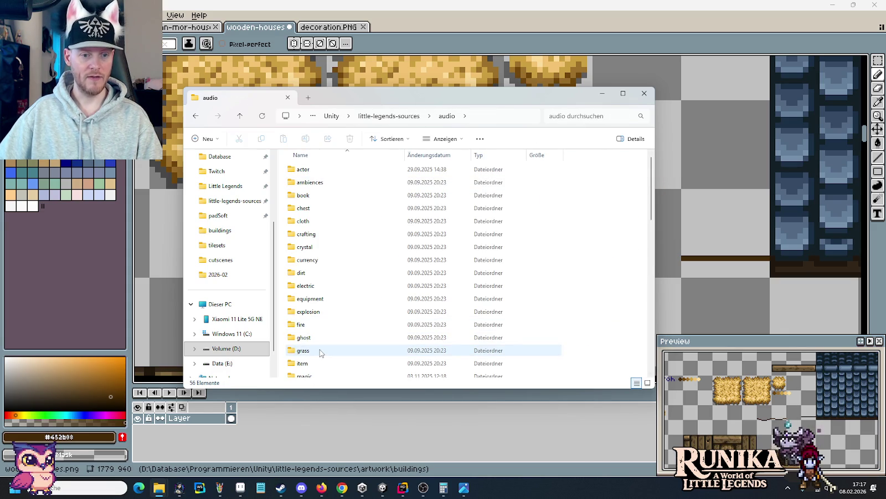
{"action": "scroll", "coordinate": [320, 351], "scroll_direction": "down", "scroll_amount": 2}
{"action": "scroll", "coordinate": [313, 332], "scroll_direction": "down", "scroll_amount": 1}
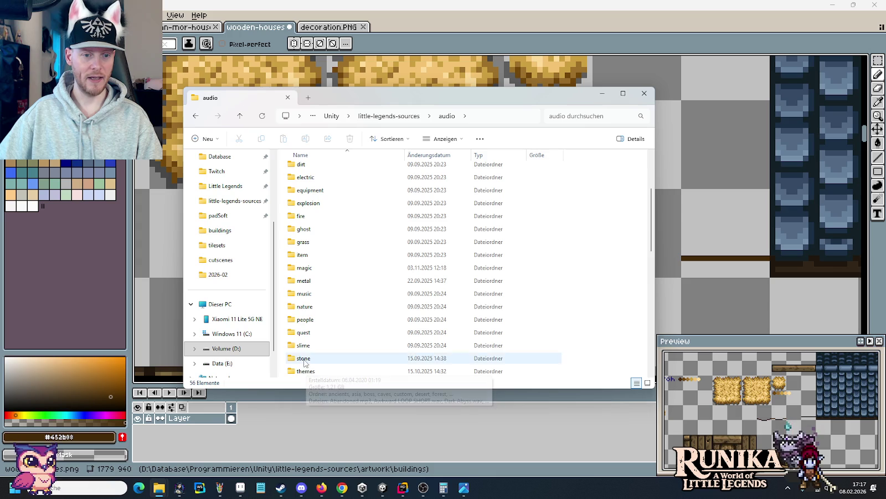
{"action": "double_click", "coordinate": [304, 294]}
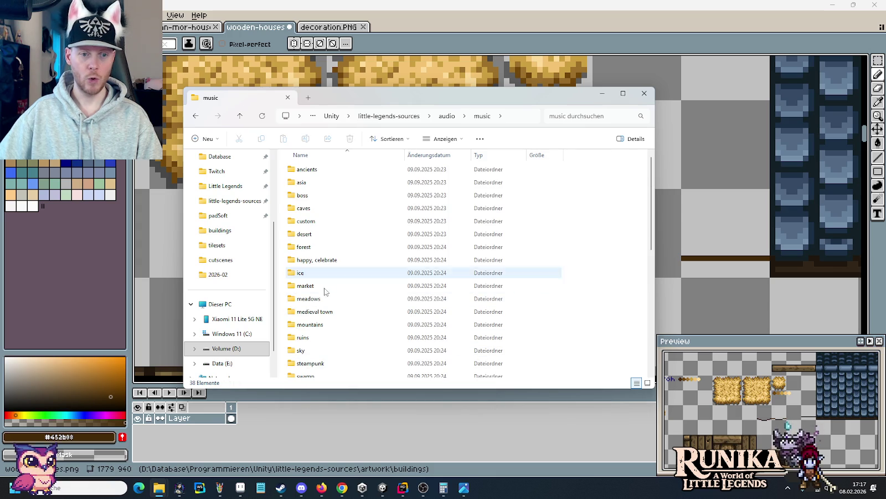
{"action": "double_click", "coordinate": [304, 339]}
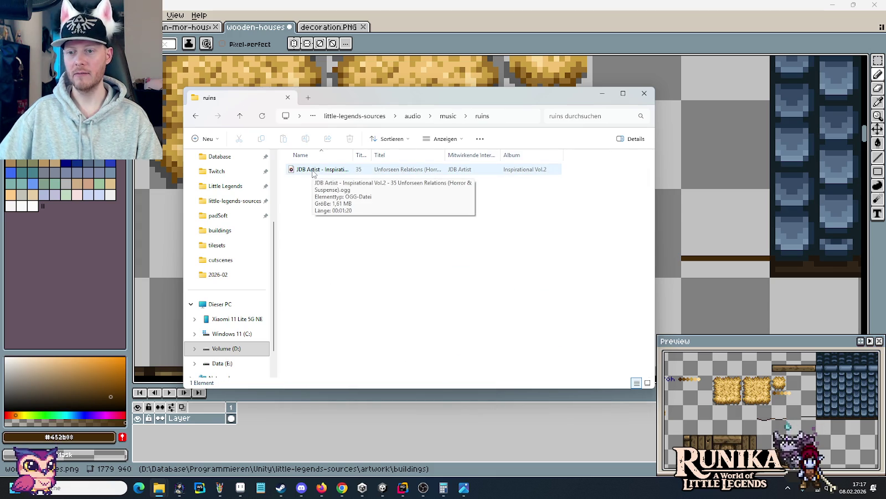
{"action": "key", "text": "alt+Left"}
Step: Open the sky folder and play both OGG tracks in the media player
{"action": "double_click", "coordinate": [339, 286]}
{"action": "left_click_drag", "start_coordinate": [336, 224], "coordinate": [310, 170]}
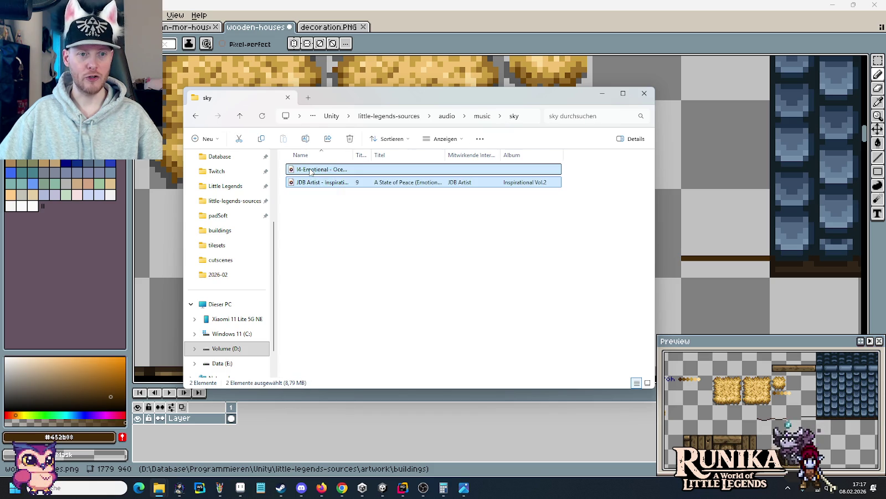
{"action": "right_click", "coordinate": [310, 169]}
{"action": "left_click", "coordinate": [334, 211]}
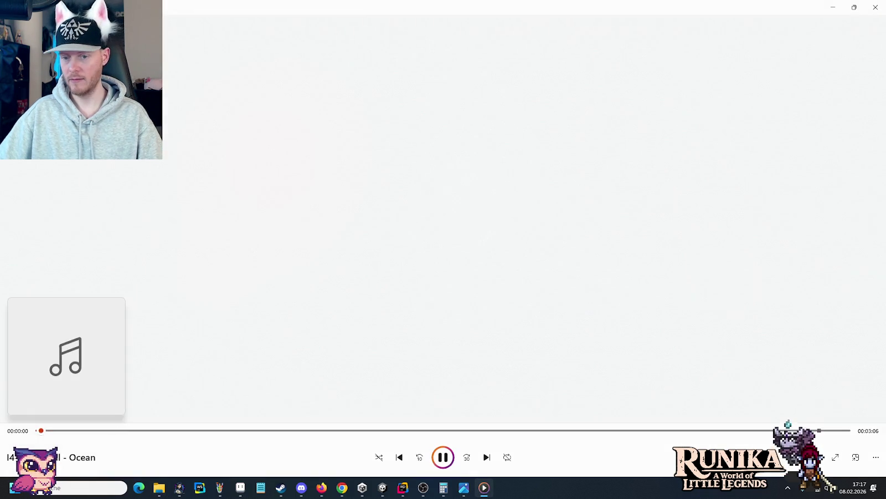
Step: Lower the Media Player volume to 3 and bring Pro Motion NG back to the front
{"action": "left_click", "coordinate": [816, 457]}
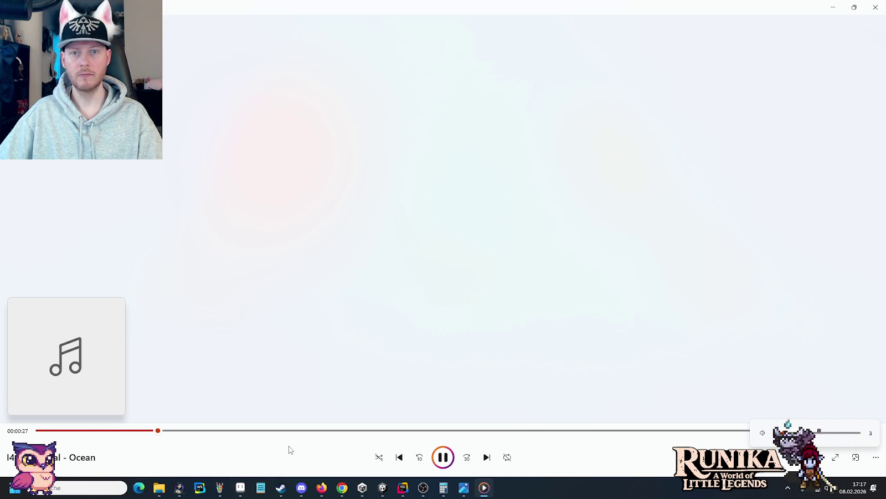
{"action": "left_click", "coordinate": [240, 487]}
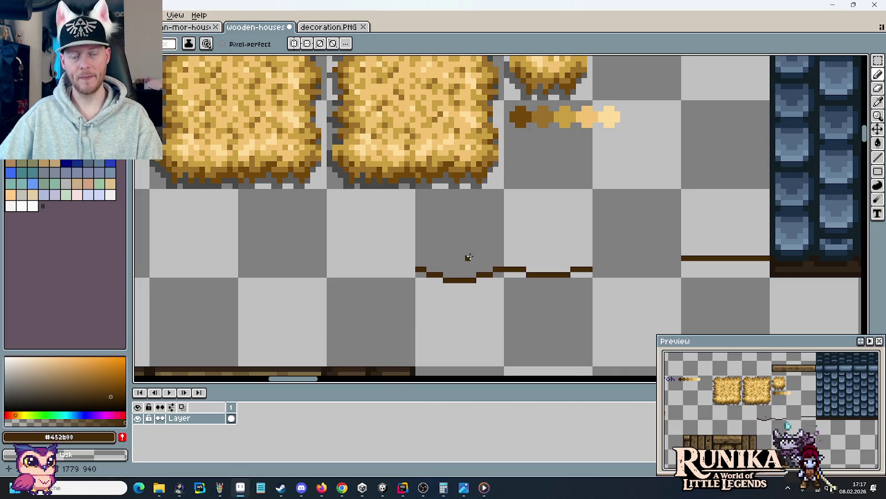
Step: Select a two-tile area around the wavy curve and shift it slightly right
{"action": "left_click_drag", "start_coordinate": [468, 257], "coordinate": [465, 323]}
{"action": "mouse_move", "coordinate": [496, 277]}
{"action": "left_mouse_down"}
{"action": "mouse_move", "coordinate": [499, 250]}
{"action": "mouse_move", "coordinate": [307, 242]}
{"action": "mouse_move", "coordinate": [451, 246]}
{"action": "mouse_move", "coordinate": [475, 172]}
{"action": "left_mouse_up"}
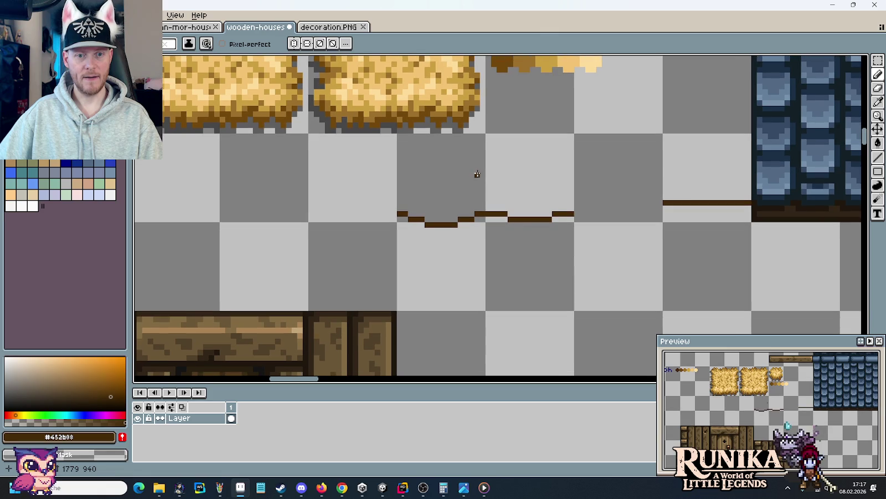
{"action": "key", "text": "m"}
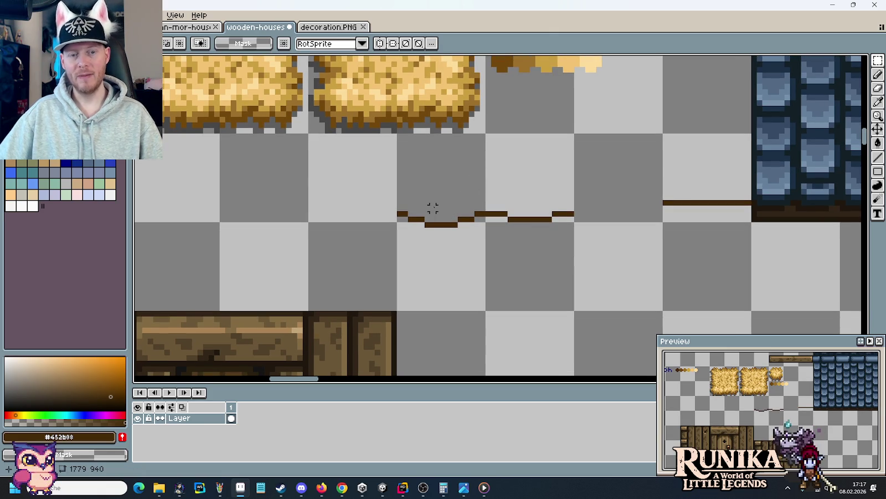
{"action": "left_click", "coordinate": [432, 208]}
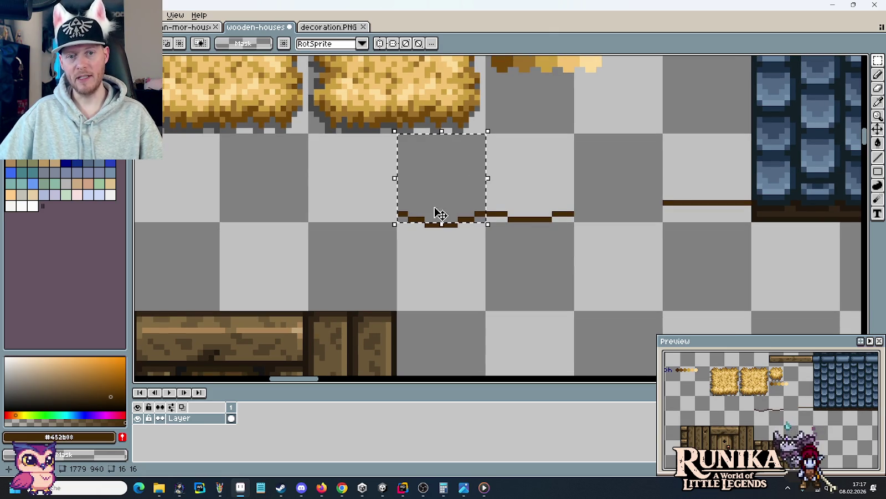
{"action": "left_click", "coordinate": [527, 224]}
{"action": "left_click", "coordinate": [527, 224]}
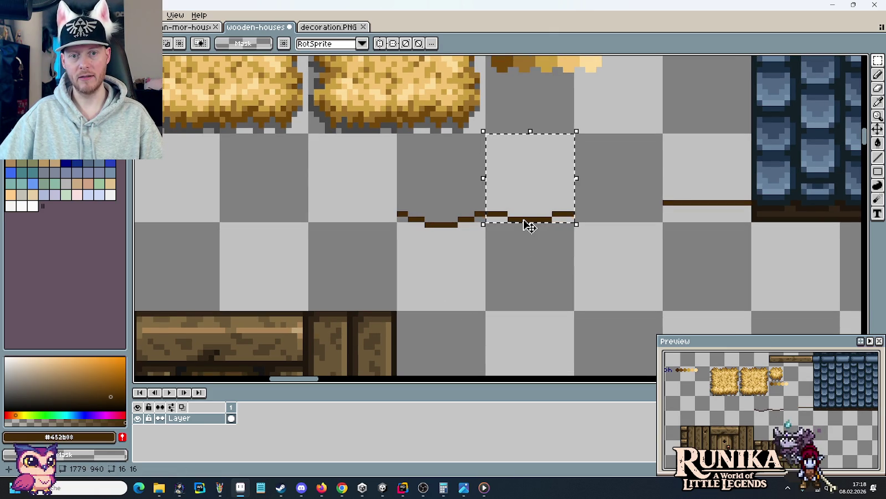
{"action": "left_click", "coordinate": [524, 224]}
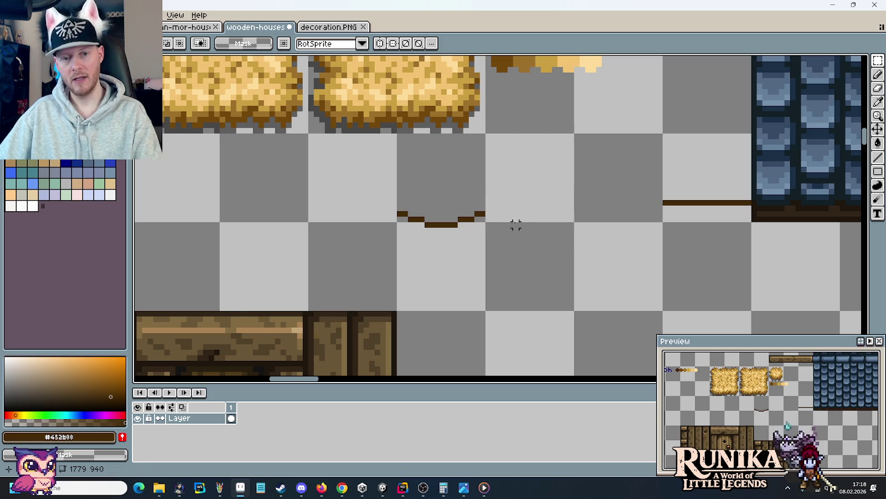
{"action": "left_click_drag", "start_coordinate": [437, 255], "coordinate": [450, 195]}
{"action": "scroll", "coordinate": [454, 197], "scroll_direction": "up", "scroll_amount": 2}
{"action": "scroll", "coordinate": [471, 219], "scroll_direction": "right", "scroll_amount": 2}
{"action": "mouse_move", "coordinate": [389, 297]}
{"action": "left_mouse_down"}
{"action": "mouse_move", "coordinate": [469, 302]}
{"action": "mouse_move", "coordinate": [484, 235]}
{"action": "mouse_move", "coordinate": [475, 227]}
{"action": "left_mouse_up"}
{"action": "left_click", "coordinate": [573, 276]}
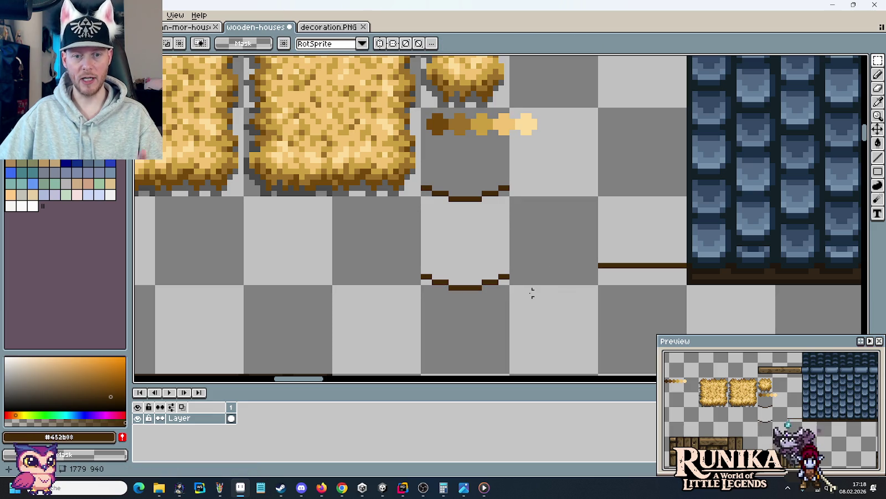
Step: Thicken the lower curve's bottom in dark brown #72480c and add an upright stroke at its right end
{"action": "key", "text": "b"}
{"action": "scroll", "coordinate": [457, 174], "scroll_direction": "up", "scroll_amount": 1}
{"action": "left_click", "coordinate": [434, 306]}
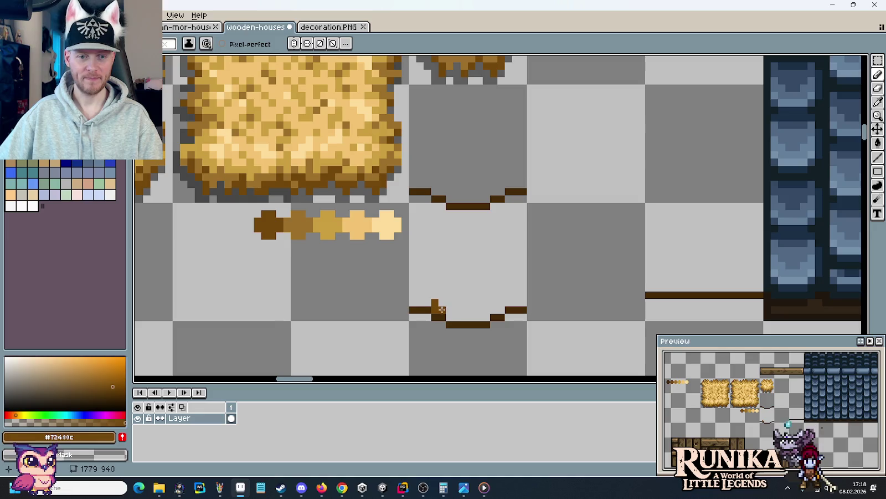
{"action": "mouse_move", "coordinate": [453, 315]}
{"action": "left_mouse_down"}
{"action": "mouse_move", "coordinate": [491, 318]}
{"action": "mouse_move", "coordinate": [501, 303]}
{"action": "left_mouse_up"}
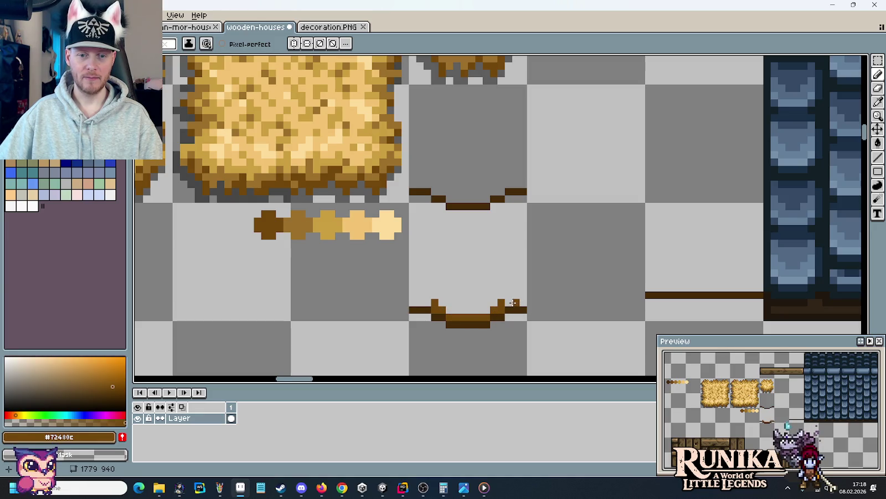
{"action": "left_click_drag", "start_coordinate": [516, 288], "coordinate": [516, 305]}
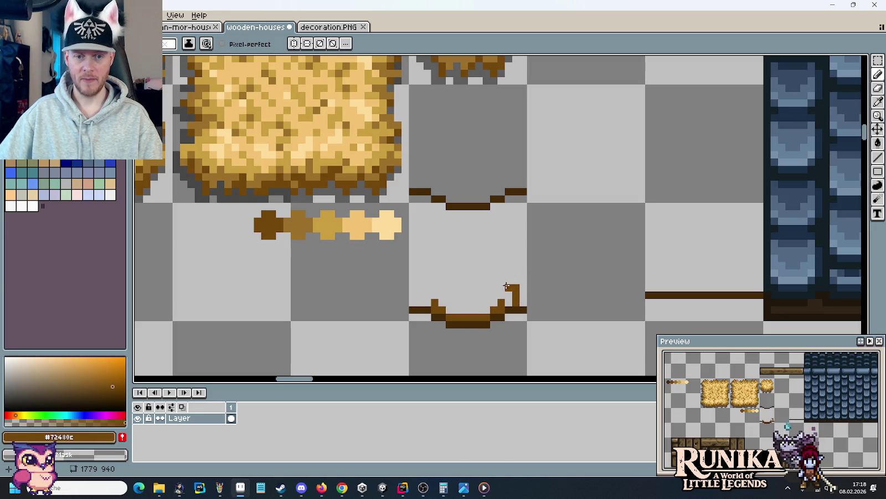
Step: Compare the eave against the thatched-house reference image twice
{"action": "key", "text": "alt+Tab"}
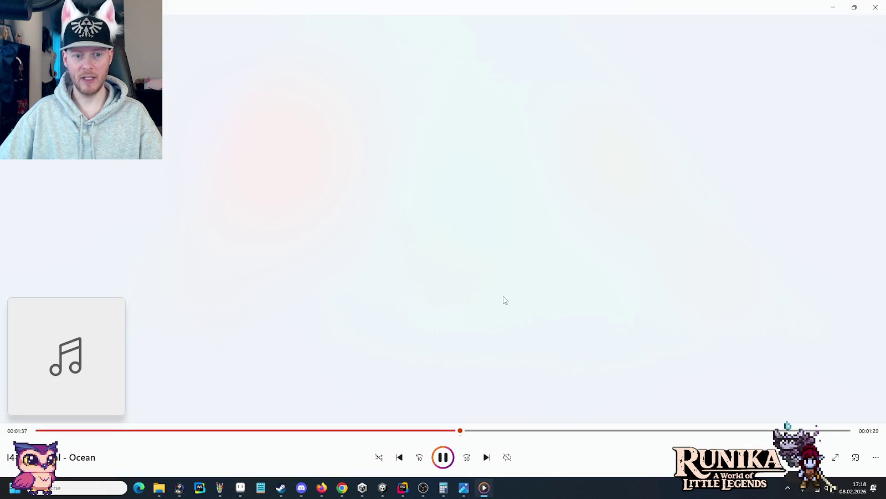
{"action": "key", "text": "Tab"}
{"action": "key", "text": "Tab"}
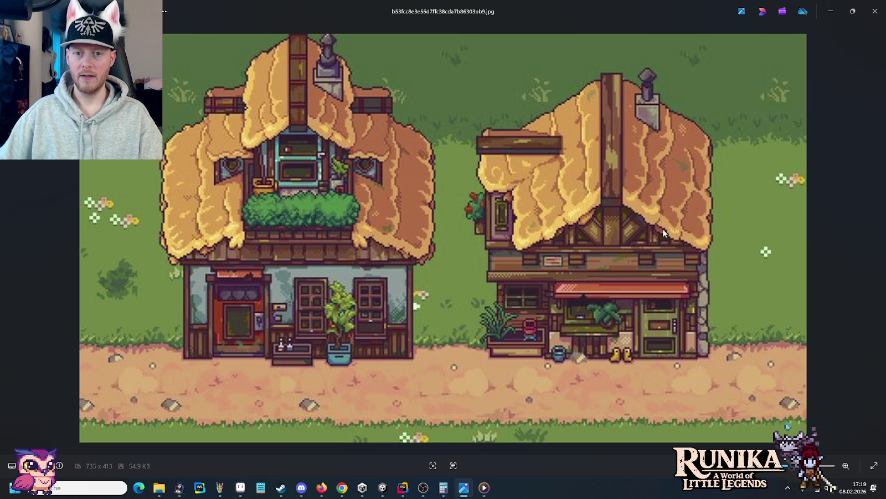
{"action": "key", "text": "alt+Tab"}
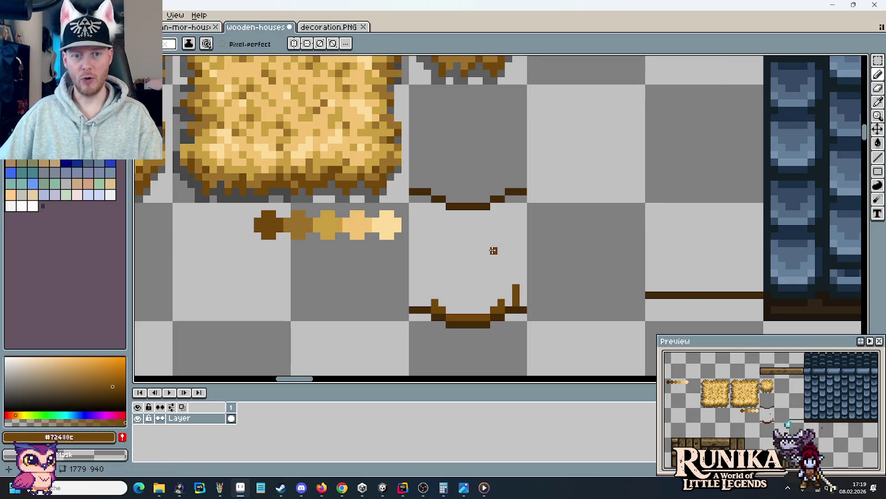
{"action": "key", "text": "alt+Tab"}
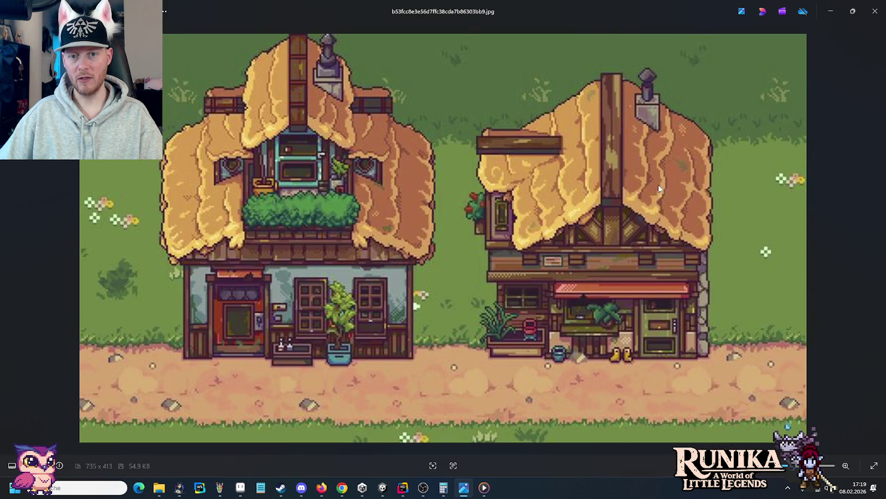
{"action": "key", "text": "alt+Tab"}
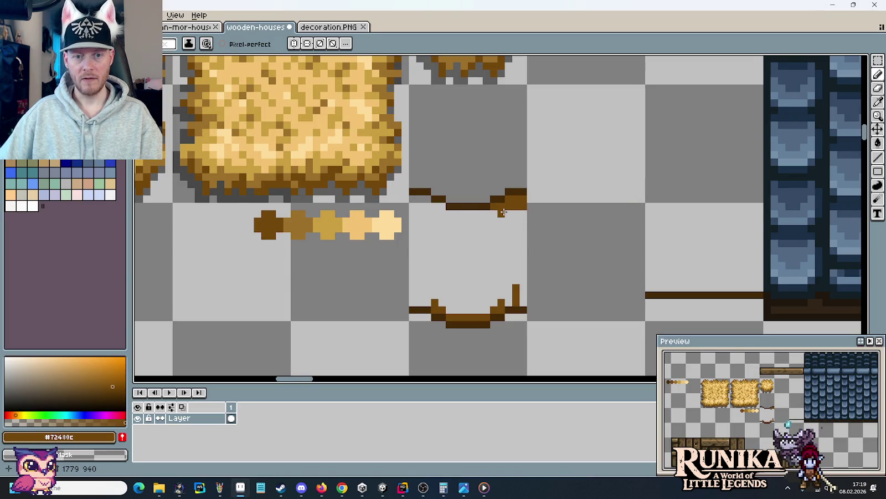
Step: Thicken the upper curve with brown, then sample the pale straw #fddc9a
{"action": "mouse_move", "coordinate": [508, 212]}
{"action": "left_mouse_down"}
{"action": "mouse_move", "coordinate": [464, 214]}
{"action": "mouse_move", "coordinate": [427, 200]}
{"action": "left_mouse_up"}
{"action": "key", "text": "i"}
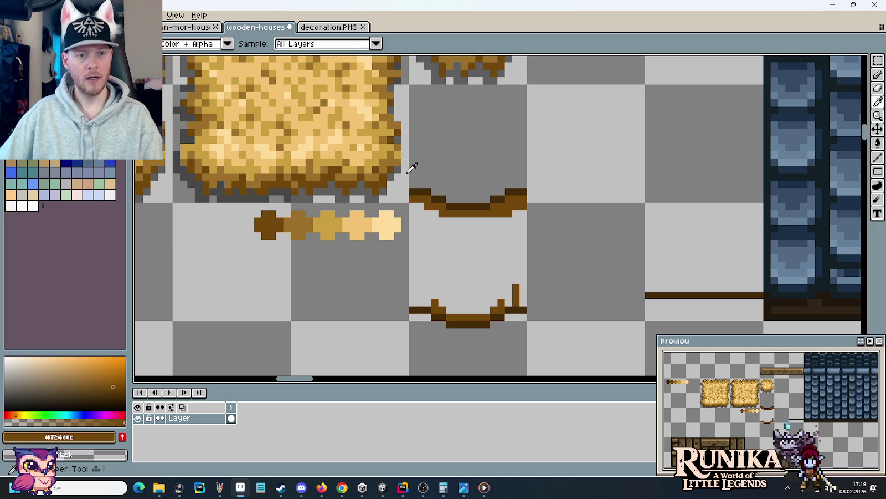
{"action": "left_click", "coordinate": [404, 223]}
{"action": "key", "text": "b"}
{"action": "left_click", "coordinate": [454, 298]}
{"action": "key", "text": "ctrl+z"}
Step: Paint a pale #fddc9a highlight strip inside the lower curve of the trim
{"action": "left_click_drag", "start_coordinate": [450, 310], "coordinate": [477, 309]}
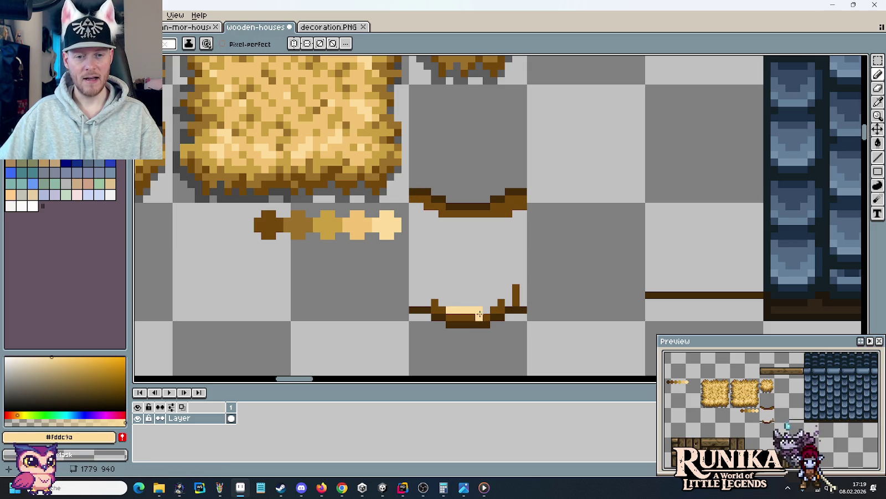
{"action": "mouse_move", "coordinate": [486, 310]}
{"action": "left_mouse_down"}
{"action": "mouse_move", "coordinate": [417, 294]}
{"action": "mouse_move", "coordinate": [494, 295]}
{"action": "left_mouse_up"}
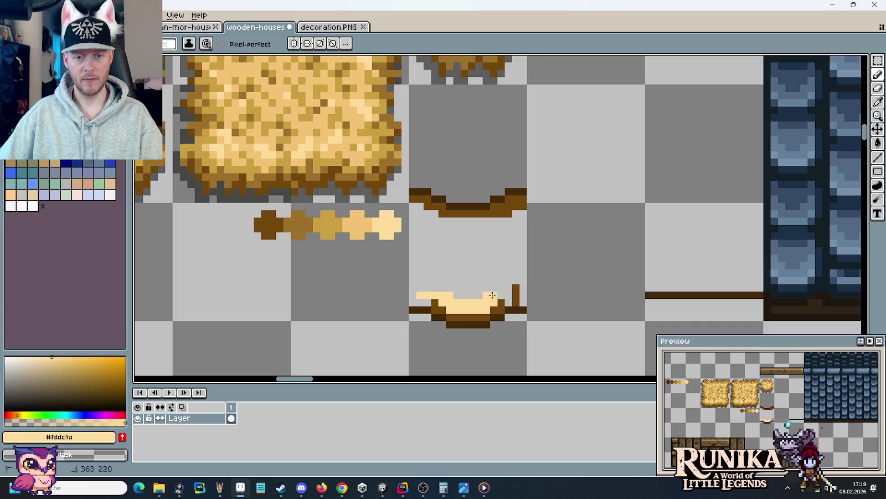
{"action": "left_click", "coordinate": [523, 294]}
{"action": "left_click_drag", "start_coordinate": [416, 293], "coordinate": [435, 287]}
{"action": "left_click_drag", "start_coordinate": [504, 288], "coordinate": [523, 288]}
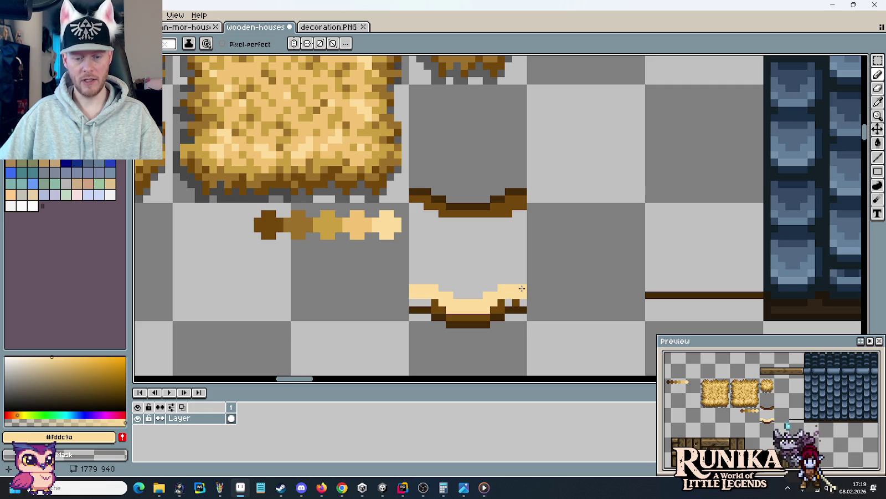
Step: Add mid-yellow #f2c372 and gold #cb9f41 shading pixels along the trim
{"action": "left_click", "coordinate": [339, 148], "text": "alt"}
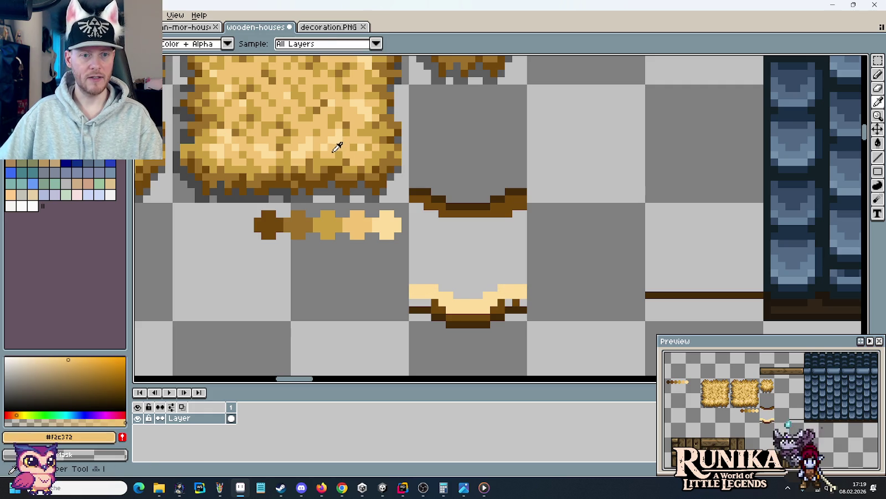
{"action": "left_click", "coordinate": [433, 304]}
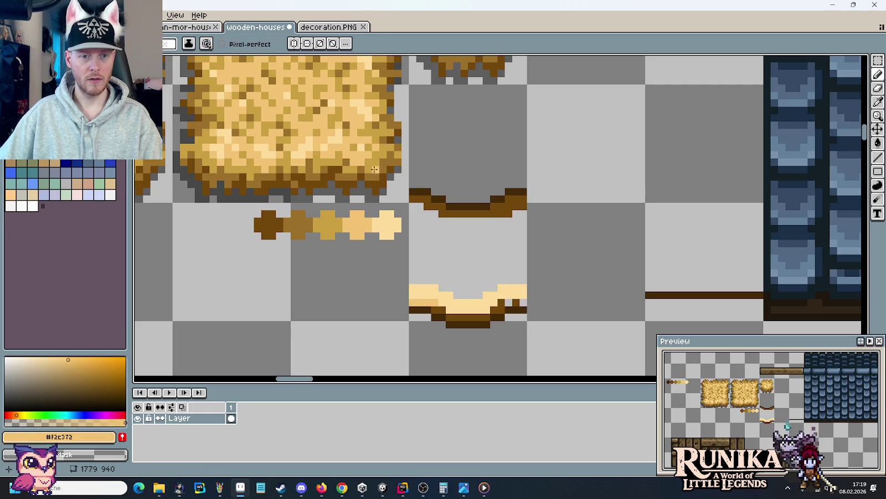
{"action": "left_click", "coordinate": [341, 161], "text": "alt"}
{"action": "left_click", "coordinate": [427, 280]}
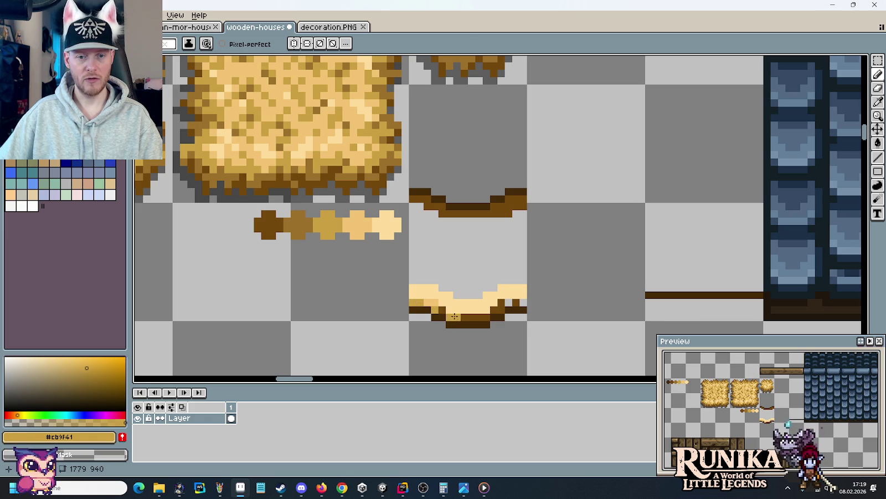
{"action": "left_click", "coordinate": [508, 305]}
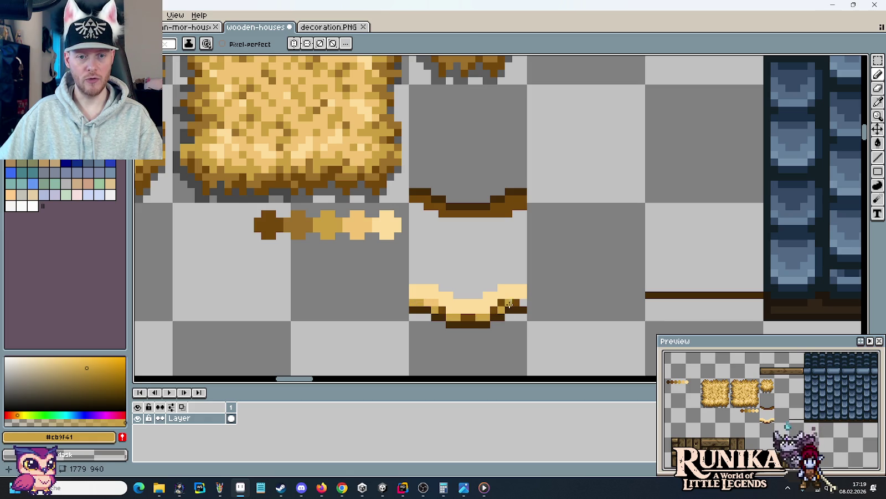
{"action": "left_click", "coordinate": [437, 302], "text": "alt"}
{"action": "left_click_drag", "start_coordinate": [464, 317], "coordinate": [475, 316]}
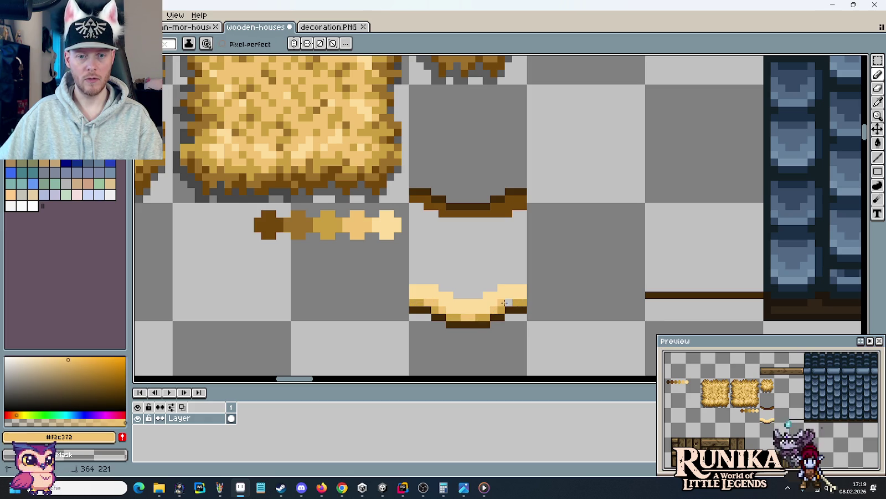
Step: Switch to the thatched-houses reference image with Alt+Tab
{"action": "scroll", "coordinate": [559, 328], "scroll_direction": "down", "scroll_amount": 3}
{"action": "scroll", "coordinate": [555, 327], "scroll_direction": "up", "scroll_amount": 1}
{"action": "scroll", "coordinate": [548, 316], "scroll_direction": "up", "scroll_amount": 1}
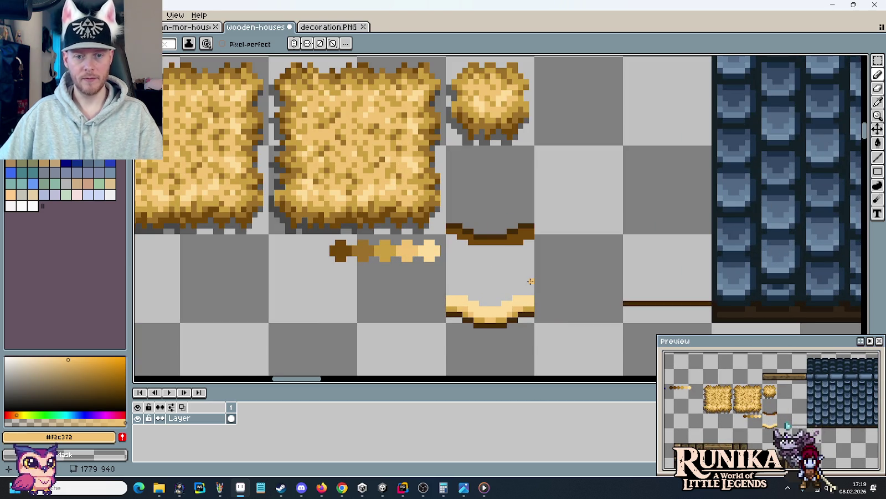
{"action": "key", "text": "alt+Tab"}
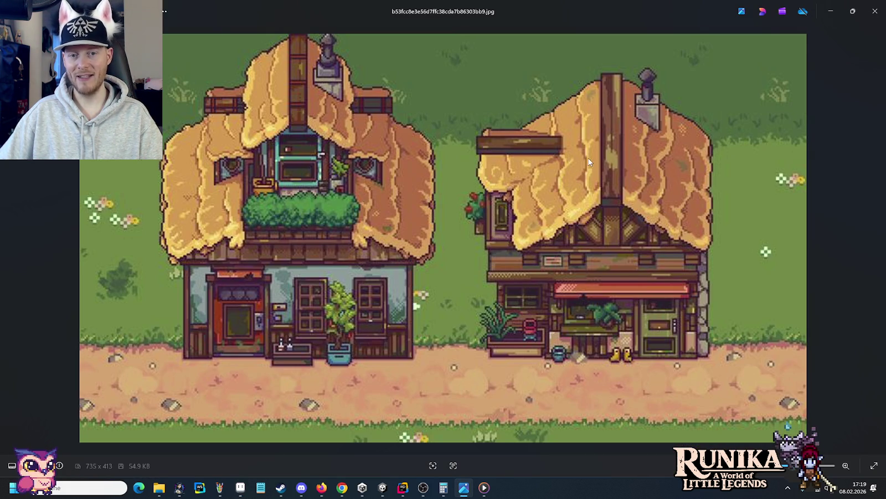
Step: Draw side lines joining both curves and bucket-fill the interior with #f2c372
{"action": "key", "text": "alt+Tab"}
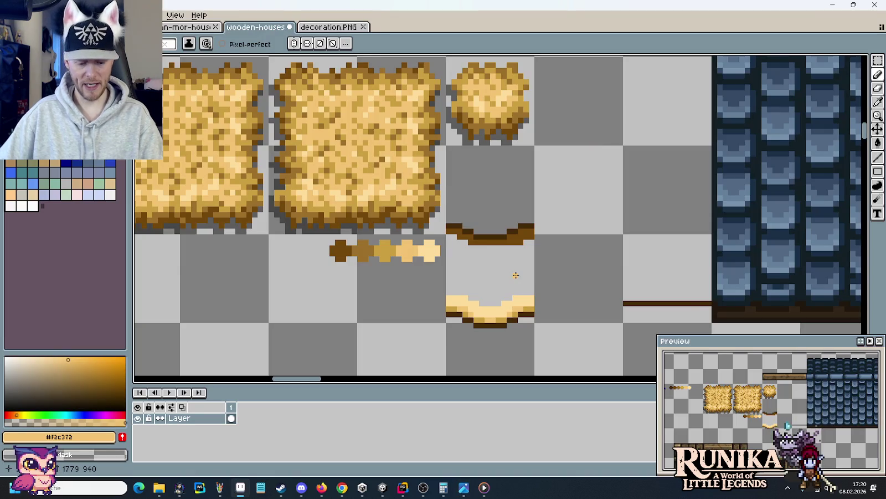
{"action": "key", "text": "b"}
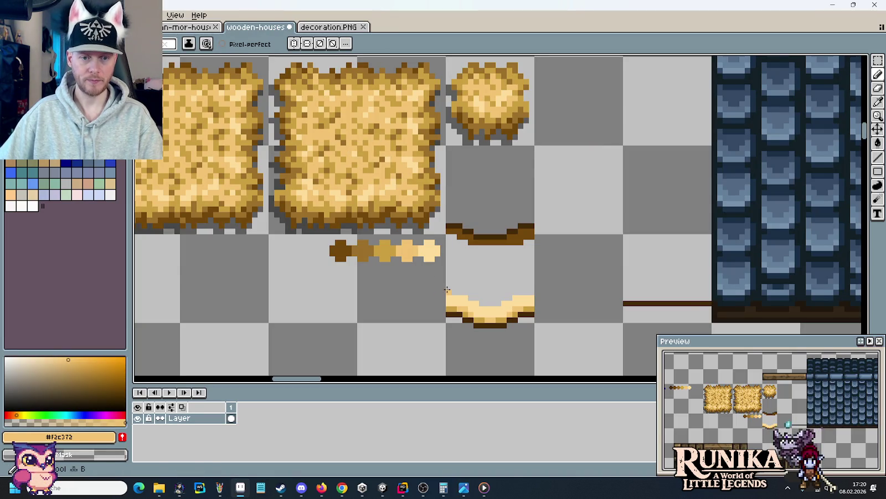
{"action": "left_click", "coordinate": [450, 238], "text": "shift"}
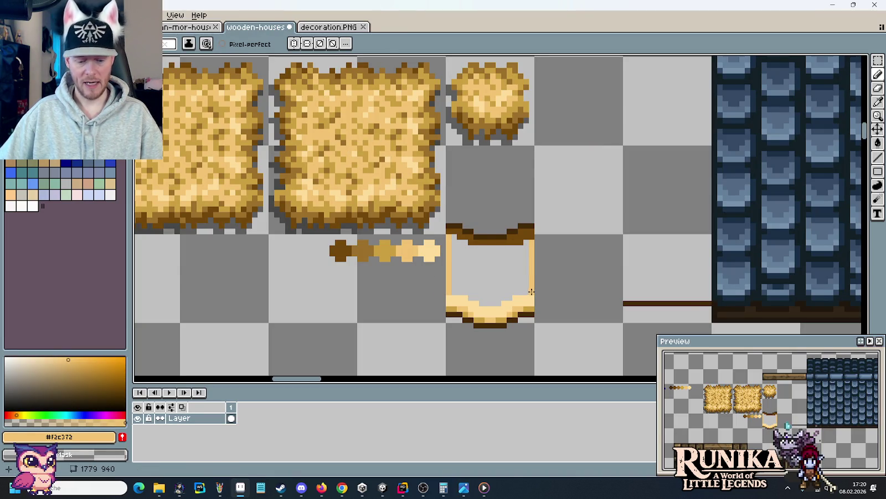
{"action": "key", "text": "g"}
{"action": "left_click", "coordinate": [497, 277]}
{"action": "scroll", "coordinate": [553, 287], "scroll_direction": "down", "scroll_amount": 3}
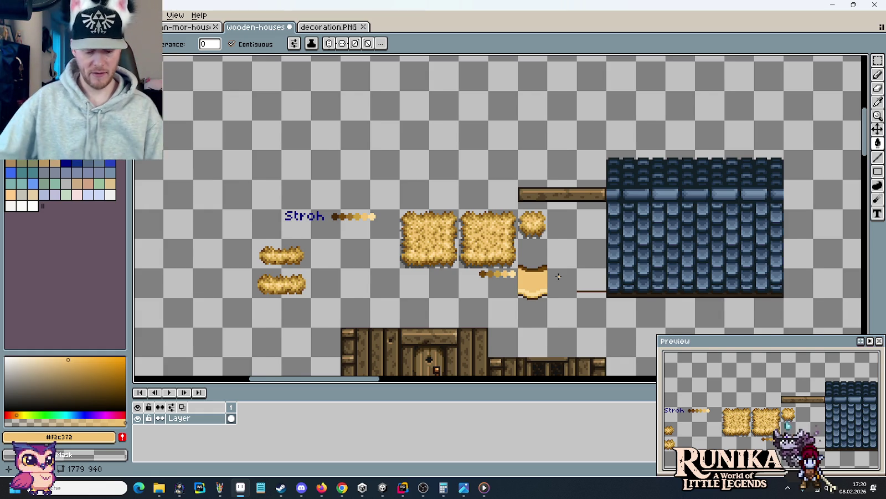
Step: Draw a darker gold stroke down the left side of the eave tile
{"action": "scroll", "coordinate": [559, 275], "scroll_direction": "down", "scroll_amount": 2}
{"action": "scroll", "coordinate": [555, 280], "scroll_direction": "up", "scroll_amount": 2}
{"action": "scroll", "coordinate": [542, 290], "scroll_direction": "up", "scroll_amount": 1}
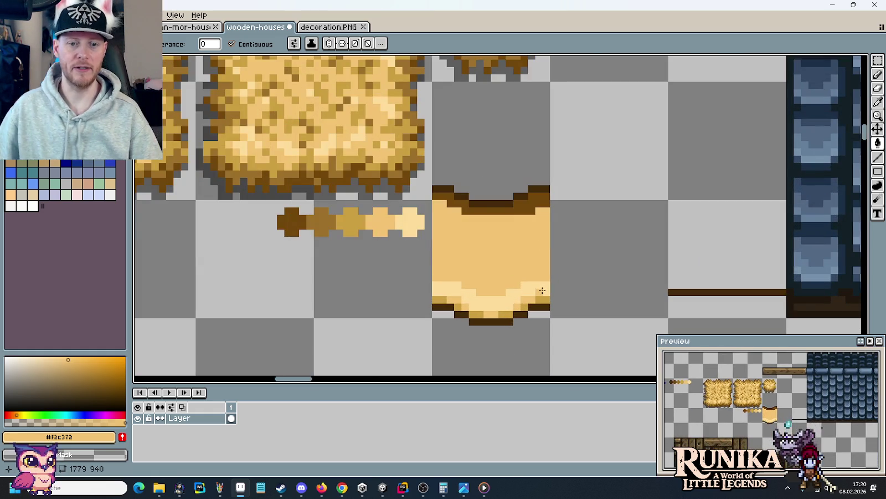
{"action": "key", "text": "i"}
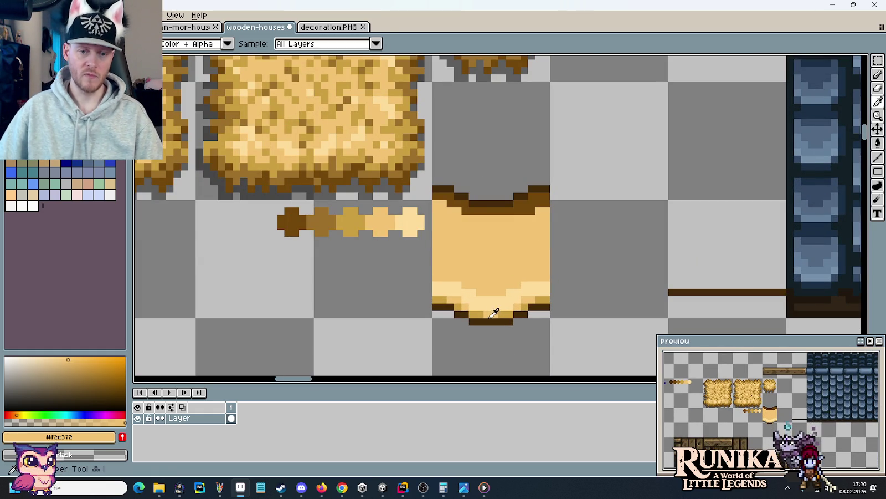
{"action": "left_click", "coordinate": [482, 311]}
{"action": "key", "text": "b"}
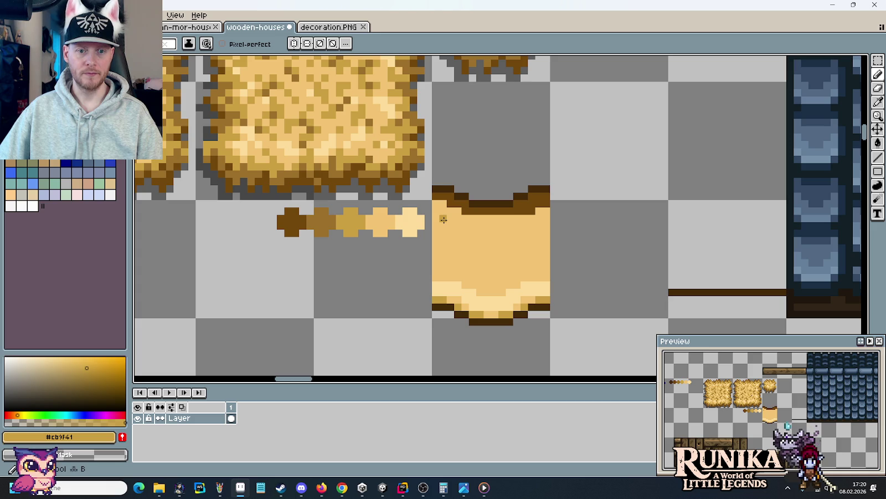
{"action": "left_click_drag", "start_coordinate": [443, 237], "coordinate": [447, 261]}
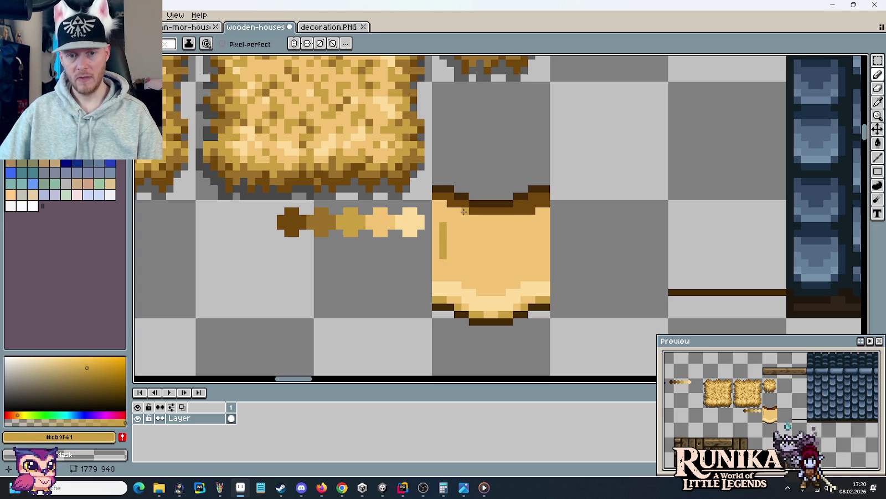
Step: Add a medium brown pixel on the tile's top edge
{"action": "key", "text": "i"}
{"action": "left_click", "coordinate": [297, 219]}
{"action": "key", "text": "b"}
{"action": "key", "text": "i"}
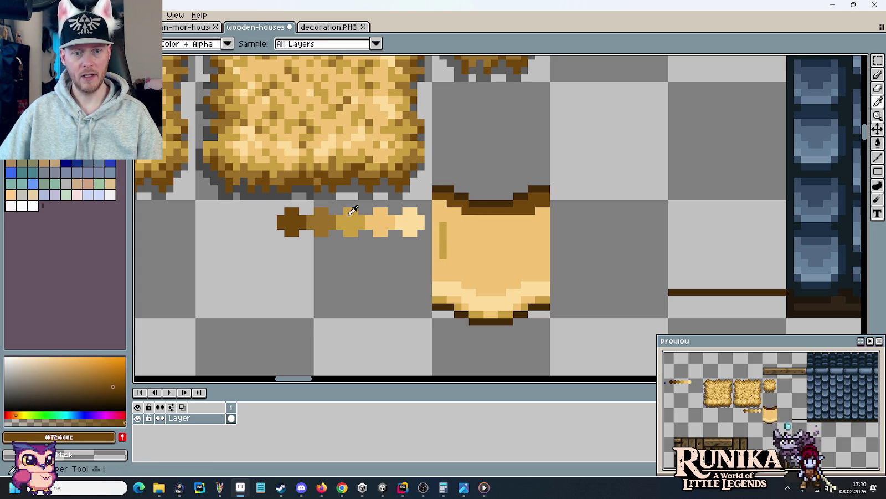
{"action": "left_click", "coordinate": [444, 211]}
{"action": "key", "text": "b"}
{"action": "left_click", "coordinate": [454, 203]}
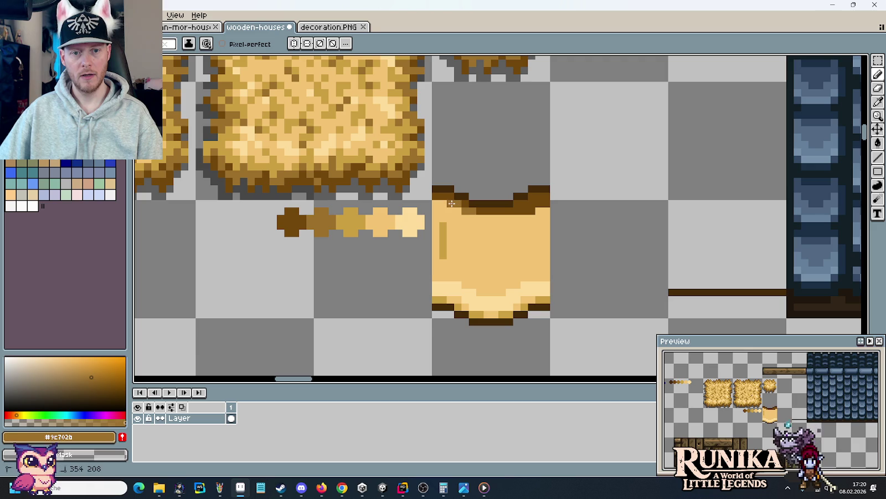
Step: Lighten the top-right edge and draw a gold shading row below the dark rim
{"action": "left_click", "coordinate": [541, 208], "text": "alt"}
{"action": "left_click", "coordinate": [541, 204]}
{"action": "left_click_drag", "start_coordinate": [540, 210], "coordinate": [527, 211]}
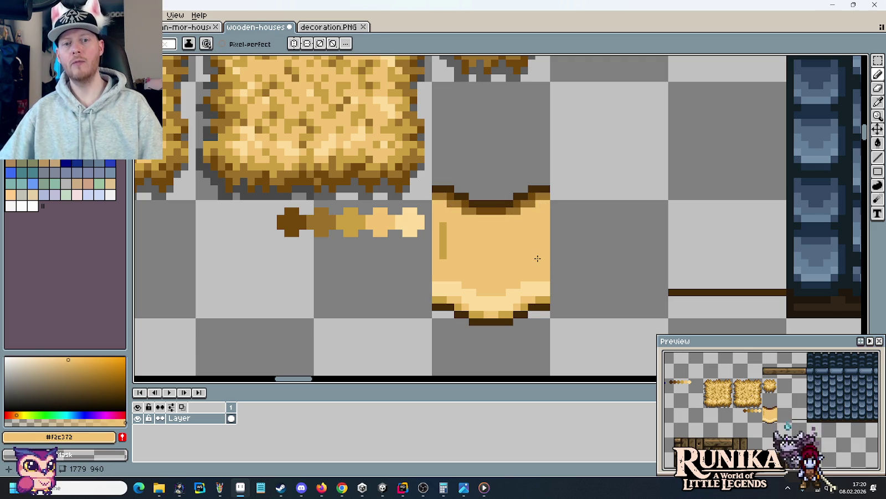
{"action": "left_click", "coordinate": [538, 233], "text": "alt"}
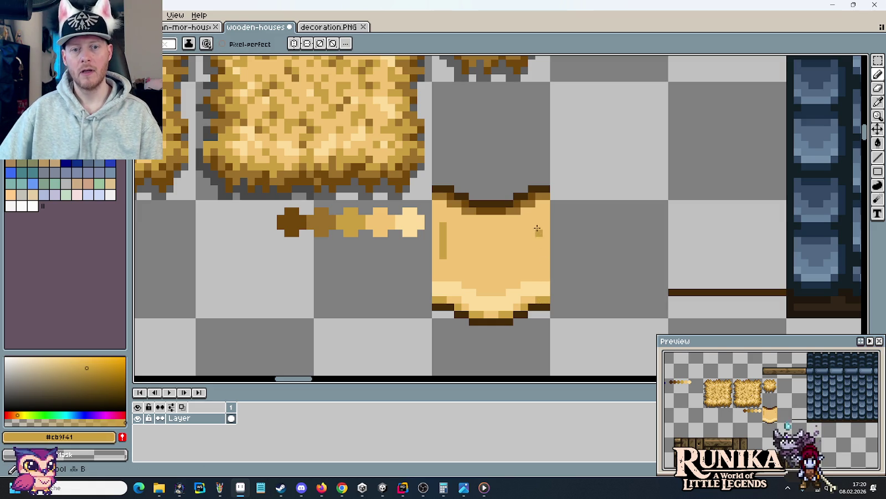
{"action": "left_click", "coordinate": [541, 202], "text": "alt"}
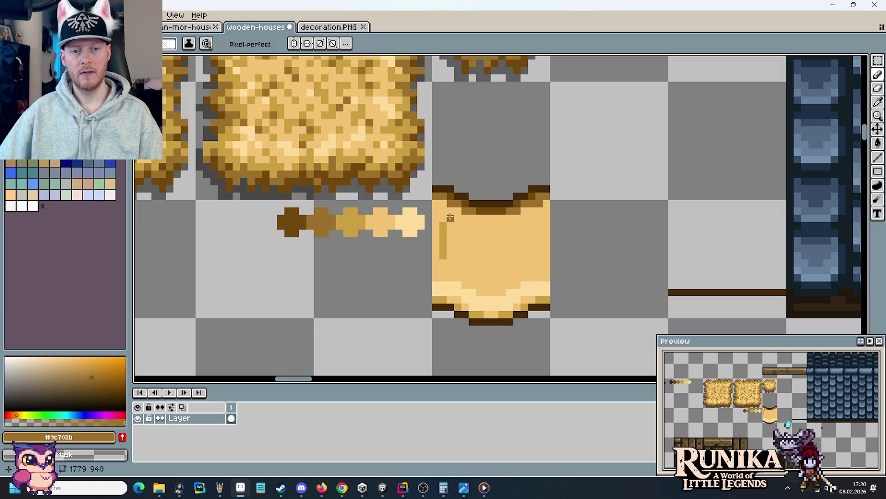
{"action": "left_click", "coordinate": [465, 197], "text": "alt"}
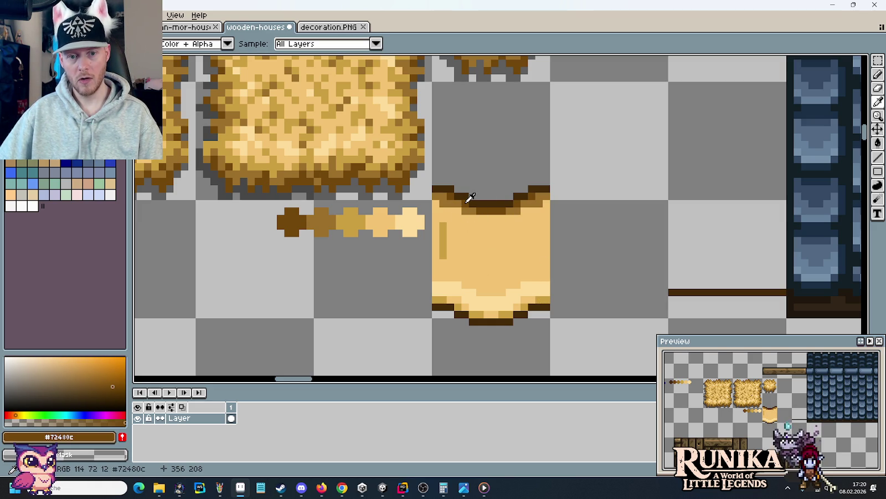
{"action": "left_click", "coordinate": [544, 260], "text": "alt"}
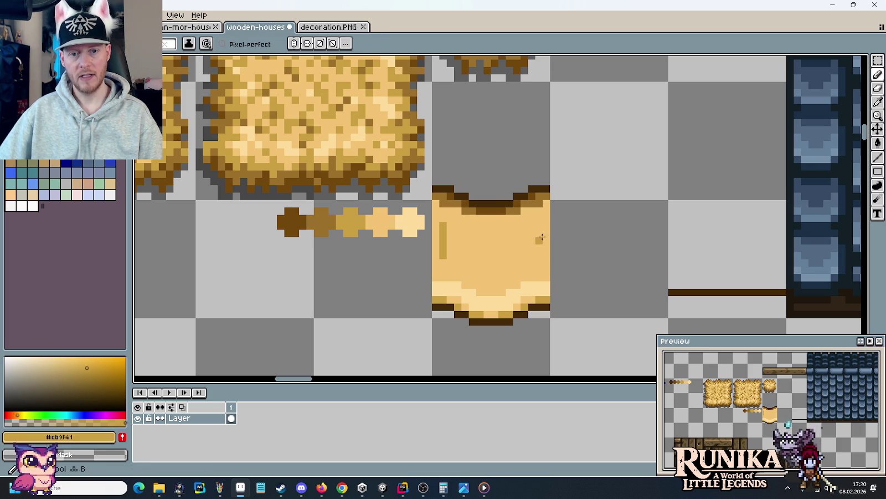
{"action": "left_click_drag", "start_coordinate": [544, 212], "coordinate": [460, 225]}
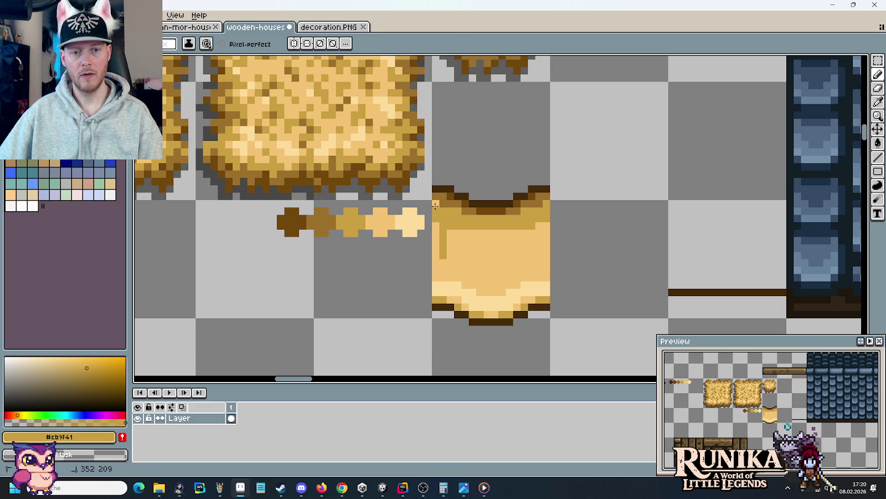
Step: Extend the gold row leftward, pick the light tan #f2c372, and zoom out
{"action": "scroll", "coordinate": [524, 270], "scroll_direction": "down", "scroll_amount": 2}
{"action": "scroll", "coordinate": [522, 249], "scroll_direction": "up", "scroll_amount": 3}
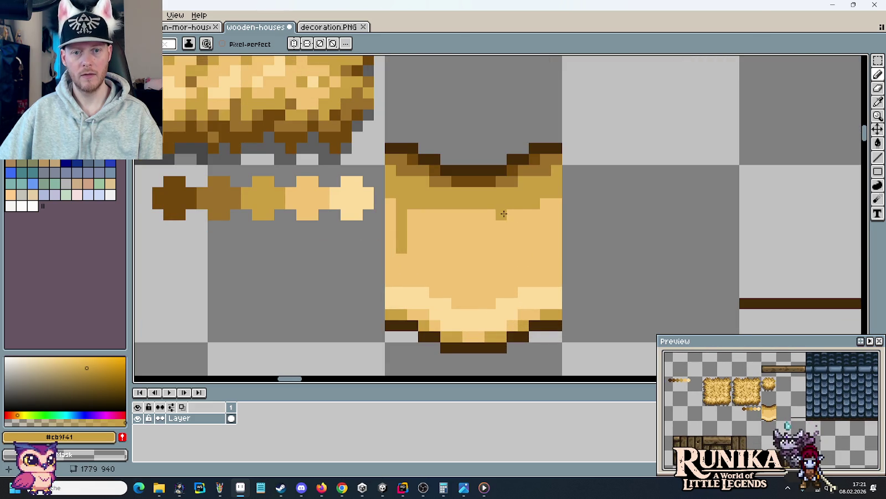
{"action": "left_click_drag", "start_coordinate": [509, 215], "coordinate": [443, 215]}
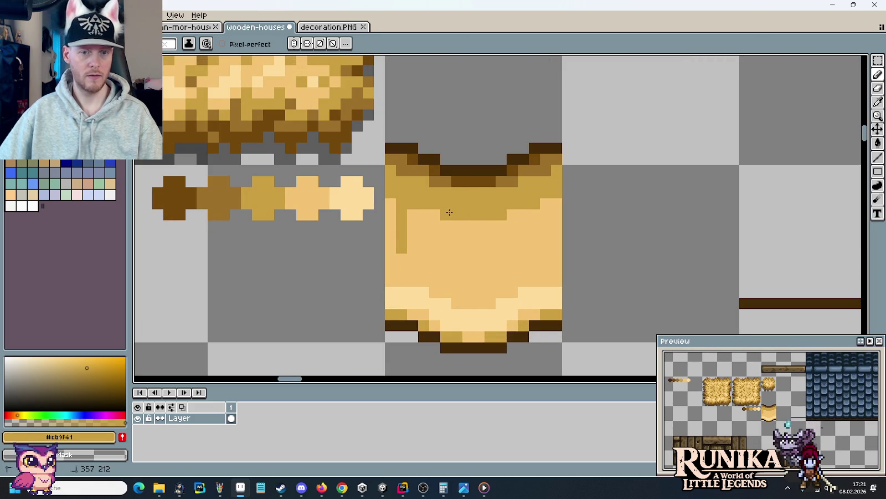
{"action": "scroll", "coordinate": [499, 272], "scroll_direction": "down", "scroll_amount": 3}
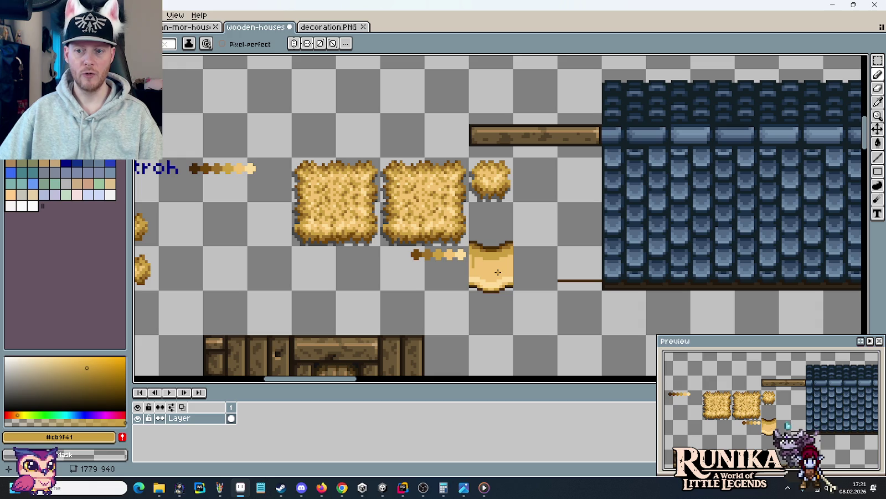
{"action": "scroll", "coordinate": [498, 272], "scroll_direction": "up", "scroll_amount": 1}
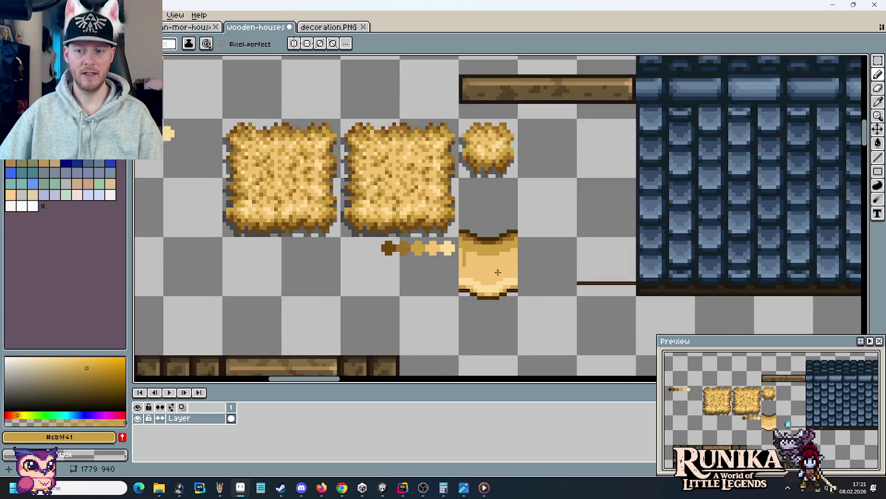
{"action": "scroll", "coordinate": [498, 272], "scroll_direction": "up", "scroll_amount": 1}
{"action": "left_click", "coordinate": [460, 266], "text": "alt"}
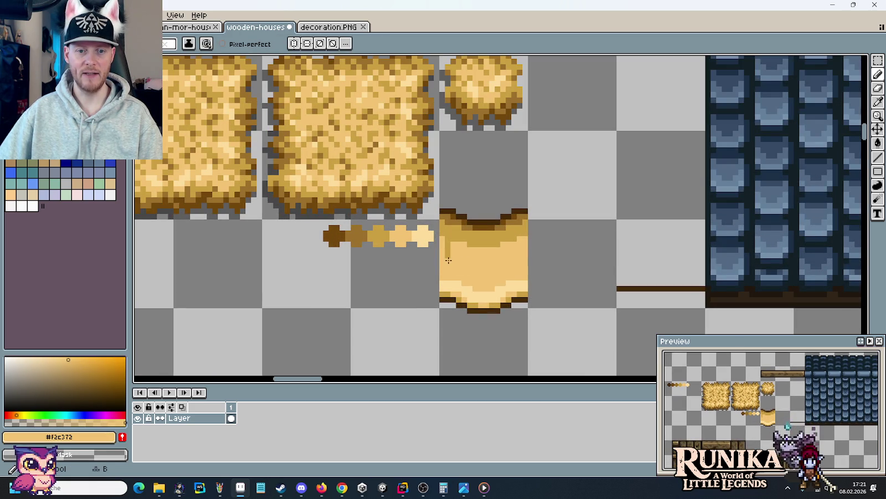
{"action": "scroll", "coordinate": [503, 266], "scroll_direction": "down", "scroll_amount": 1}
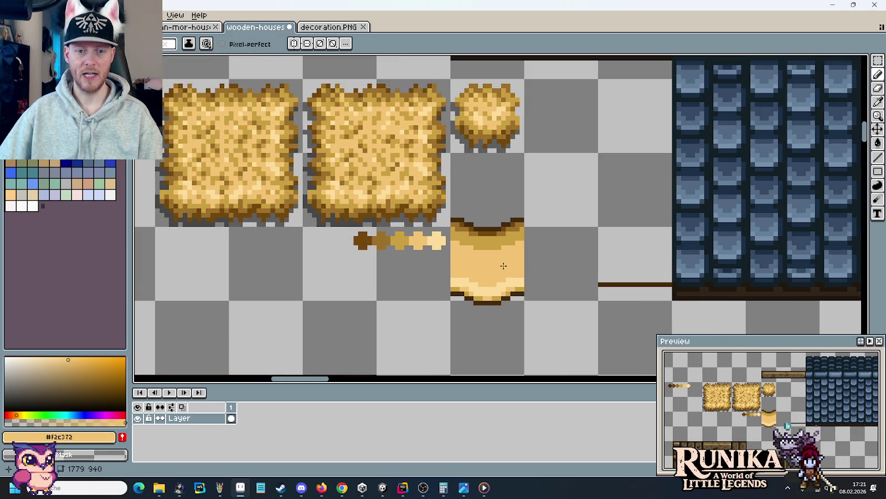
{"action": "scroll", "coordinate": [503, 266], "scroll_direction": "down", "scroll_amount": 1}
Step: Copy the eave tile into the right cell, flip it horizontally, and drop the selection
{"action": "key", "text": "m"}
{"action": "mouse_move", "coordinate": [504, 307]}
{"action": "left_mouse_down"}
{"action": "mouse_move", "coordinate": [503, 235]}
{"action": "mouse_move", "coordinate": [533, 283]}
{"action": "left_mouse_up"}
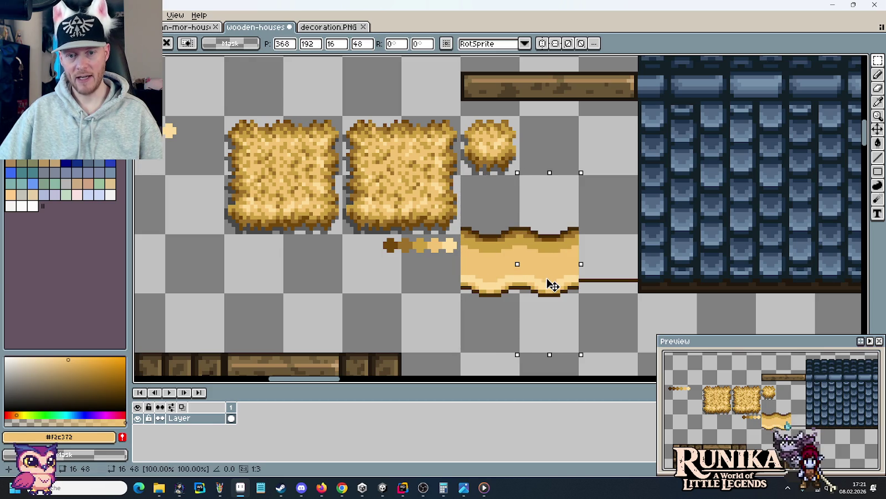
{"action": "key", "text": "shift+h"}
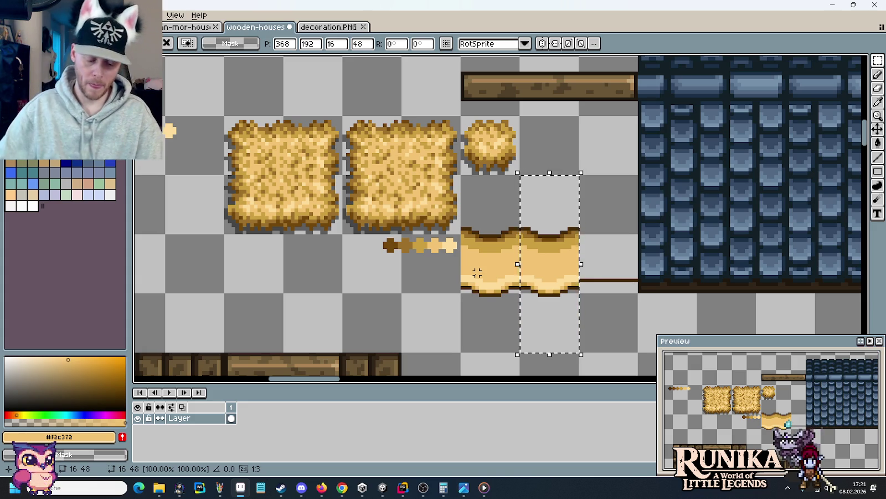
{"action": "left_click", "coordinate": [470, 273]}
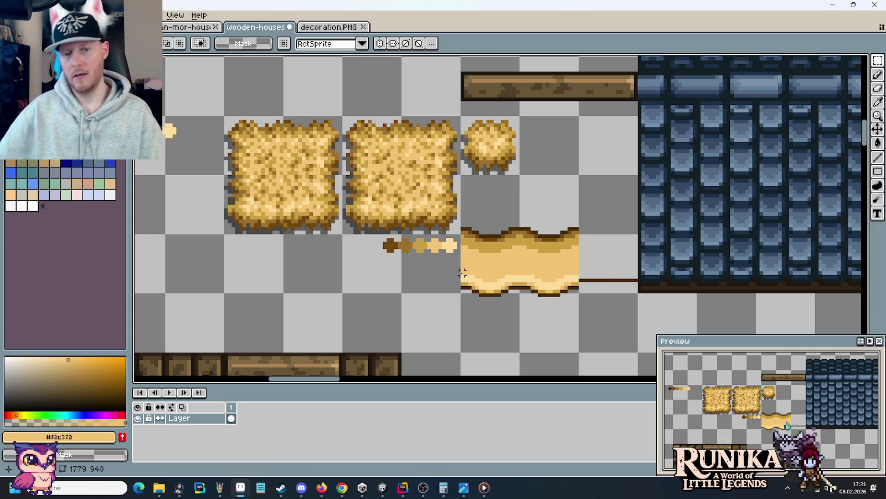
{"action": "scroll", "coordinate": [521, 271], "scroll_direction": "up", "scroll_amount": 1}
{"action": "scroll", "coordinate": [523, 272], "scroll_direction": "up", "scroll_amount": 1}
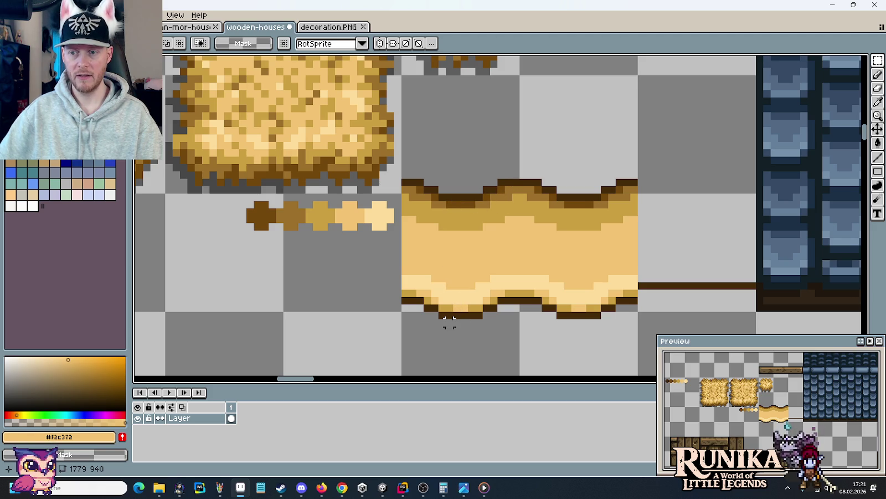
{"action": "scroll", "coordinate": [454, 315], "scroll_direction": "down", "scroll_amount": 2}
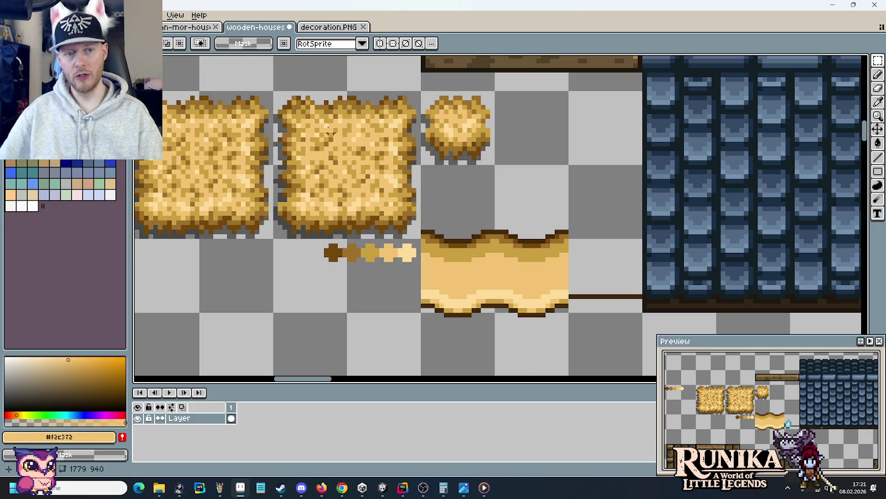
Step: Clear the temporary selection and pick the mid tan from the eave for the pencil
{"action": "left_click_drag", "start_coordinate": [295, 98], "coordinate": [412, 213]}
{"action": "left_click", "coordinate": [516, 253]}
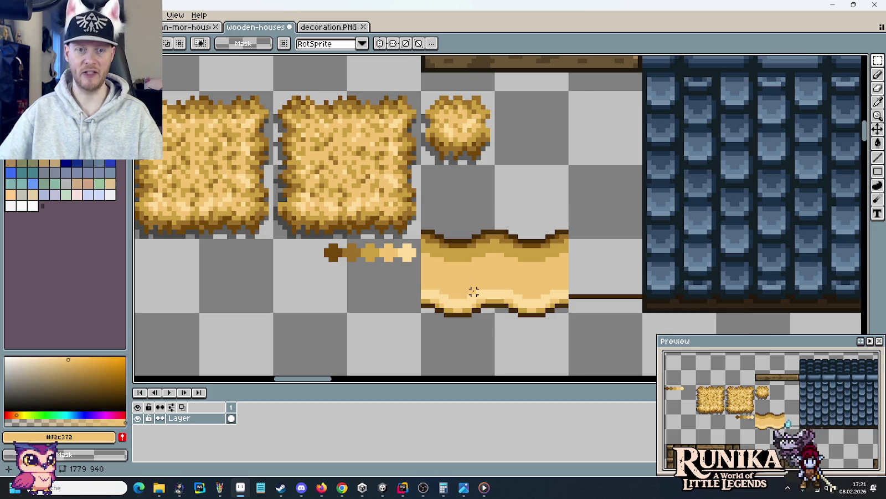
{"action": "scroll", "coordinate": [474, 283], "scroll_direction": "up", "scroll_amount": 1}
{"action": "scroll", "coordinate": [473, 288], "scroll_direction": "up", "scroll_amount": 2}
{"action": "scroll", "coordinate": [473, 289], "scroll_direction": "down", "scroll_amount": 1}
{"action": "key", "text": "b"}
{"action": "left_click", "coordinate": [392, 213], "text": "alt"}
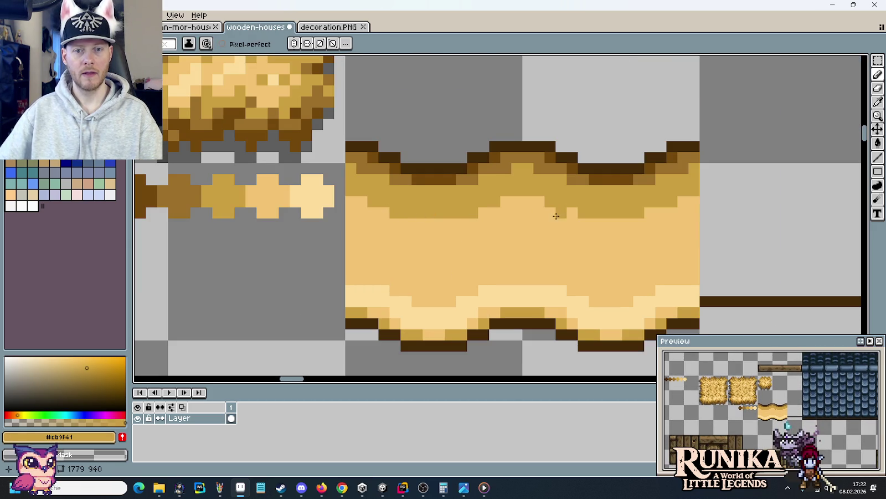
{"action": "scroll", "coordinate": [628, 256], "scroll_direction": "down", "scroll_amount": 2}
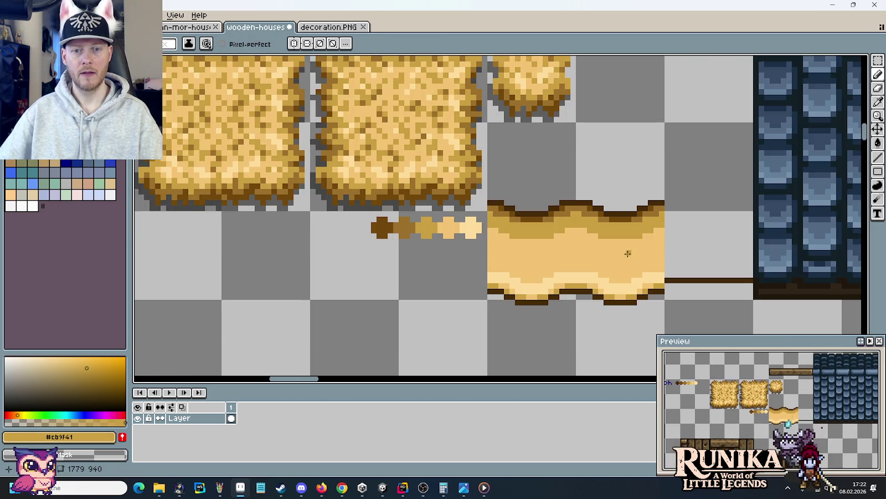
{"action": "scroll", "coordinate": [626, 251], "scroll_direction": "up", "scroll_amount": 1}
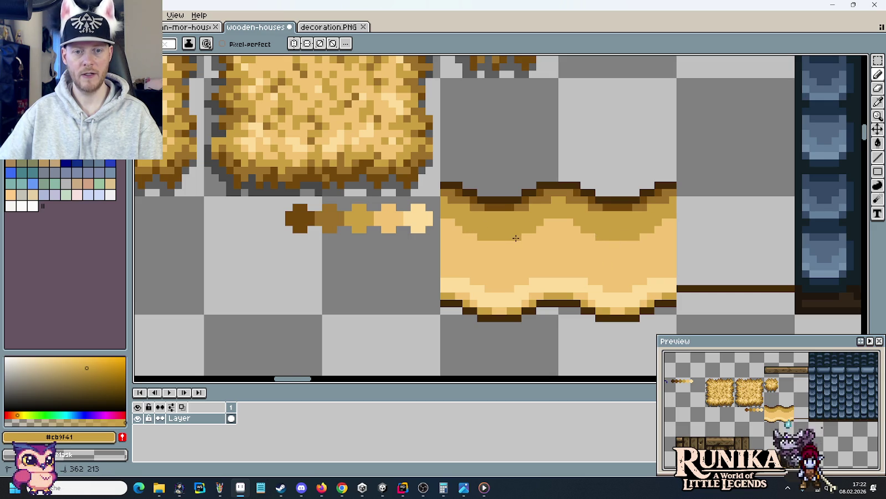
{"action": "scroll", "coordinate": [560, 265], "scroll_direction": "down", "scroll_amount": 4}
{"action": "scroll", "coordinate": [560, 265], "scroll_direction": "up", "scroll_amount": 2}
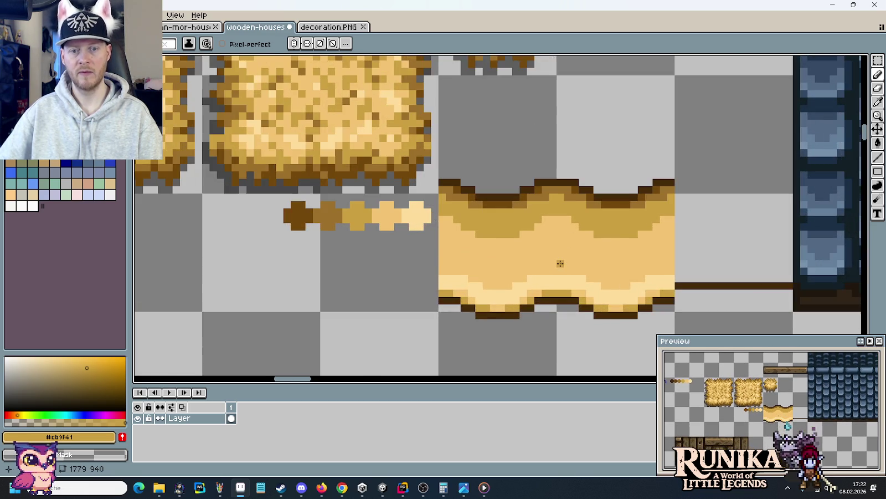
{"action": "scroll", "coordinate": [560, 264], "scroll_direction": "up", "scroll_amount": 2}
Step: Sample dark brown #9c702b and draw a darker band along the eave's top edge
{"action": "key", "text": "i"}
{"action": "scroll", "coordinate": [488, 253], "scroll_direction": "down", "scroll_amount": 2}
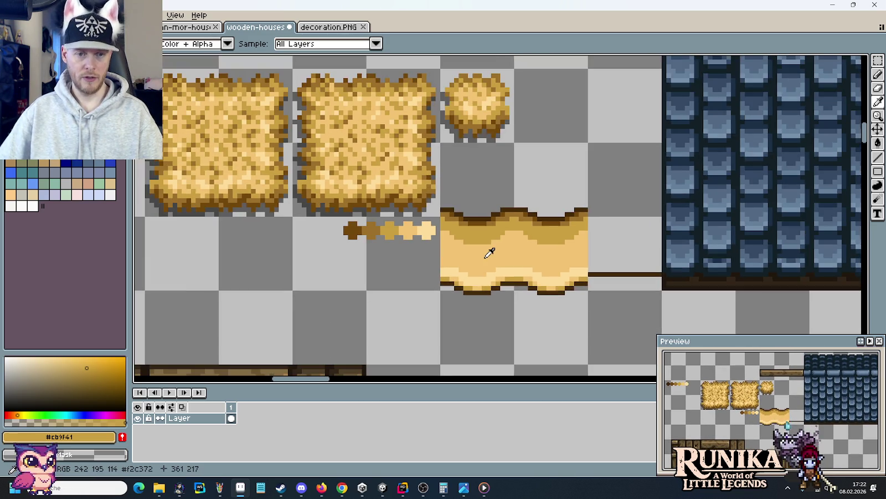
{"action": "scroll", "coordinate": [493, 266], "scroll_direction": "up", "scroll_amount": 2}
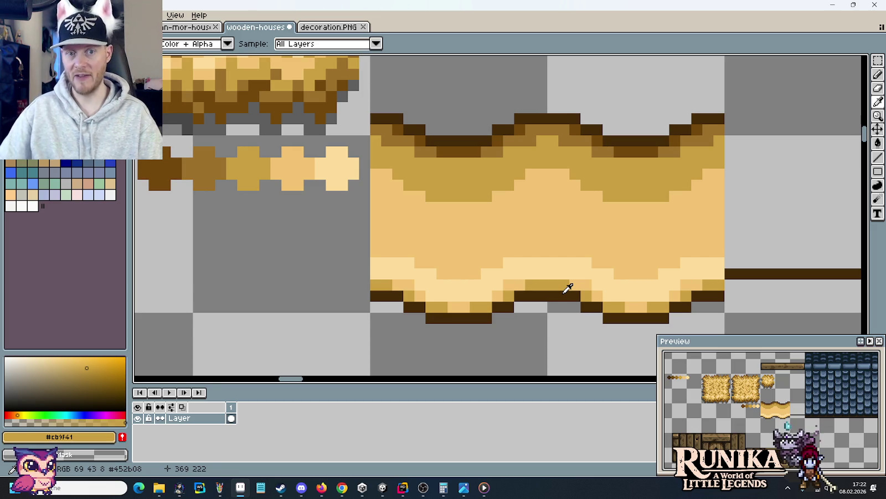
{"action": "scroll", "coordinate": [565, 225], "scroll_direction": "down", "scroll_amount": 1}
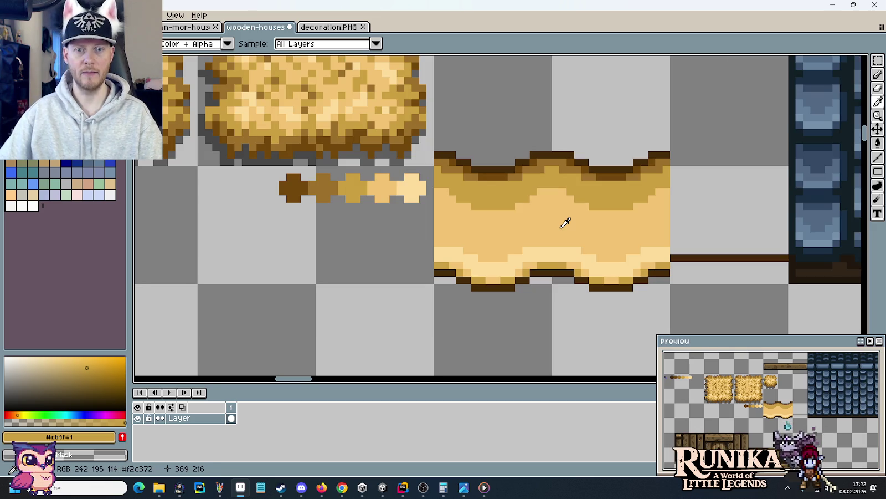
{"action": "left_click", "coordinate": [521, 173], "text": "alt"}
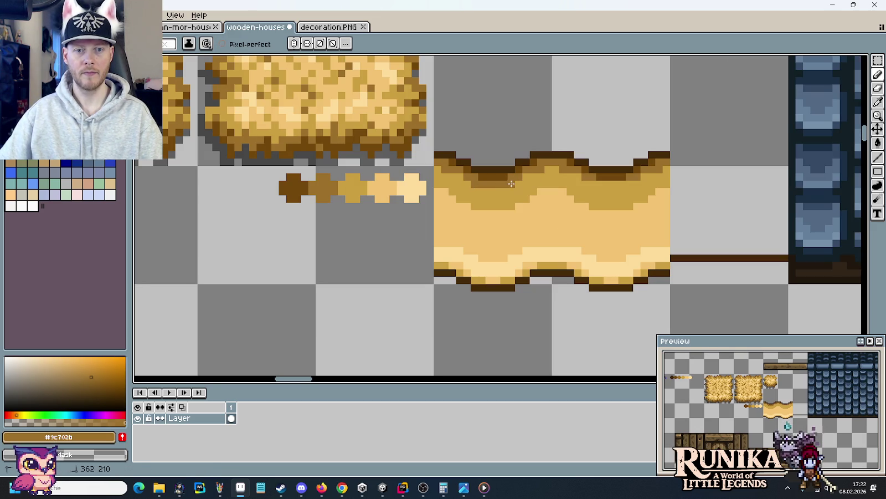
{"action": "left_click_drag", "start_coordinate": [607, 180], "coordinate": [630, 184]}
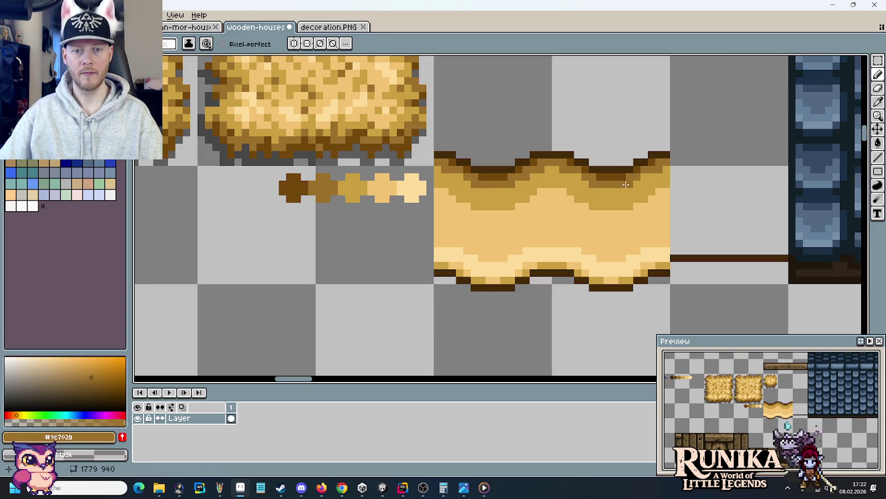
{"action": "left_click", "coordinate": [554, 169]}
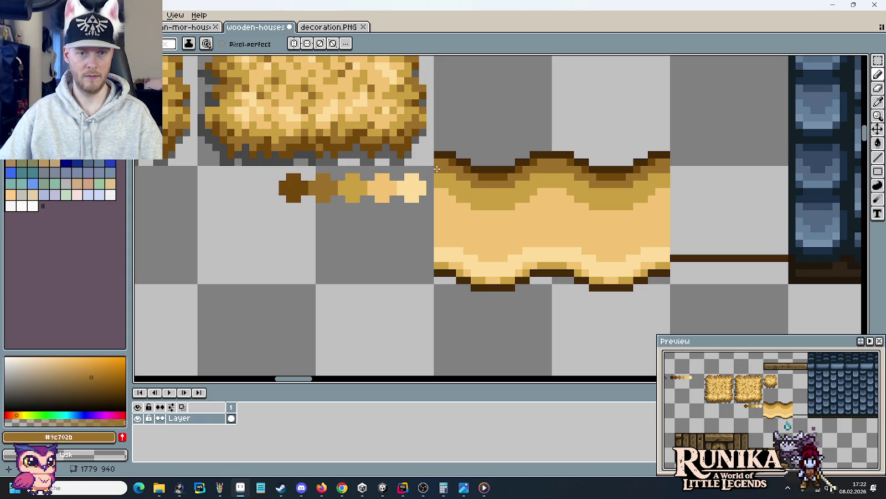
{"action": "scroll", "coordinate": [549, 244], "scroll_direction": "down", "scroll_amount": 2}
{"action": "scroll", "coordinate": [549, 243], "scroll_direction": "down", "scroll_amount": 1}
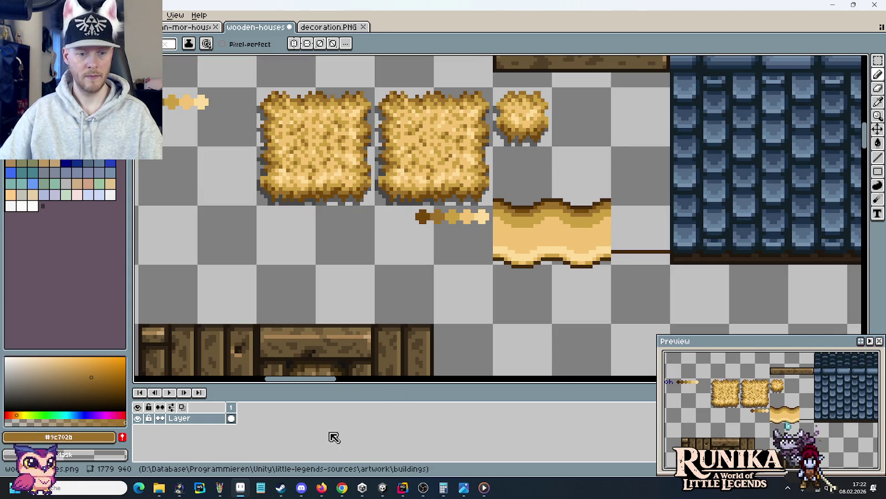
Step: Play both mp3s from music > steampunk in Media Player, then return to Pro Motion NG
{"action": "mouse_move", "coordinate": [158, 487]}
{"action": "left_click", "coordinate": [114, 438]}
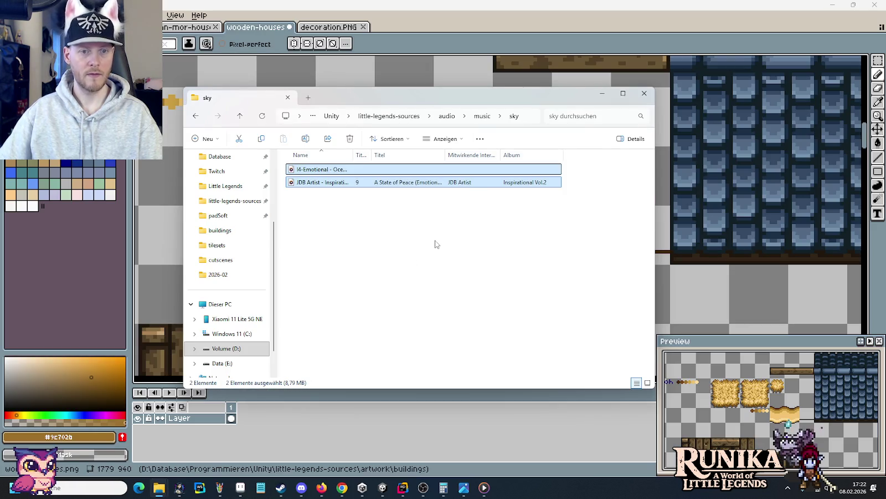
{"action": "left_click", "coordinate": [482, 116]}
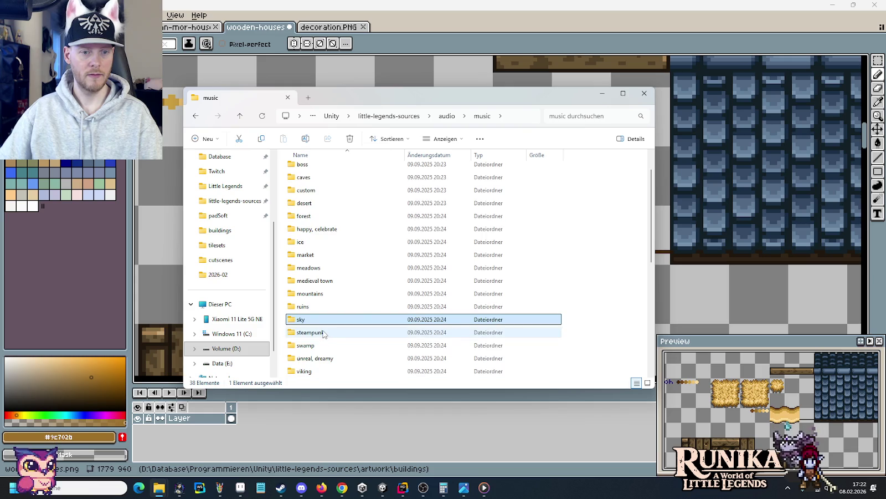
{"action": "double_click", "coordinate": [345, 263]}
{"action": "left_click_drag", "start_coordinate": [326, 217], "coordinate": [313, 166]}
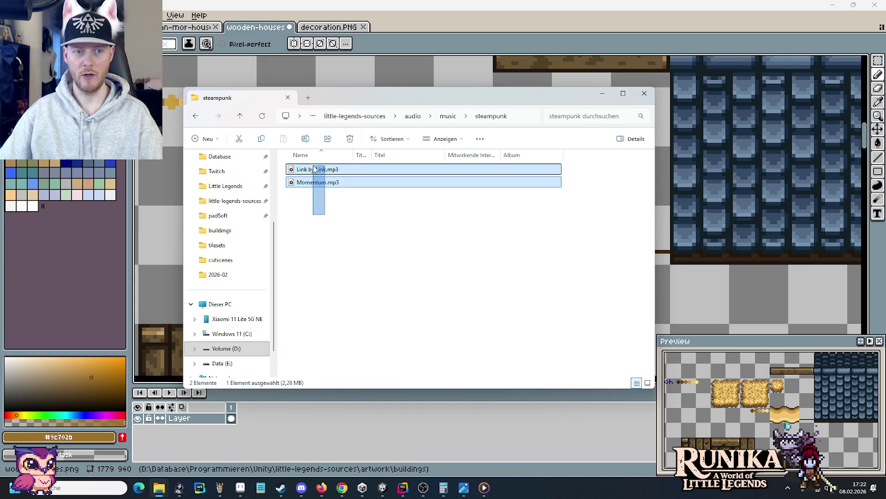
{"action": "right_click", "coordinate": [317, 173]}
{"action": "left_click", "coordinate": [340, 209]}
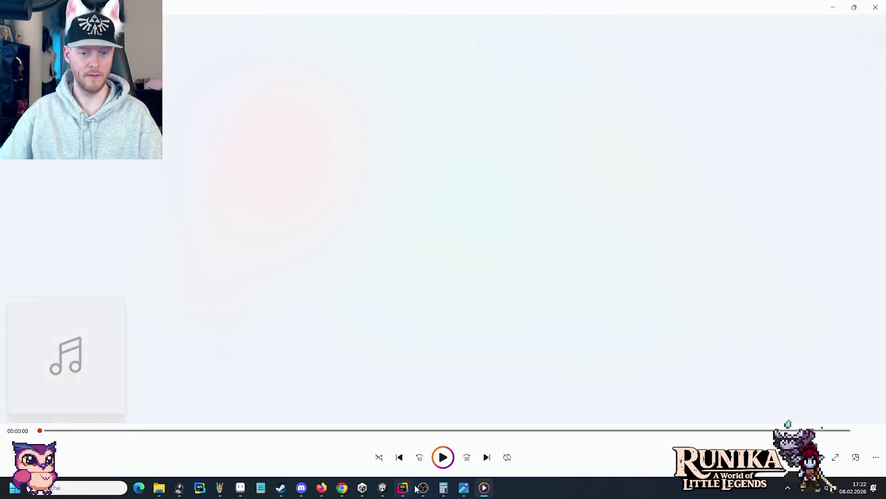
{"action": "left_click", "coordinate": [240, 488]}
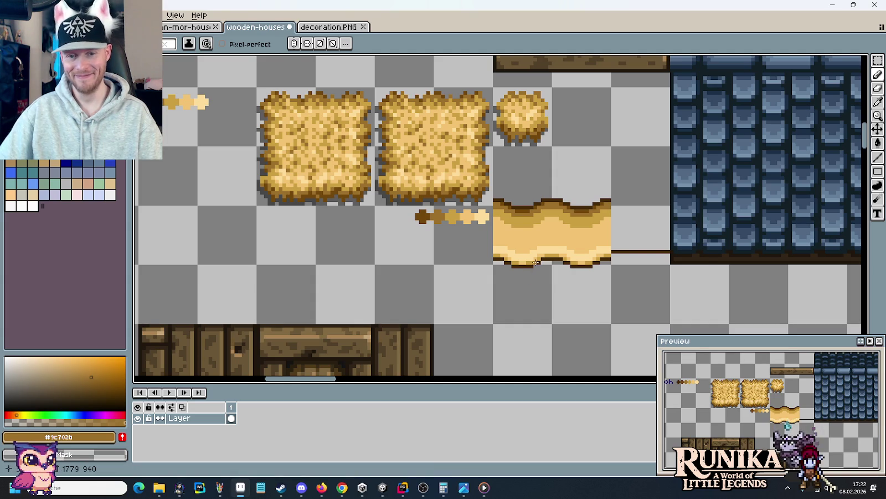
Step: Sample the pale #fddc9a and draw the highlight band higher on the wavy tile
{"action": "scroll", "coordinate": [543, 238], "scroll_direction": "right", "scroll_amount": 3}
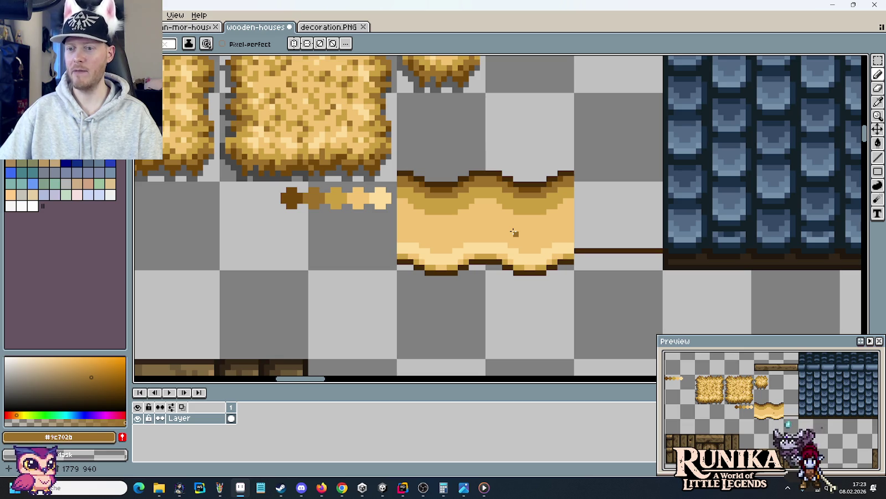
{"action": "scroll", "coordinate": [507, 265], "scroll_direction": "up", "scroll_amount": 2}
{"action": "scroll", "coordinate": [506, 285], "scroll_direction": "down", "scroll_amount": 2}
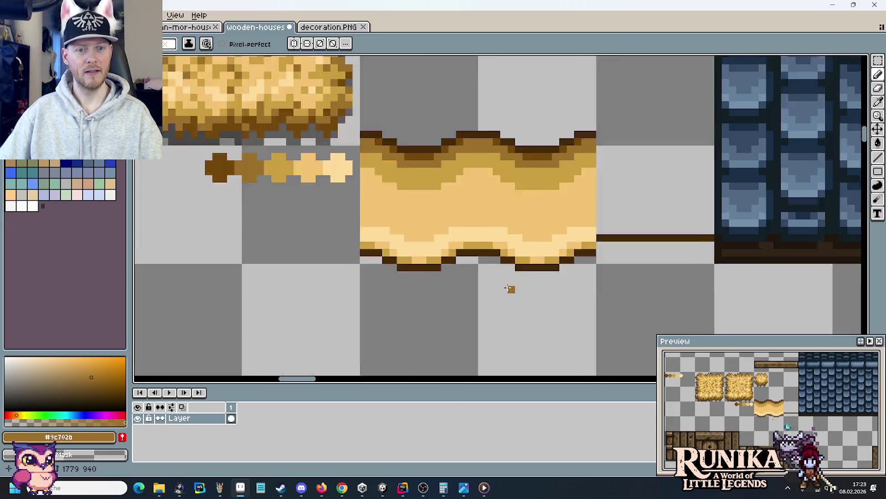
{"action": "scroll", "coordinate": [505, 287], "scroll_direction": "down", "scroll_amount": 2}
{"action": "scroll", "coordinate": [465, 270], "scroll_direction": "up", "scroll_amount": 3}
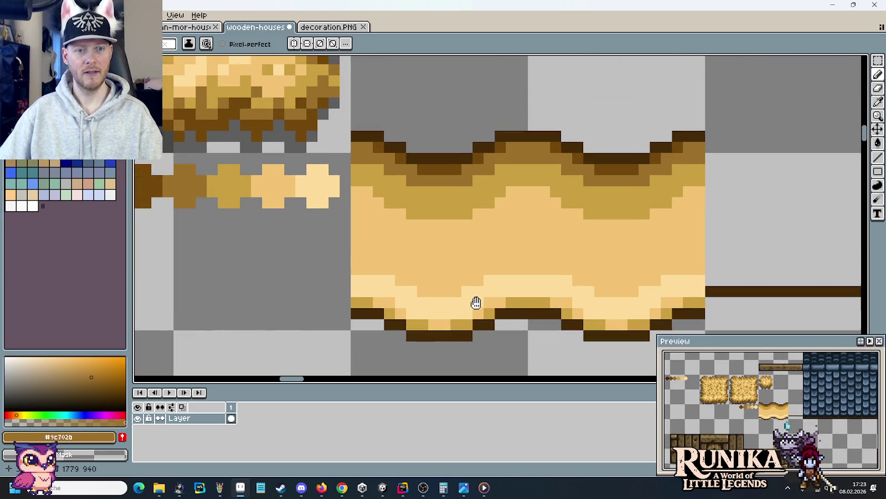
{"action": "scroll", "coordinate": [474, 297], "scroll_direction": "down", "scroll_amount": 2}
{"action": "scroll", "coordinate": [477, 302], "scroll_direction": "down", "scroll_amount": 1}
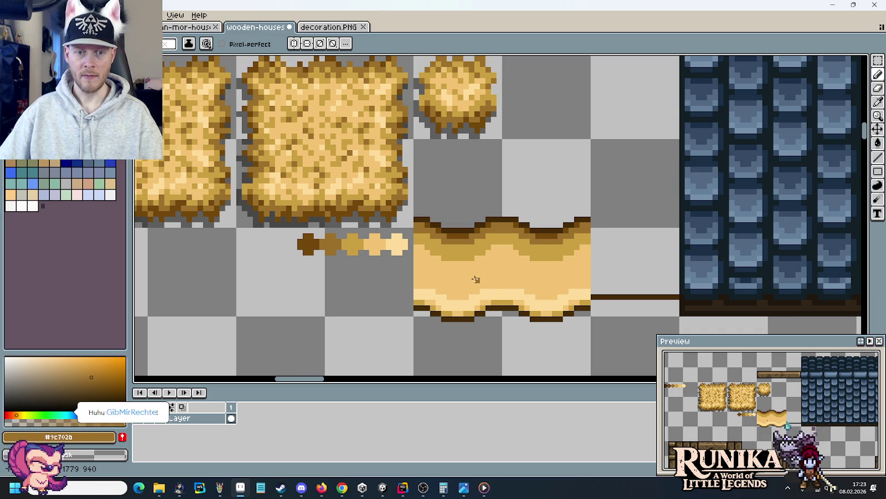
{"action": "scroll", "coordinate": [487, 273], "scroll_direction": "down", "scroll_amount": 1}
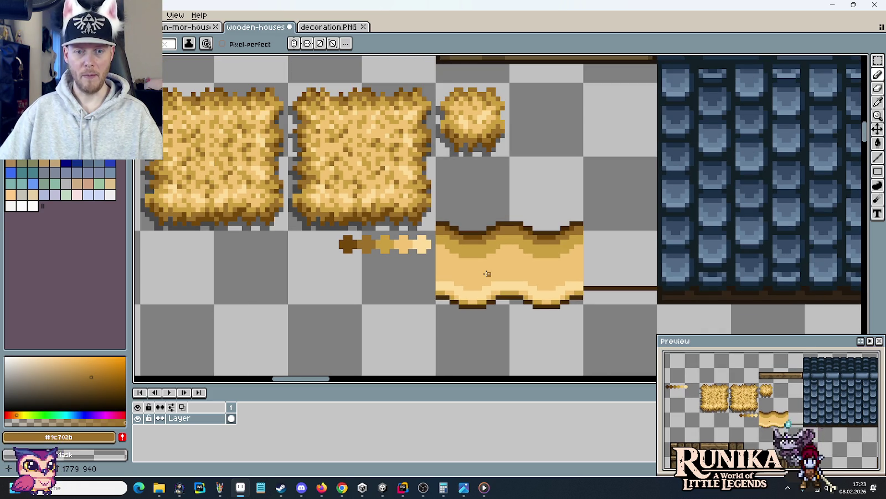
{"action": "scroll", "coordinate": [487, 273], "scroll_direction": "up", "scroll_amount": 2}
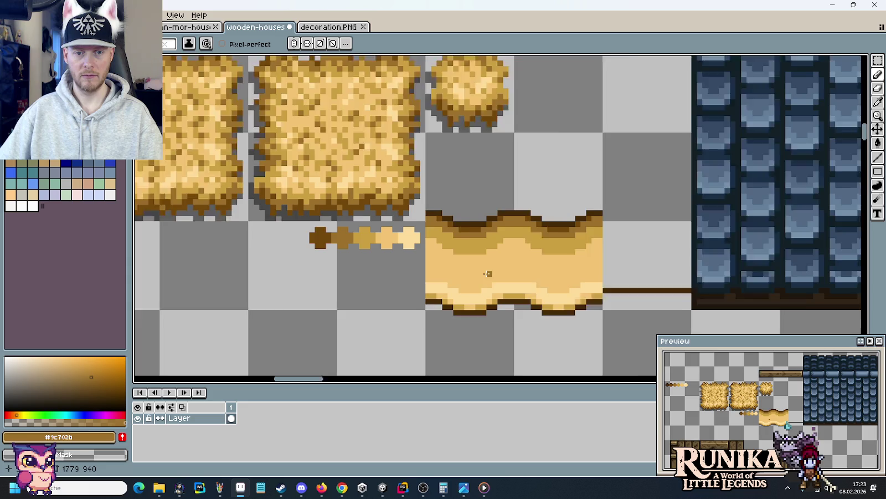
{"action": "key", "text": "i"}
{"action": "left_click", "coordinate": [510, 289]}
{"action": "key", "text": "b"}
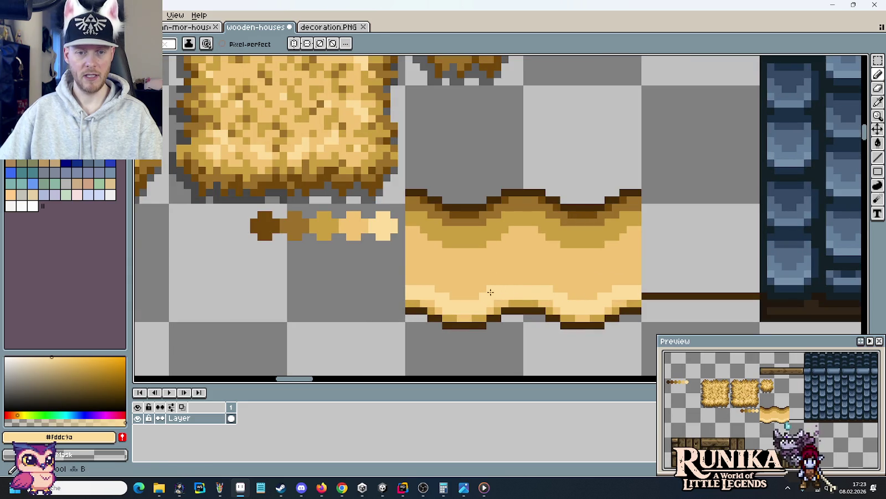
{"action": "left_click_drag", "start_coordinate": [503, 280], "coordinate": [532, 279]}
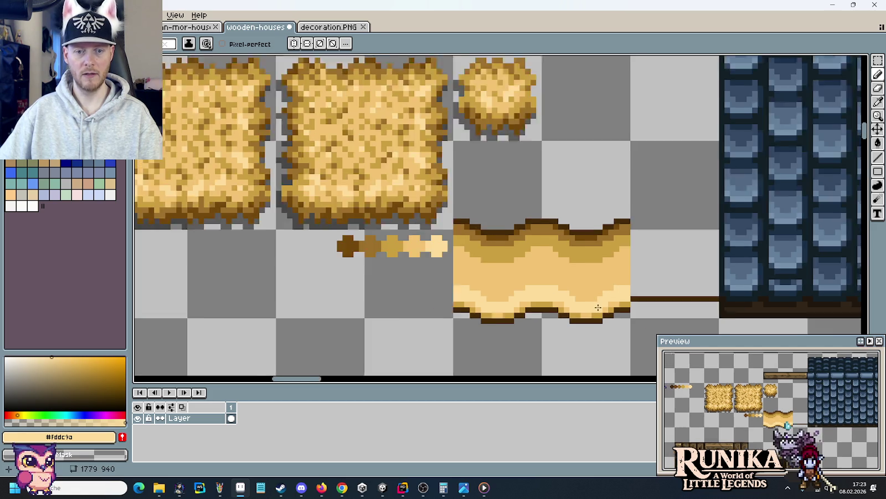
Step: Inspect the eave and sample the dark brown from its edge
{"action": "scroll", "coordinate": [561, 292], "scroll_direction": "down", "scroll_amount": 2}
{"action": "scroll", "coordinate": [590, 292], "scroll_direction": "up", "scroll_amount": 2}
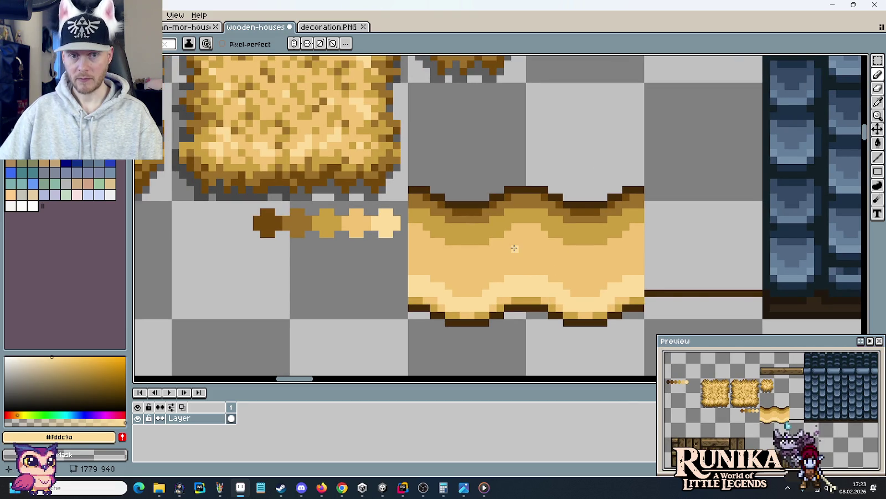
{"action": "scroll", "coordinate": [514, 247], "scroll_direction": "down", "scroll_amount": 2}
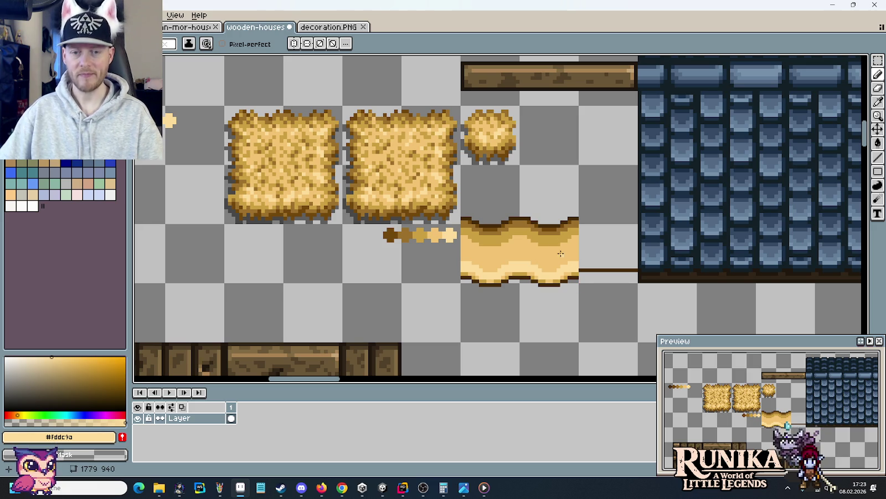
{"action": "scroll", "coordinate": [532, 240], "scroll_direction": "up", "scroll_amount": 1}
{"action": "scroll", "coordinate": [532, 240], "scroll_direction": "up", "scroll_amount": 2}
{"action": "scroll", "coordinate": [532, 240], "scroll_direction": "down", "scroll_amount": 1}
{"action": "left_click", "coordinate": [544, 191], "text": "alt"}
Step: Paint a dark brown crease column down into the eave with flanking dark pixels
{"action": "left_click_drag", "start_coordinate": [545, 221], "coordinate": [543, 204]}
{"action": "left_click", "coordinate": [532, 193]}
{"action": "left_click", "coordinate": [562, 207]}
{"action": "left_click", "coordinate": [560, 223]}
{"action": "left_click", "coordinate": [532, 236]}
{"action": "key", "text": "ctrl+z"}
{"action": "left_click", "coordinate": [547, 236]}
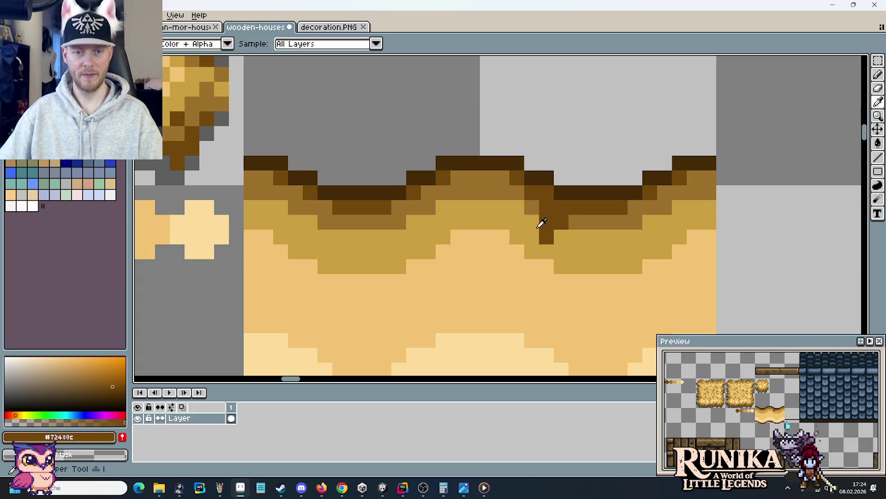
Step: Shade around the dark fold with medium brown from the tile
{"action": "left_click", "coordinate": [531, 206], "text": "alt"}
{"action": "left_click", "coordinate": [546, 266]}
{"action": "left_click", "coordinate": [562, 236]}
{"action": "left_click", "coordinate": [561, 251]}
{"action": "left_click", "coordinate": [576, 237]}
{"action": "left_click", "coordinate": [533, 221]}
{"action": "key", "text": "ctrl+z"}
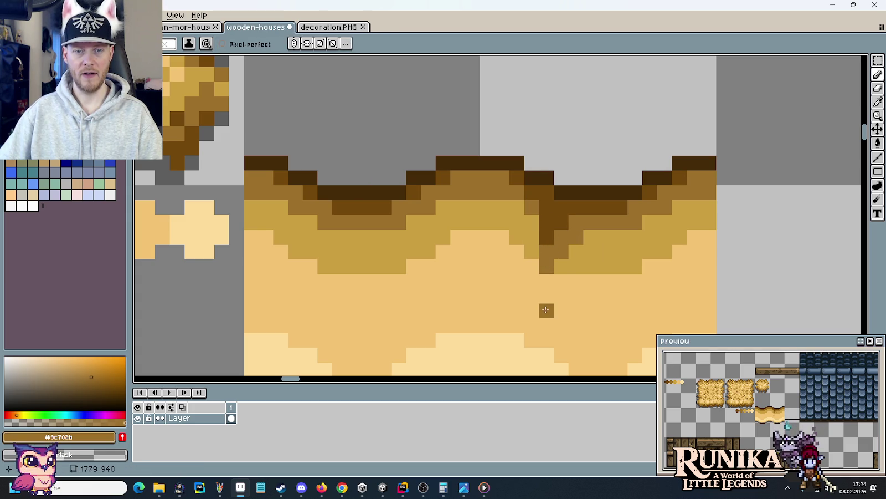
Step: Paint olive straw pixels just below the dark fold
{"action": "left_click", "coordinate": [566, 259], "text": "alt"}
{"action": "left_click_drag", "start_coordinate": [546, 279], "coordinate": [544, 291]}
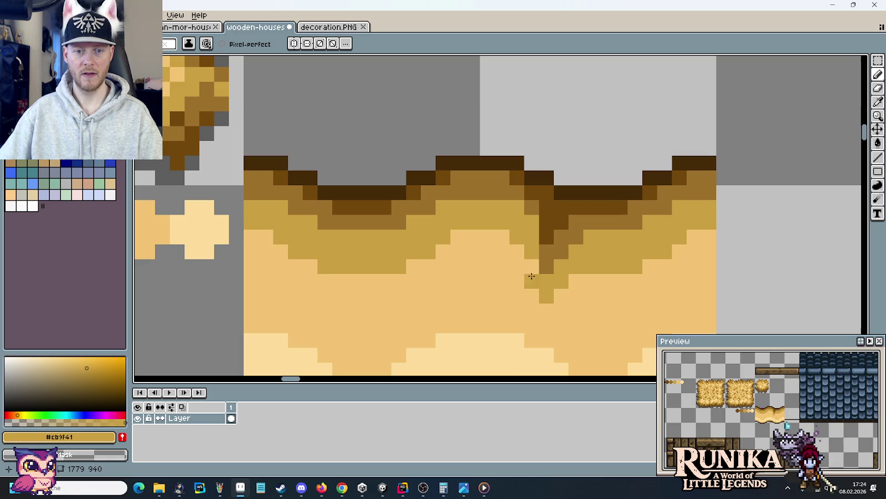
{"action": "scroll", "coordinate": [548, 288], "scroll_direction": "down", "scroll_amount": 2}
{"action": "scroll", "coordinate": [547, 295], "scroll_direction": "down", "scroll_amount": 2}
{"action": "scroll", "coordinate": [547, 294], "scroll_direction": "up", "scroll_amount": 2}
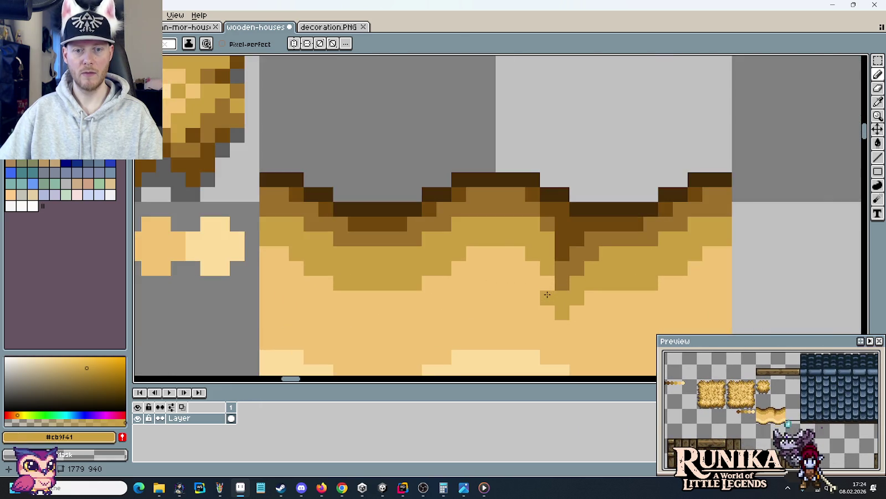
{"action": "scroll", "coordinate": [579, 323], "scroll_direction": "down", "scroll_amount": 2}
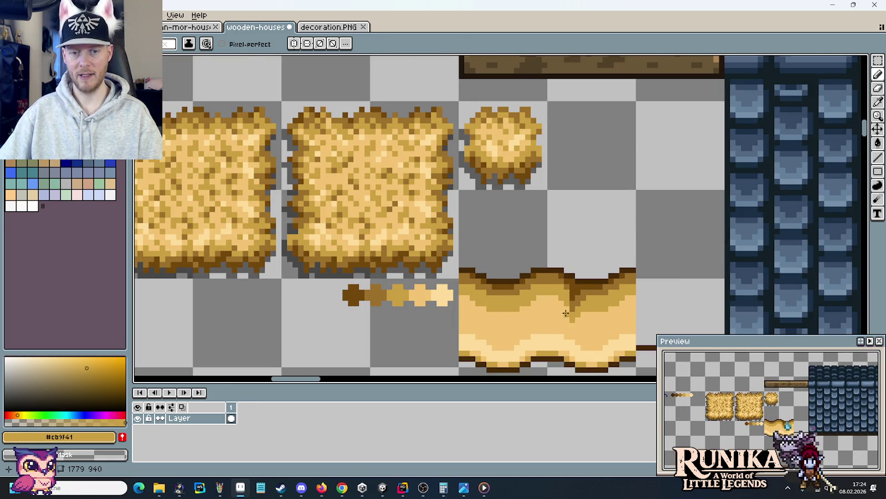
{"action": "scroll", "coordinate": [566, 313], "scroll_direction": "up", "scroll_amount": 3}
Step: Sample the medium brown and olive straw tones from the eave tile
{"action": "key", "text": "i"}
{"action": "left_click", "coordinate": [584, 269]}
{"action": "key", "text": "b"}
{"action": "left_click", "coordinate": [570, 274], "text": "alt"}
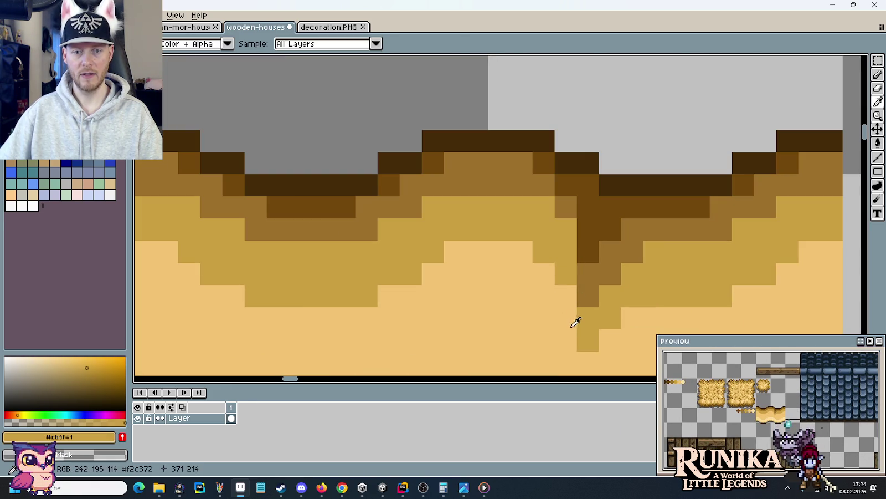
{"action": "scroll", "coordinate": [574, 274], "scroll_direction": "down", "scroll_amount": 3}
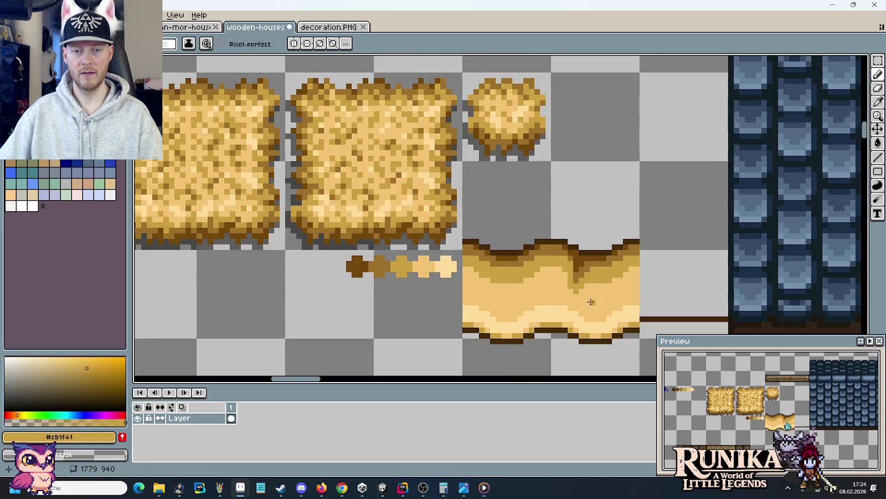
{"action": "scroll", "coordinate": [554, 260], "scroll_direction": "up", "scroll_amount": 2}
Step: Test the darkest outline brown, then recolour a fold pixel medium brown
{"action": "left_click", "coordinate": [551, 204], "text": "alt"}
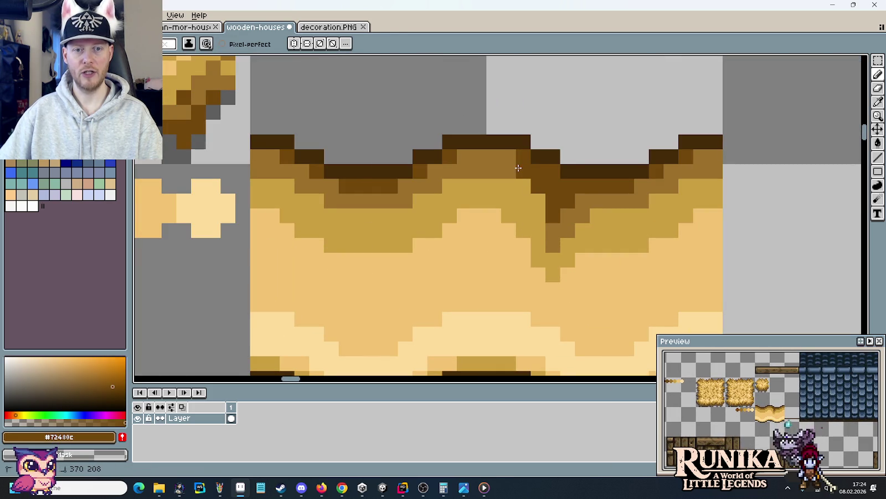
{"action": "left_click", "coordinate": [558, 170], "text": "alt"}
{"action": "left_click", "coordinate": [582, 260]}
{"action": "key", "text": "ctrl+z"}
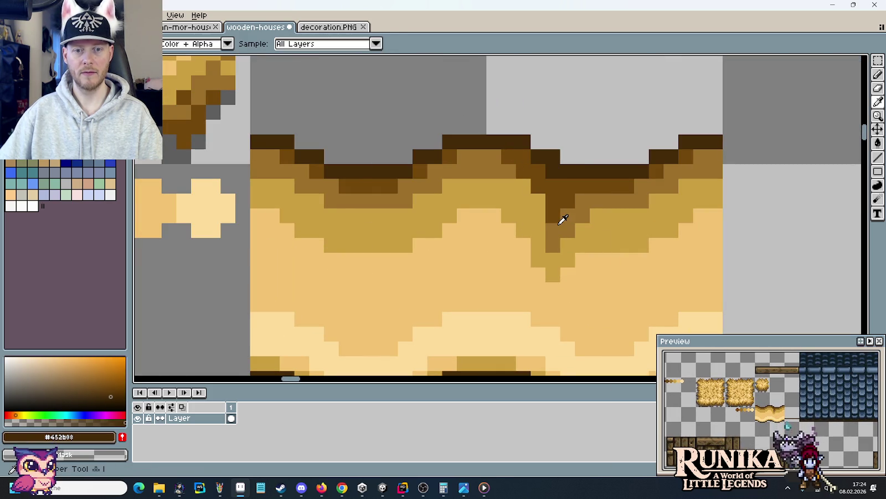
{"action": "left_click", "coordinate": [565, 214], "text": "alt"}
{"action": "left_click", "coordinate": [543, 231]}
Step: Paint a pale straw streak up into the lower eave
{"action": "scroll", "coordinate": [556, 298], "scroll_direction": "down", "scroll_amount": 5}
{"action": "scroll", "coordinate": [556, 297], "scroll_direction": "down", "scroll_amount": 1}
{"action": "scroll", "coordinate": [556, 297], "scroll_direction": "up", "scroll_amount": 1}
{"action": "scroll", "coordinate": [556, 297], "scroll_direction": "up", "scroll_amount": 4}
{"action": "scroll", "coordinate": [556, 297], "scroll_direction": "up", "scroll_amount": 1}
{"action": "scroll", "coordinate": [564, 277], "scroll_direction": "up", "scroll_amount": 3}
{"action": "scroll", "coordinate": [578, 298], "scroll_direction": "down", "scroll_amount": 1}
{"action": "scroll", "coordinate": [582, 297], "scroll_direction": "down", "scroll_amount": 1}
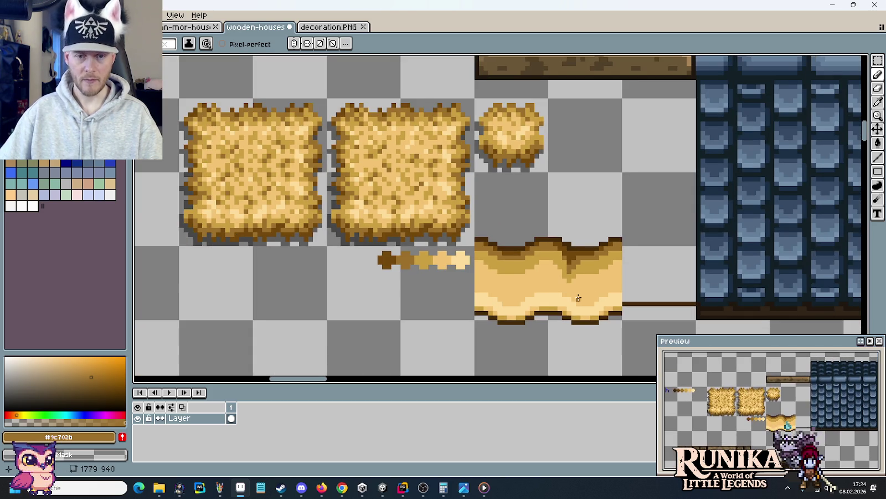
{"action": "scroll", "coordinate": [591, 296], "scroll_direction": "up", "scroll_amount": 1}
{"action": "scroll", "coordinate": [590, 296], "scroll_direction": "up", "scroll_amount": 1}
{"action": "scroll", "coordinate": [597, 295], "scroll_direction": "up", "scroll_amount": 1}
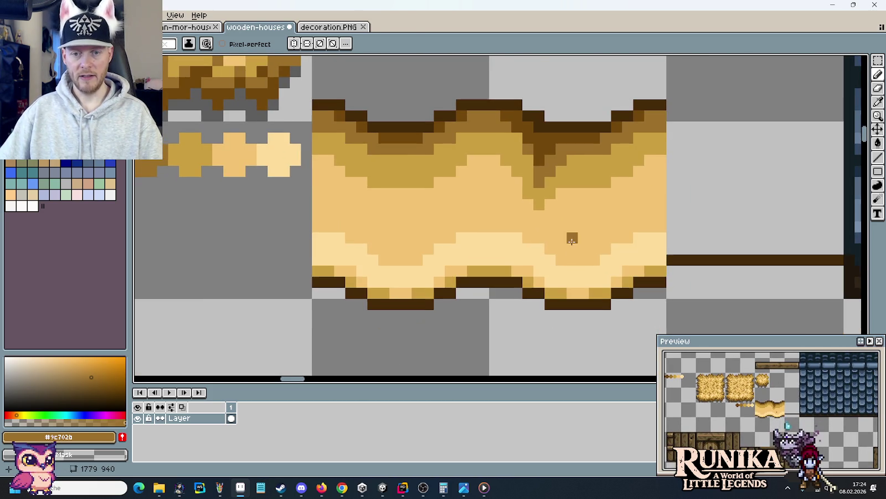
{"action": "key", "text": "i"}
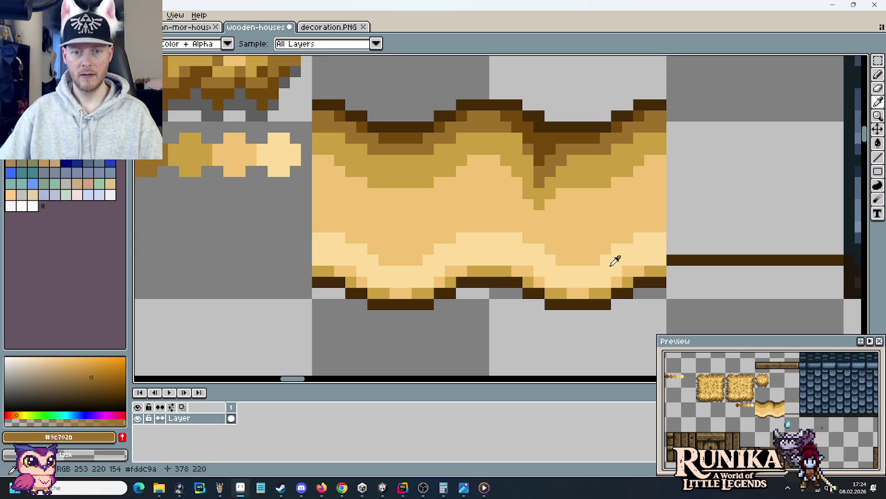
{"action": "left_click", "coordinate": [630, 267]}
{"action": "key", "text": "b"}
{"action": "left_click_drag", "start_coordinate": [606, 228], "coordinate": [608, 239]}
Step: Sample the olive and mid straw colours from the tile
{"action": "key", "text": "i"}
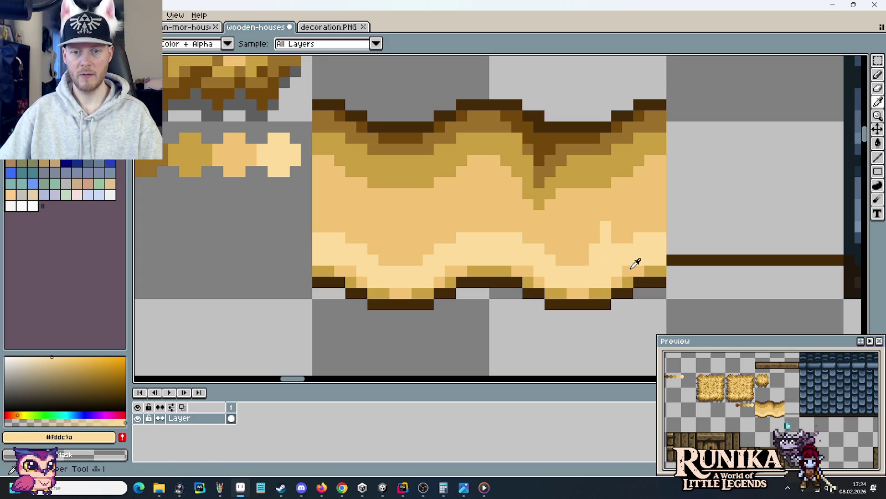
{"action": "key", "text": "b"}
{"action": "key", "text": "i"}
{"action": "key", "text": "b"}
{"action": "key", "text": "i"}
{"action": "key", "text": "b"}
{"action": "key", "text": "i"}
{"action": "left_click", "coordinate": [637, 271]}
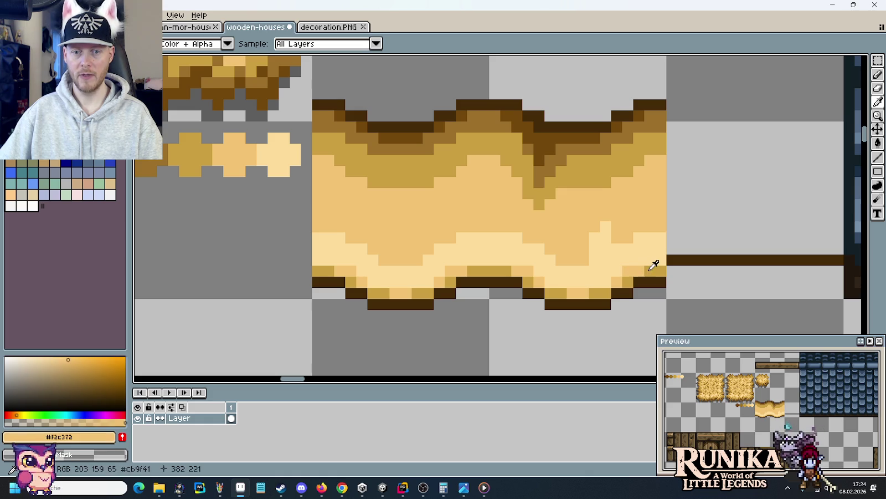
{"action": "key", "text": "b"}
{"action": "key", "text": "i"}
{"action": "left_click", "coordinate": [614, 248]}
{"action": "key", "text": "b"}
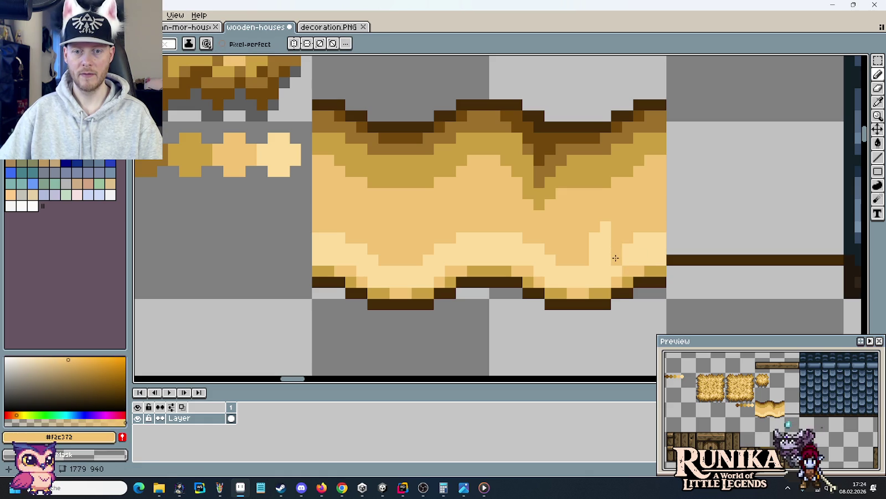
Step: Re-sample the palest, mid and olive straw tones for further shading
{"action": "scroll", "coordinate": [619, 180], "scroll_direction": "down", "scroll_amount": 3}
{"action": "scroll", "coordinate": [619, 237], "scroll_direction": "up", "scroll_amount": 3}
{"action": "key", "text": "i"}
{"action": "left_click", "coordinate": [590, 251]}
{"action": "key", "text": "b"}
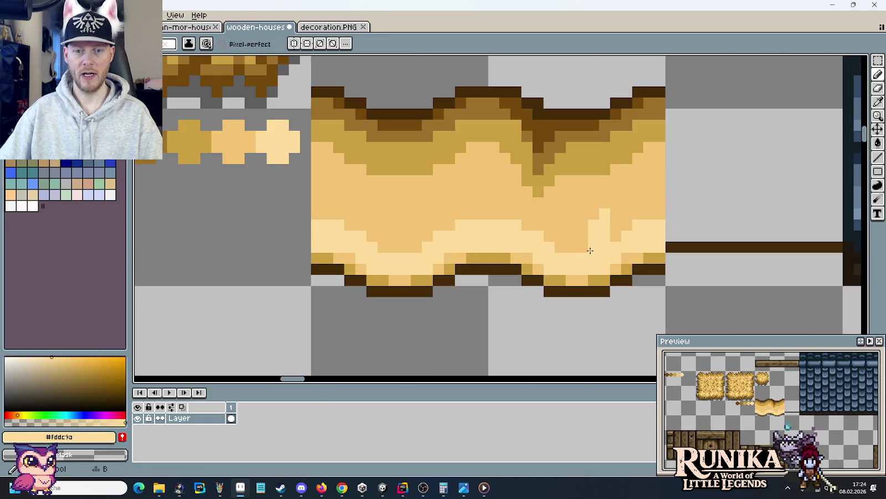
{"action": "scroll", "coordinate": [603, 249], "scroll_direction": "down", "scroll_amount": 3}
{"action": "scroll", "coordinate": [619, 252], "scroll_direction": "up", "scroll_amount": 3}
{"action": "key", "text": "i"}
{"action": "left_click", "coordinate": [582, 231]}
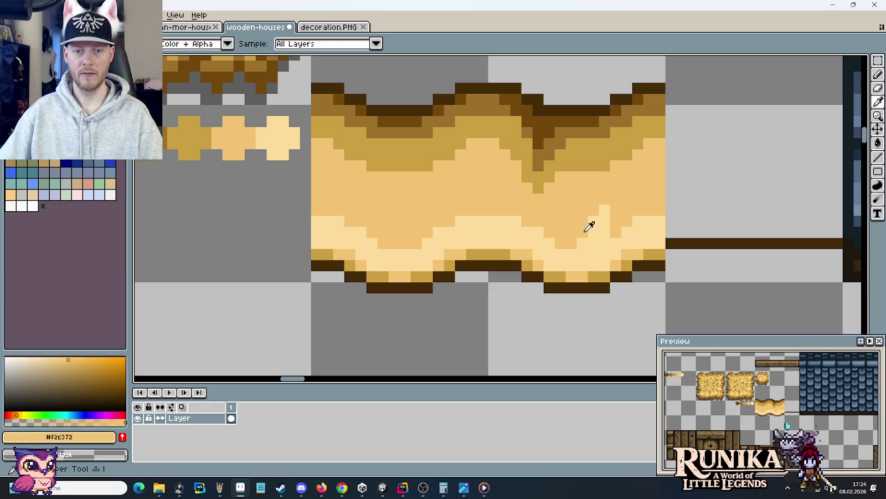
{"action": "left_click", "coordinate": [652, 255]}
{"action": "key", "text": "b"}
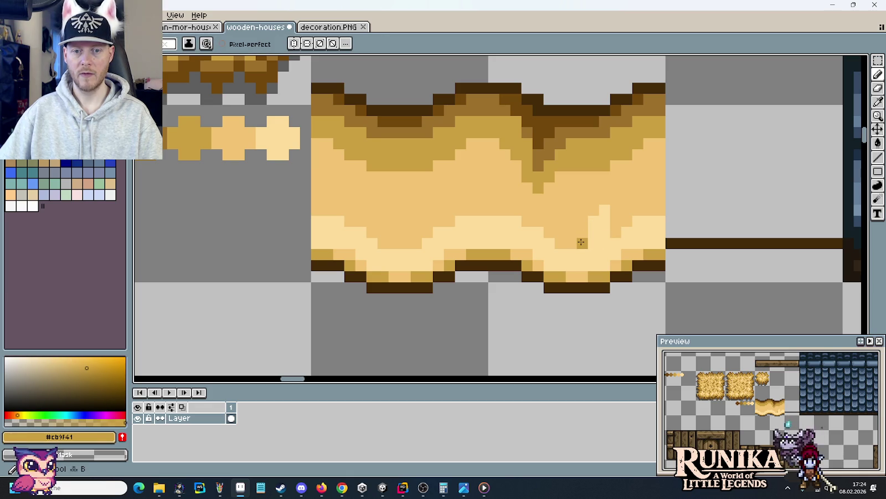
Step: Shift the tileset view, then bring up the reference house images and advance one
{"action": "scroll", "coordinate": [590, 267], "scroll_direction": "down", "scroll_amount": 3}
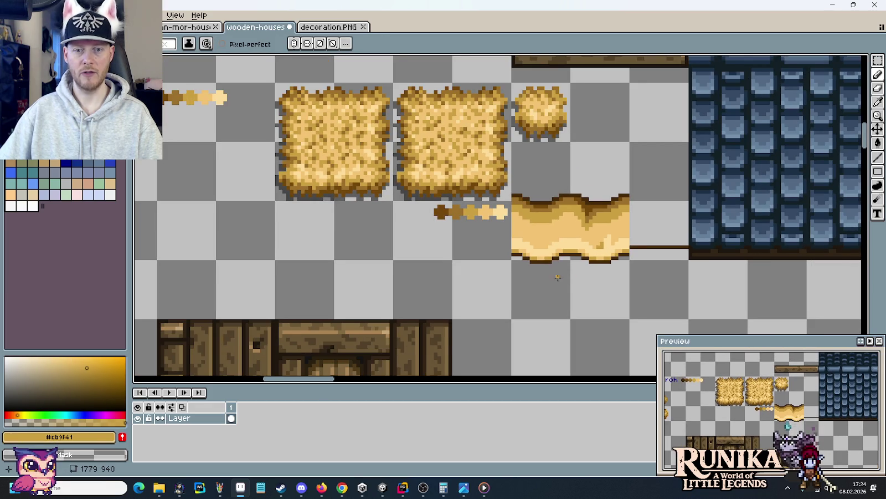
{"action": "left_click_drag", "start_coordinate": [558, 277], "coordinate": [581, 268]}
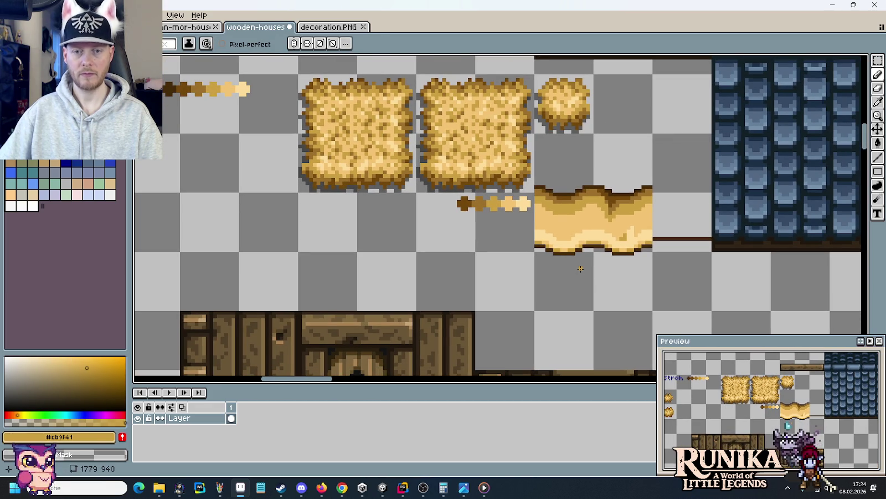
{"action": "left_click", "coordinate": [465, 487]}
{"action": "left_click", "coordinate": [873, 242]}
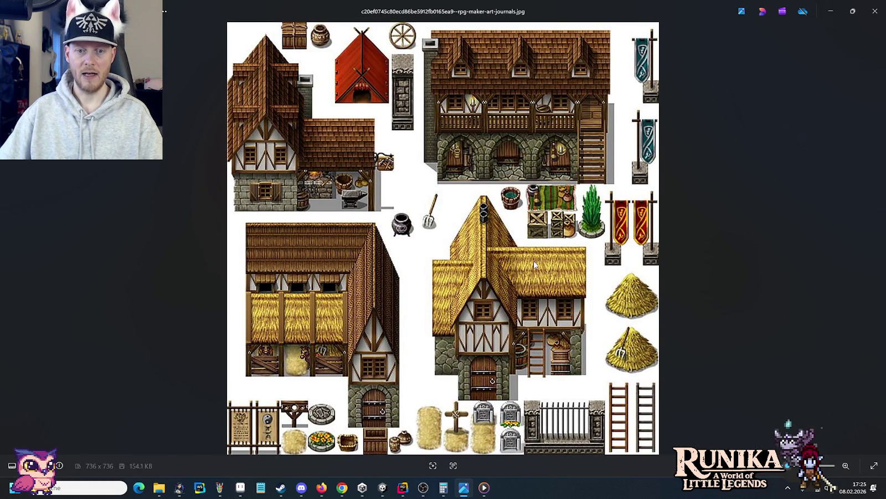
Step: Step forward two reference images to the thatched-roof cottage with a fenced garden
{"action": "key", "text": "Right"}
{"action": "key", "text": "Right"}
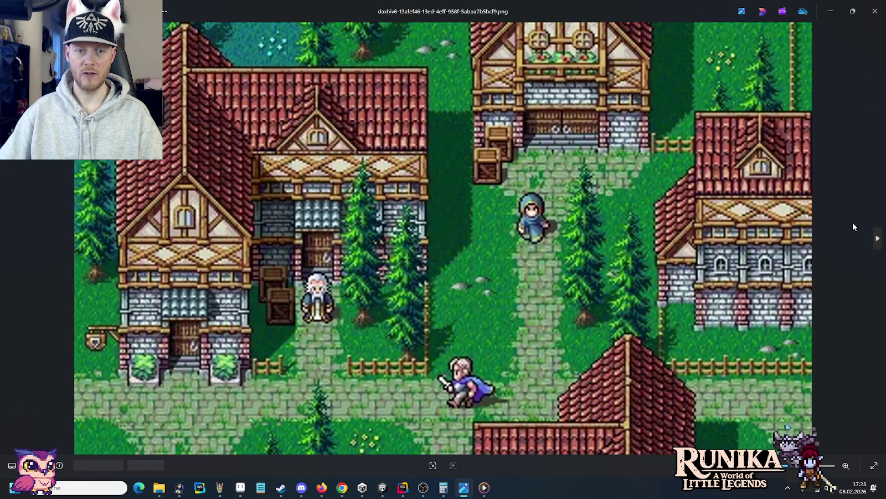
{"action": "key", "text": "Right"}
{"action": "key", "text": "Right"}
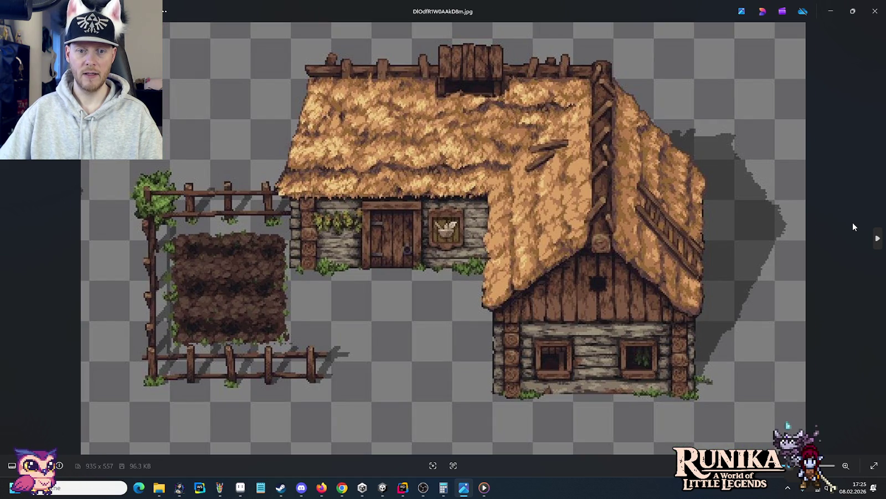
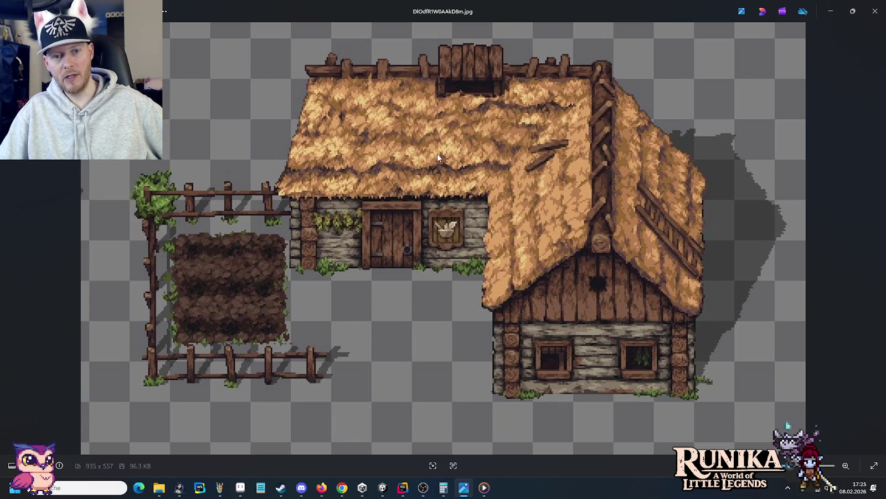
Step: Back in Aseprite, paint a diagonal dark stroke and dark pixels across the straw strip
{"action": "scroll", "coordinate": [436, 154], "scroll_direction": "up", "scroll_amount": 2}
{"action": "scroll", "coordinate": [435, 155], "scroll_direction": "up", "scroll_amount": 2}
{"action": "scroll", "coordinate": [463, 168], "scroll_direction": "up", "scroll_amount": 3}
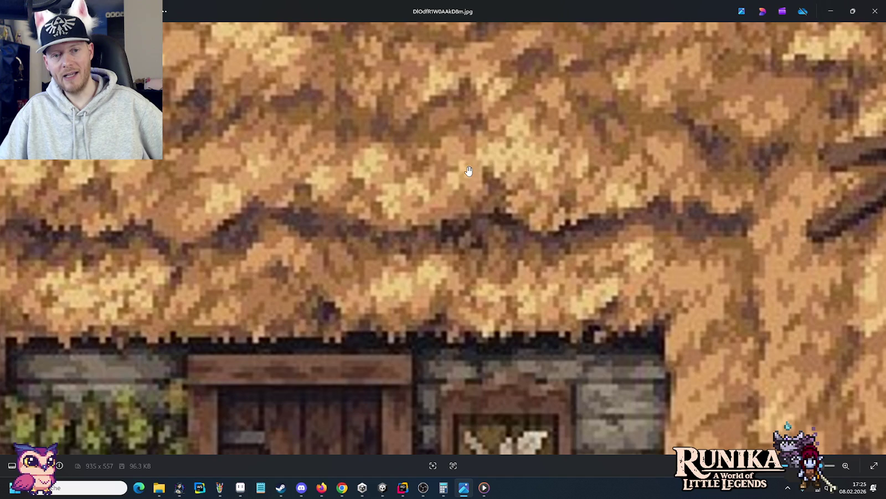
{"action": "scroll", "coordinate": [498, 245], "scroll_direction": "down", "scroll_amount": 1}
{"action": "scroll", "coordinate": [498, 246], "scroll_direction": "down", "scroll_amount": 3}
{"action": "scroll", "coordinate": [497, 246], "scroll_direction": "down", "scroll_amount": 2}
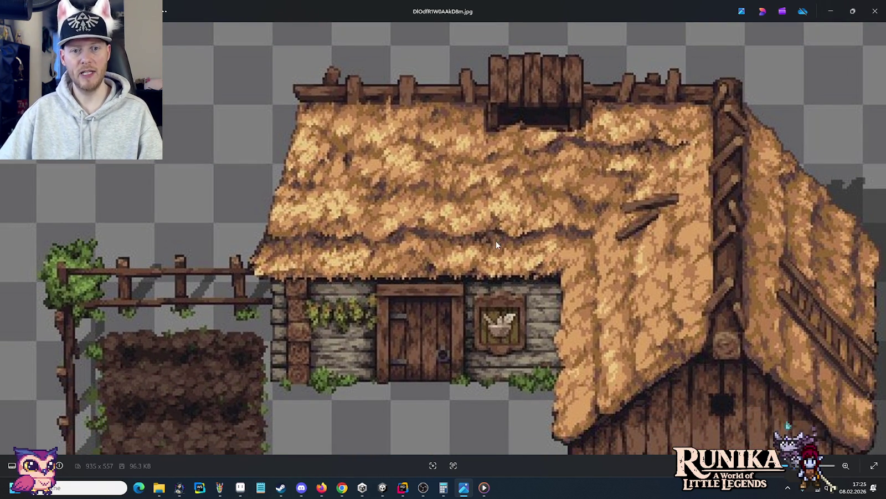
{"action": "key", "text": "alt+Tab"}
{"action": "scroll", "coordinate": [558, 223], "scroll_direction": "up", "scroll_amount": 2}
{"action": "scroll", "coordinate": [558, 223], "scroll_direction": "up", "scroll_amount": 1}
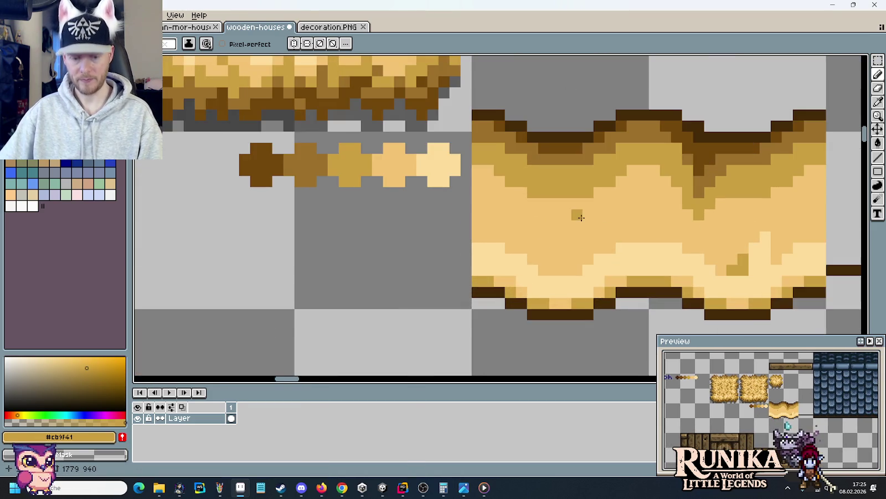
{"action": "scroll", "coordinate": [574, 214], "scroll_direction": "up", "scroll_amount": 1}
{"action": "mouse_move", "coordinate": [543, 222]}
{"action": "left_mouse_down"}
{"action": "mouse_move", "coordinate": [521, 255]}
{"action": "mouse_move", "coordinate": [559, 221]}
{"action": "mouse_move", "coordinate": [370, 246]}
{"action": "left_mouse_up"}
{"action": "left_click", "coordinate": [559, 222]}
{"action": "left_click", "coordinate": [566, 252]}
Step: Dab mustard pixels and paint light cream #fddc9a highlights onto the straw strip
{"action": "left_click", "coordinate": [473, 248]}
{"action": "mouse_move", "coordinate": [467, 237]}
{"action": "left_mouse_down"}
{"action": "mouse_move", "coordinate": [484, 226]}
{"action": "mouse_move", "coordinate": [472, 257]}
{"action": "left_mouse_up"}
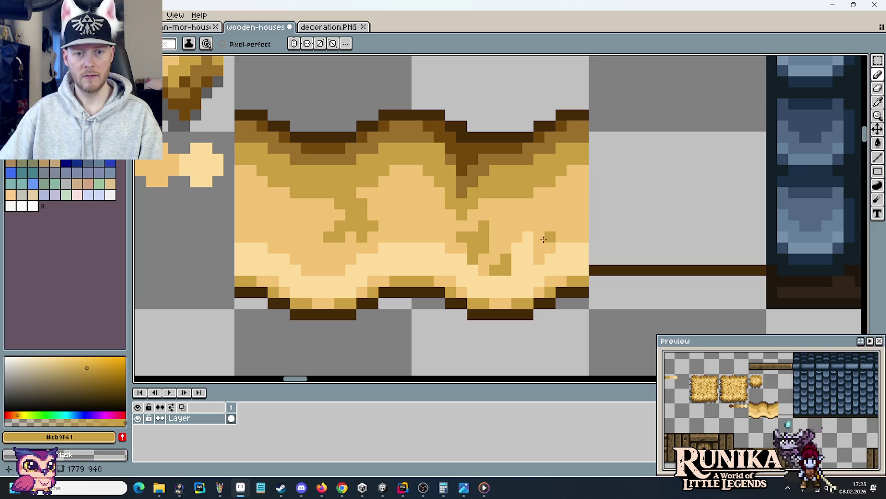
{"action": "left_click", "coordinate": [524, 242], "text": "alt"}
{"action": "mouse_move", "coordinate": [483, 216]}
{"action": "left_mouse_down"}
{"action": "mouse_move", "coordinate": [482, 205]}
{"action": "mouse_move", "coordinate": [466, 225]}
{"action": "left_mouse_up"}
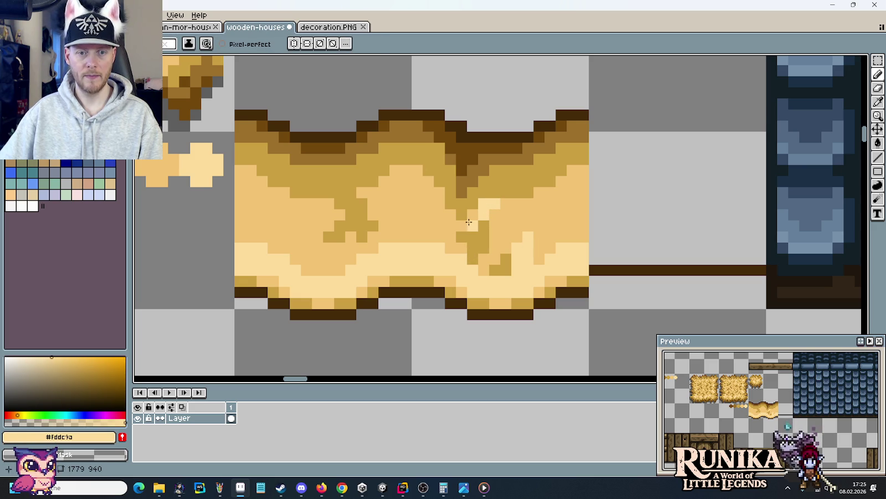
Step: Paint mustard #cb9f41 pixels and brown shading into the strip's right side
{"action": "key", "text": "i"}
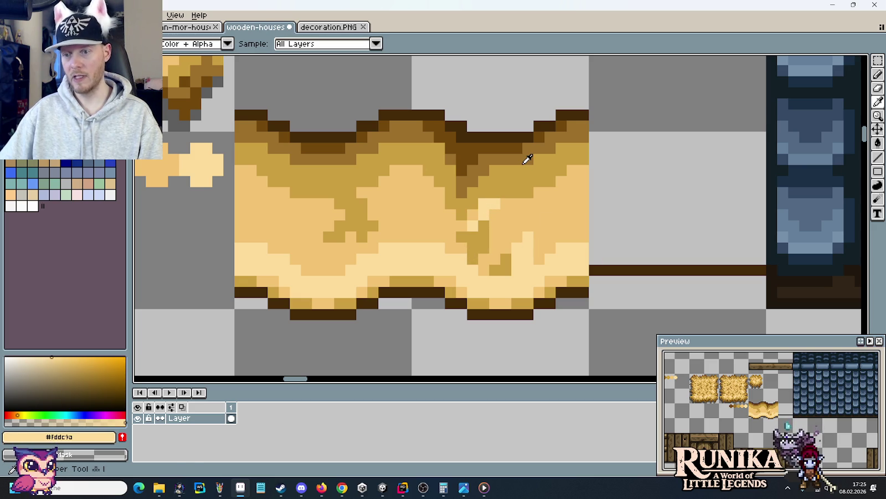
{"action": "left_click", "coordinate": [536, 161]}
{"action": "key", "text": "b"}
{"action": "mouse_move", "coordinate": [561, 183]}
{"action": "left_mouse_down"}
{"action": "mouse_move", "coordinate": [561, 202]}
{"action": "mouse_move", "coordinate": [572, 205]}
{"action": "mouse_move", "coordinate": [536, 206]}
{"action": "left_mouse_up"}
{"action": "left_click", "coordinate": [568, 142], "text": "alt"}
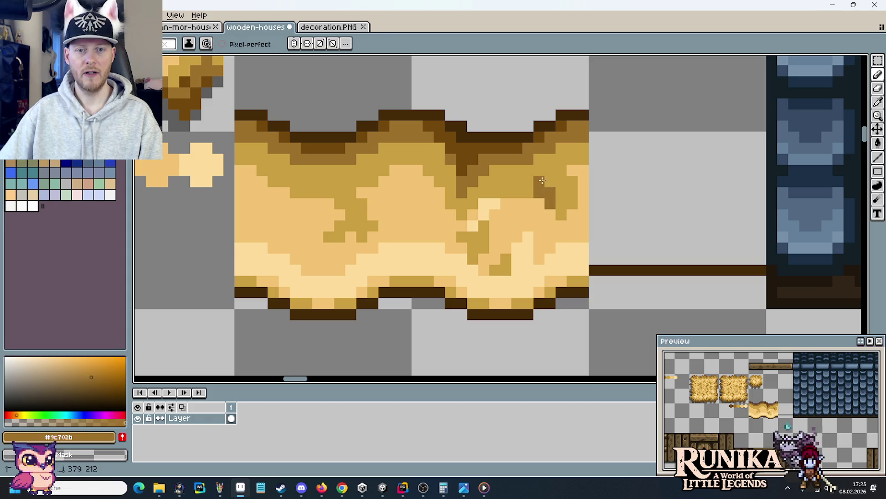
Step: Extend the darker ochre #cb9f41 shading across the strip with a few more pixels
{"action": "key", "text": "i"}
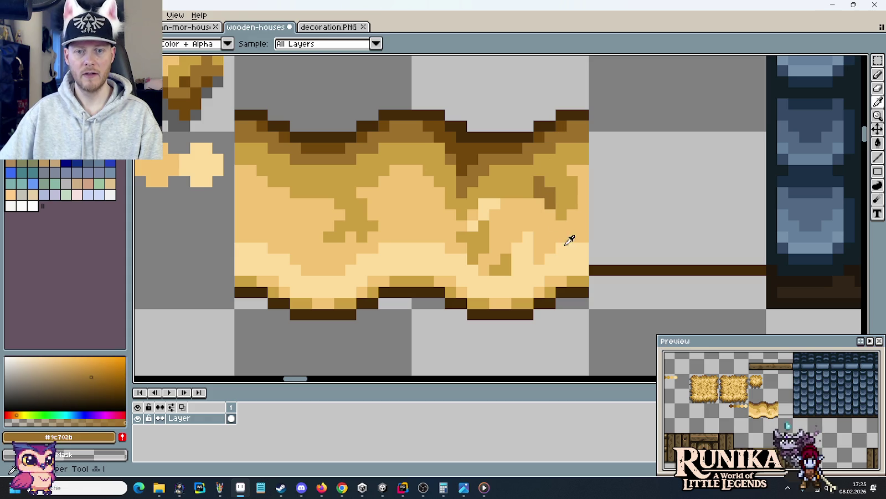
{"action": "left_click", "coordinate": [565, 198], "text": "alt"}
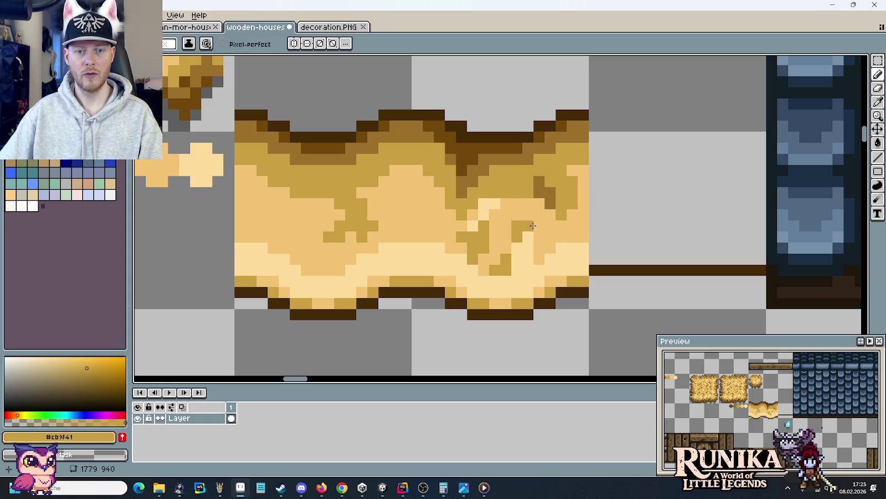
{"action": "left_click_drag", "start_coordinate": [528, 215], "coordinate": [540, 246]}
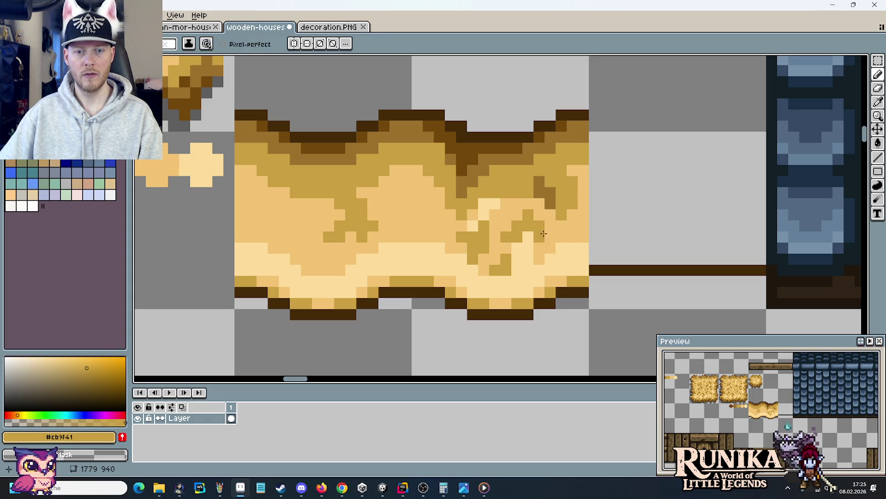
{"action": "left_click", "coordinate": [550, 226]}
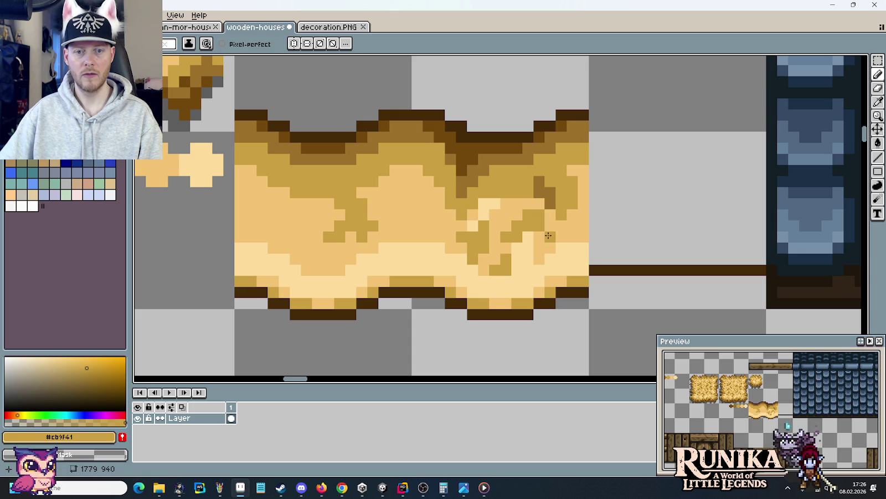
{"action": "scroll", "coordinate": [409, 289], "scroll_direction": "left", "scroll_amount": 2}
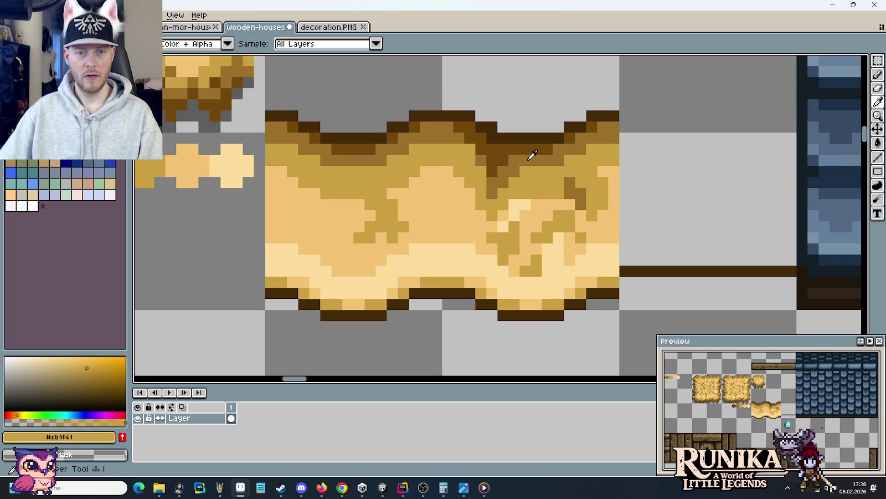
Step: Darken two ochre pixels near the strip's top with brown #9c702b, then resample the strip's ochre shades
{"action": "left_click", "coordinate": [532, 154], "text": "alt"}
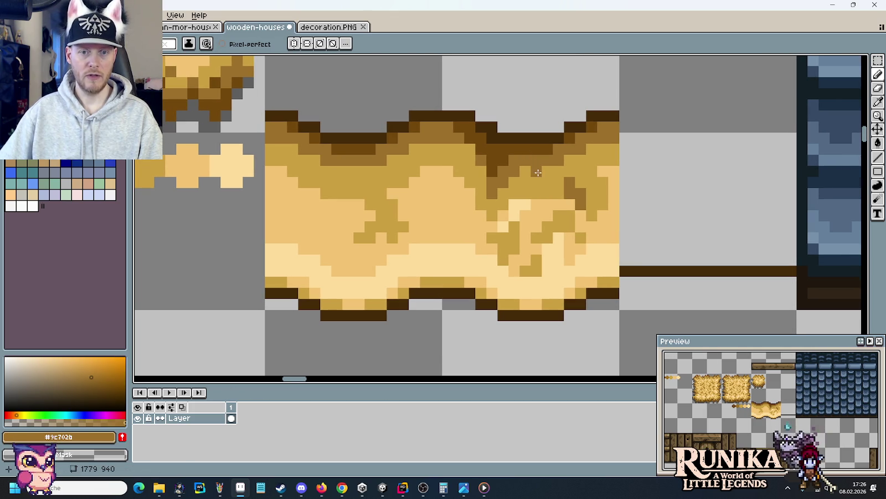
{"action": "left_click", "coordinate": [545, 190]}
{"action": "left_click", "coordinate": [526, 193]}
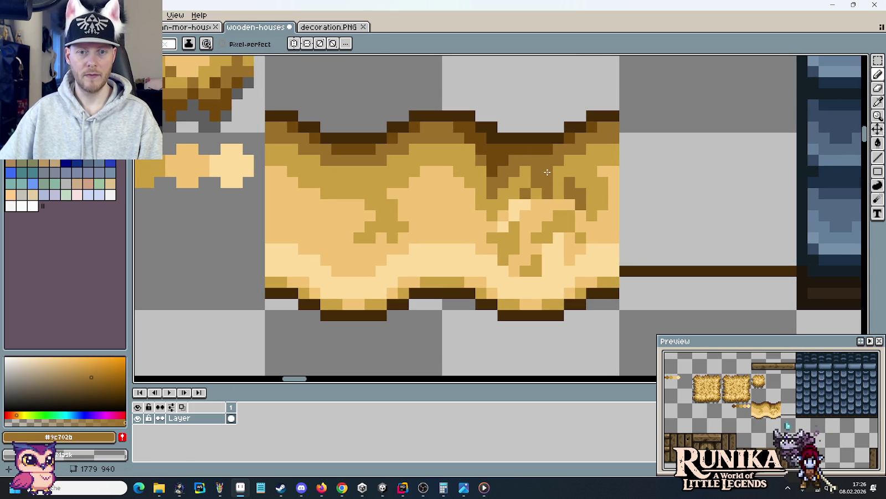
{"action": "left_click", "coordinate": [583, 176], "text": "alt"}
{"action": "left_click", "coordinate": [565, 189], "text": "alt"}
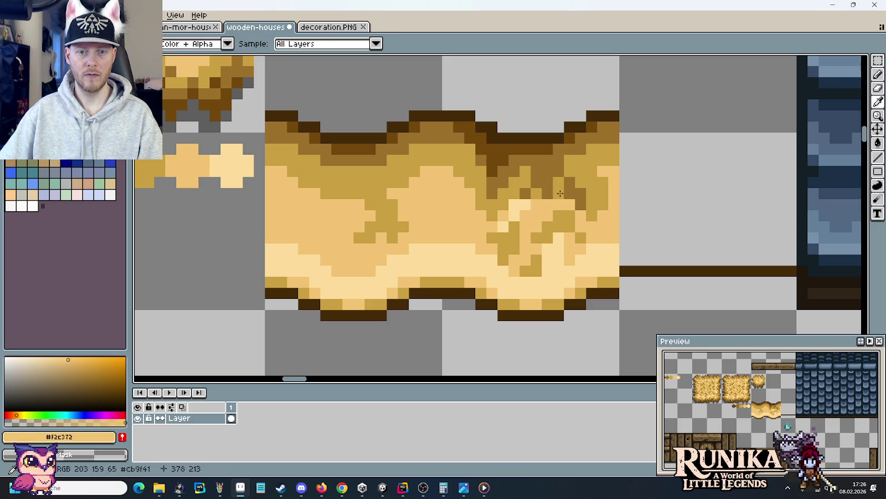
{"action": "key", "text": "alt"}
{"action": "left_click", "coordinate": [543, 189], "text": "alt"}
Step: Marquee-select one tile of the straw strip and commit a copy one tile to the right
{"action": "scroll", "coordinate": [541, 270], "scroll_direction": "down", "scroll_amount": 2}
{"action": "scroll", "coordinate": [542, 270], "scroll_direction": "down", "scroll_amount": 2}
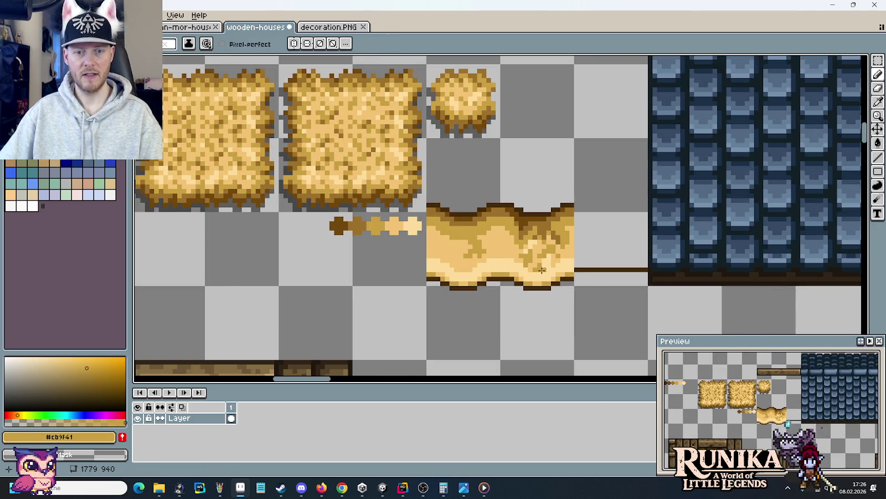
{"action": "scroll", "coordinate": [542, 270], "scroll_direction": "down", "scroll_amount": 2}
{"action": "scroll", "coordinate": [542, 270], "scroll_direction": "up", "scroll_amount": 2}
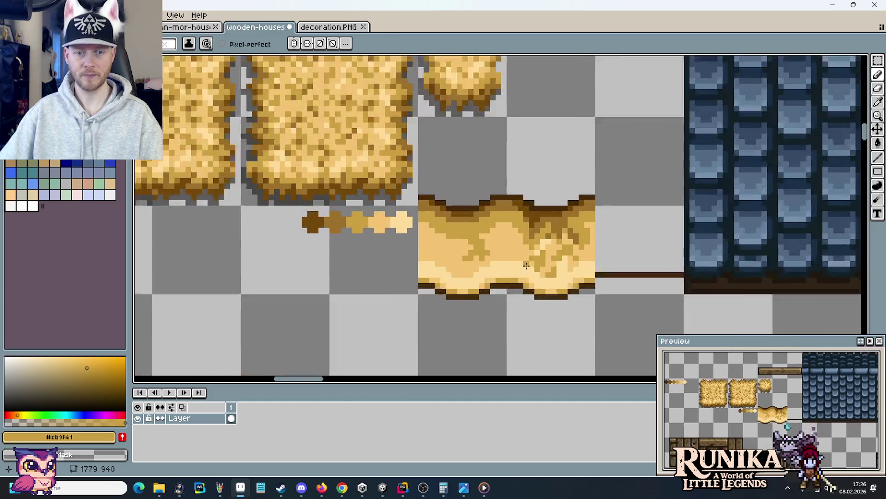
{"action": "scroll", "coordinate": [543, 239], "scroll_direction": "up", "scroll_amount": 1}
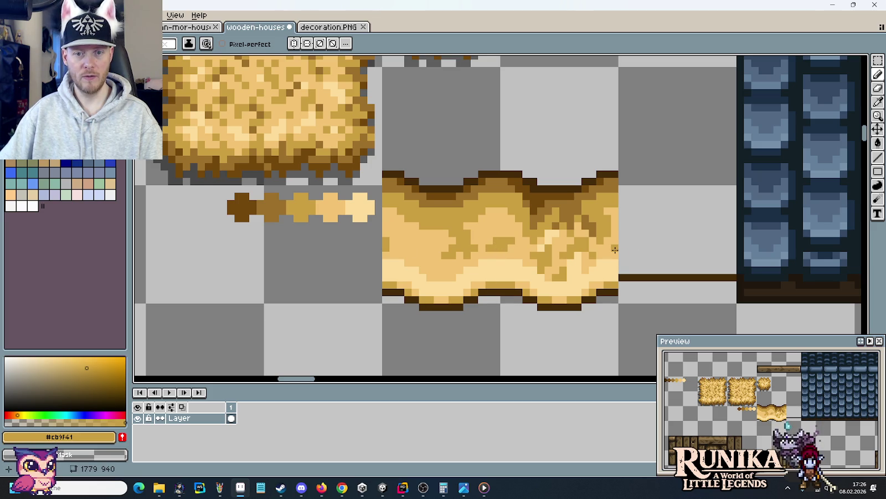
{"action": "scroll", "coordinate": [615, 250], "scroll_direction": "down", "scroll_amount": 2}
{"action": "scroll", "coordinate": [585, 286], "scroll_direction": "up", "scroll_amount": 1}
{"action": "key", "text": "m"}
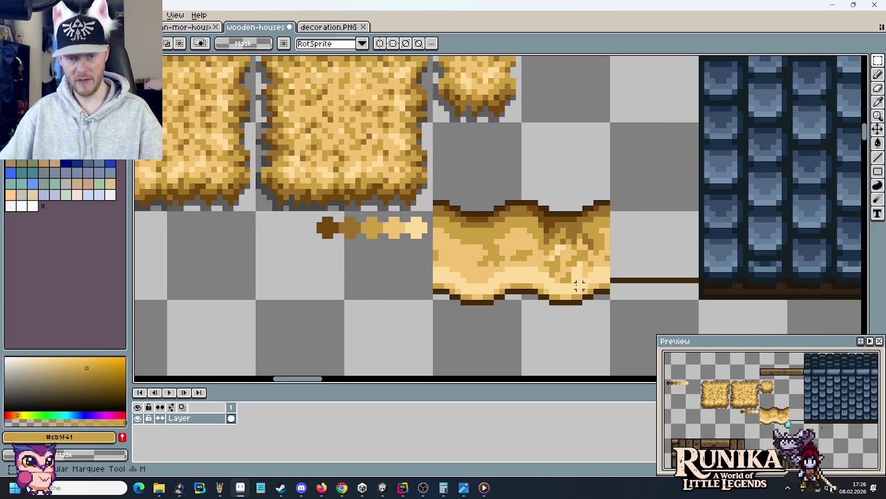
{"action": "left_click_drag", "start_coordinate": [433, 210], "coordinate": [521, 300]}
{"action": "mouse_move", "coordinate": [485, 267]}
{"action": "left_mouse_down"}
{"action": "mouse_move", "coordinate": [653, 264]}
{"action": "mouse_move", "coordinate": [585, 276]}
{"action": "mouse_move", "coordinate": [643, 271]}
{"action": "mouse_move", "coordinate": [436, 270]}
{"action": "mouse_move", "coordinate": [481, 273]}
{"action": "left_mouse_up"}
{"action": "key", "text": "Return"}
{"action": "key", "text": "Return"}
{"action": "scroll", "coordinate": [499, 291], "scroll_direction": "up", "scroll_amount": 2}
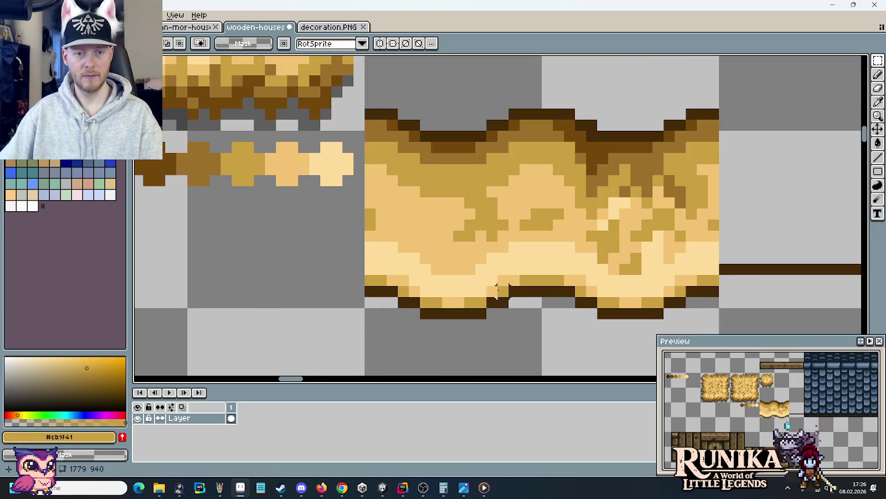
Step: Paint dark brown #72480c shading pixels below the strip's top dip
{"action": "key", "text": "b"}
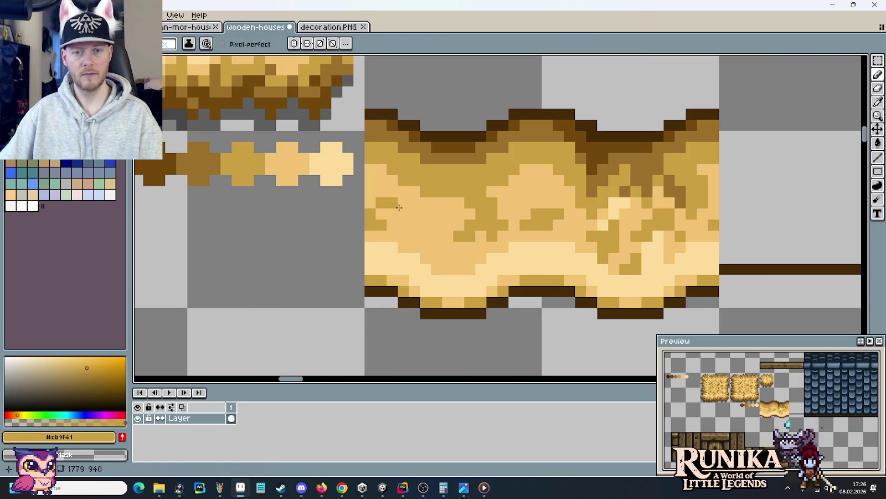
{"action": "scroll", "coordinate": [444, 166], "scroll_direction": "down", "scroll_amount": 2}
{"action": "scroll", "coordinate": [443, 155], "scroll_direction": "up", "scroll_amount": 2}
{"action": "scroll", "coordinate": [450, 145], "scroll_direction": "up", "scroll_amount": 1}
{"action": "key", "text": "i"}
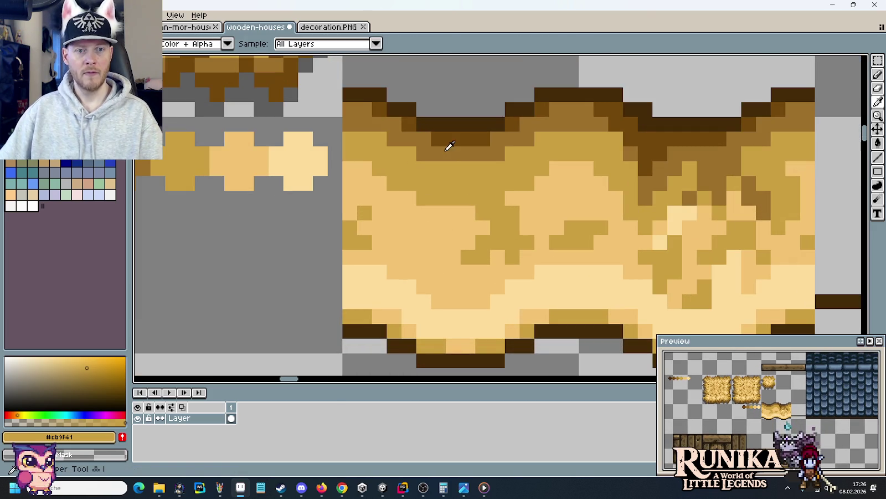
{"action": "left_click", "coordinate": [450, 145]}
{"action": "key", "text": "b"}
{"action": "left_click", "coordinate": [482, 169]}
{"action": "left_click", "coordinate": [479, 178]}
{"action": "left_click", "coordinate": [468, 168]}
{"action": "left_click", "coordinate": [512, 173]}
{"action": "left_click", "coordinate": [497, 168]}
{"action": "left_click", "coordinate": [483, 153]}
{"action": "left_click_drag", "start_coordinate": [510, 143], "coordinate": [498, 140]}
Step: Repaint several pixels near the top dip in brown #9c702b
{"action": "key", "text": "i"}
{"action": "left_click", "coordinate": [543, 139]}
{"action": "key", "text": "b"}
{"action": "left_click", "coordinate": [512, 153]}
{"action": "left_click", "coordinate": [542, 139]}
{"action": "left_click", "coordinate": [505, 168]}
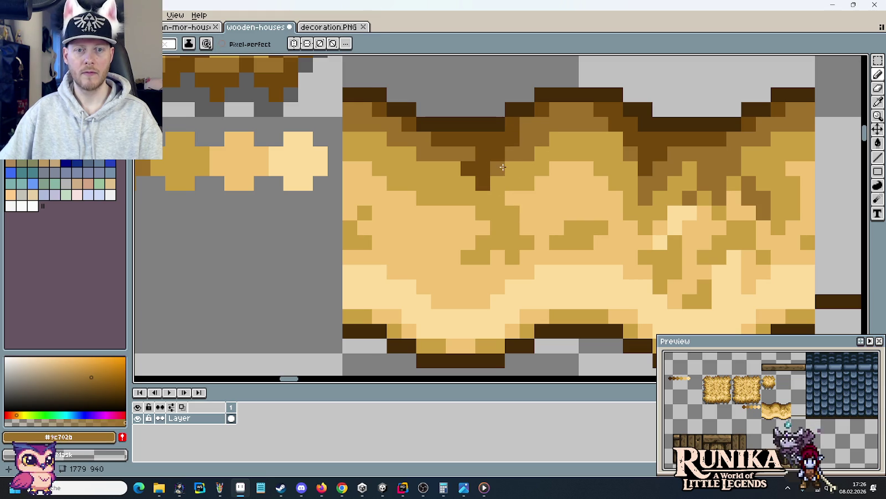
Step: Add gold #cb9f41 and cream #fddc9a highlight pixels on the strip's left side
{"action": "left_click", "coordinate": [550, 189], "text": "alt"}
{"action": "left_click_drag", "start_coordinate": [424, 227], "coordinate": [390, 237]}
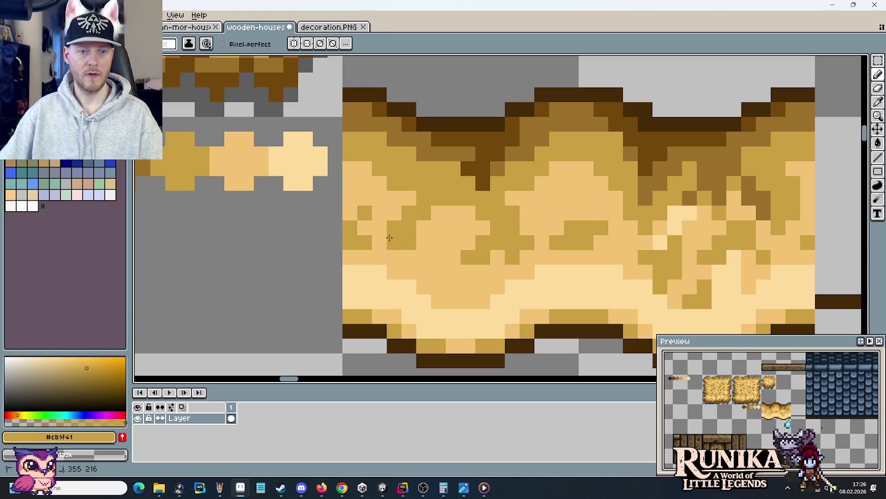
{"action": "left_click", "coordinate": [421, 265], "text": "alt"}
{"action": "mouse_move", "coordinate": [427, 244]}
{"action": "left_mouse_down"}
{"action": "mouse_move", "coordinate": [436, 231]}
{"action": "mouse_move", "coordinate": [455, 241]}
{"action": "mouse_move", "coordinate": [453, 229]}
{"action": "left_mouse_up"}
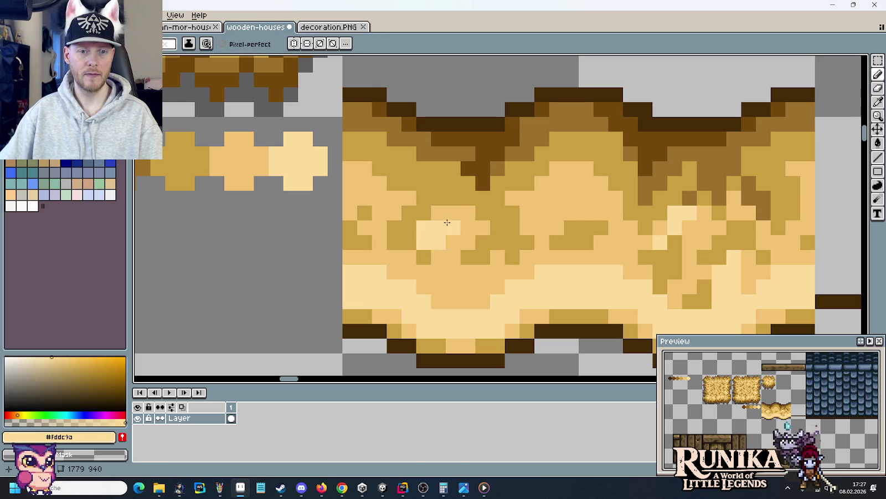
Step: Play Sorcerer Main.ogg from the music/swamp folder in Media Player, then return to Aseprite
{"action": "mouse_move", "coordinate": [159, 488]}
{"action": "left_click", "coordinate": [114, 438]}
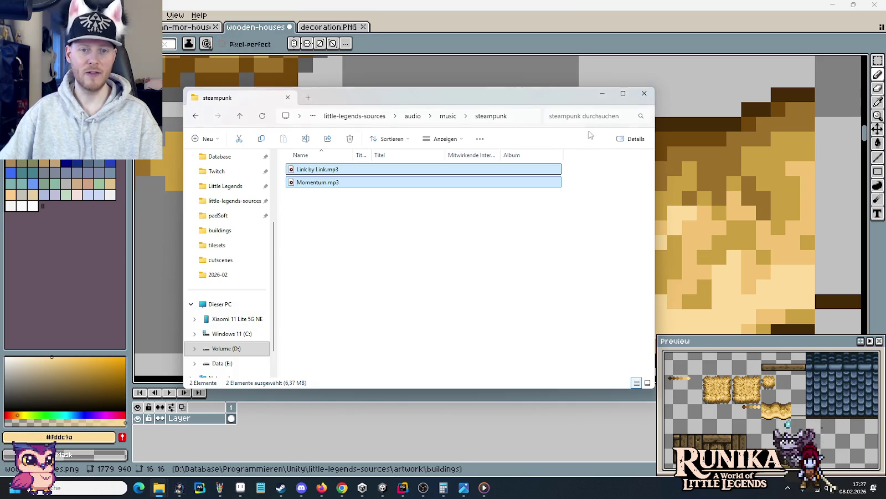
{"action": "left_click", "coordinate": [448, 115]}
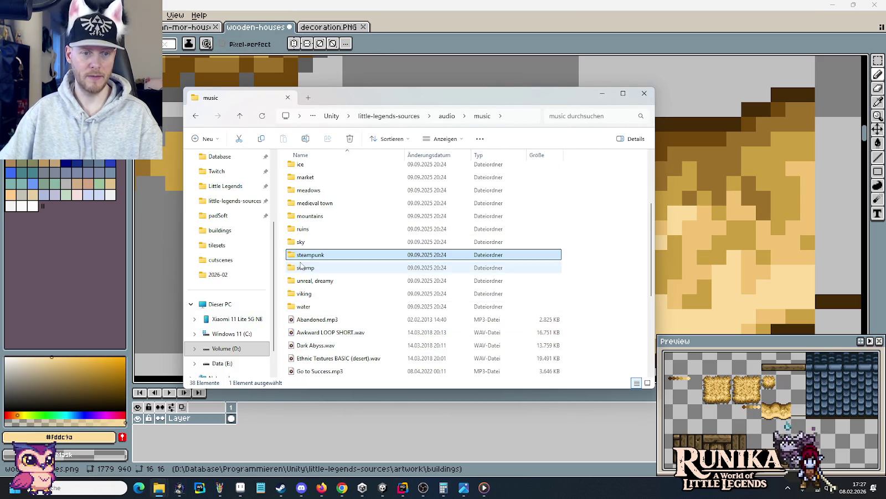
{"action": "right_click", "coordinate": [298, 170]}
{"action": "key", "text": "Escape"}
{"action": "right_click", "coordinate": [297, 170]}
{"action": "left_click", "coordinate": [366, 264]}
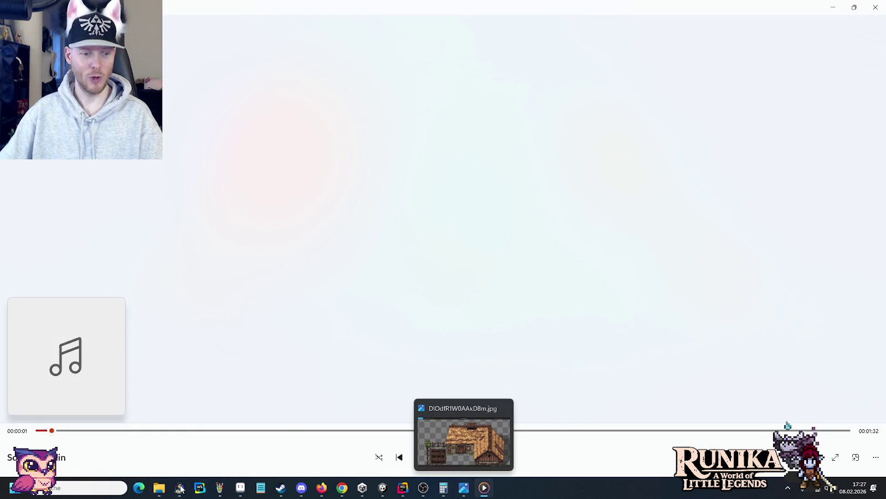
{"action": "left_click", "coordinate": [241, 489]}
Step: Paint pale highlight pixels into the wavy straw tile's texture
{"action": "scroll", "coordinate": [629, 267], "scroll_direction": "down", "scroll_amount": 2}
{"action": "left_click_drag", "start_coordinate": [628, 266], "coordinate": [534, 247]}
{"action": "scroll", "coordinate": [534, 247], "scroll_direction": "up", "scroll_amount": 2}
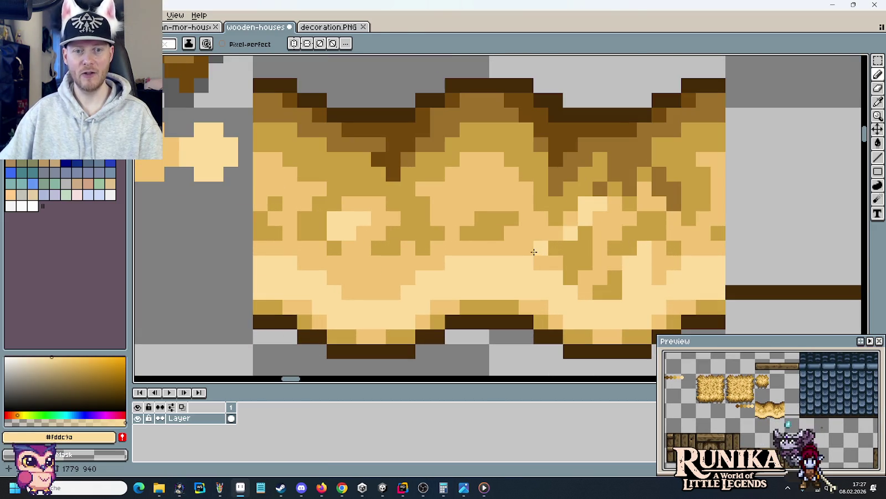
{"action": "key", "text": "i"}
{"action": "key", "text": "b"}
{"action": "left_click", "coordinate": [438, 219]}
{"action": "left_click", "coordinate": [453, 218]}
{"action": "left_click", "coordinate": [467, 204]}
{"action": "left_click", "coordinate": [455, 193]}
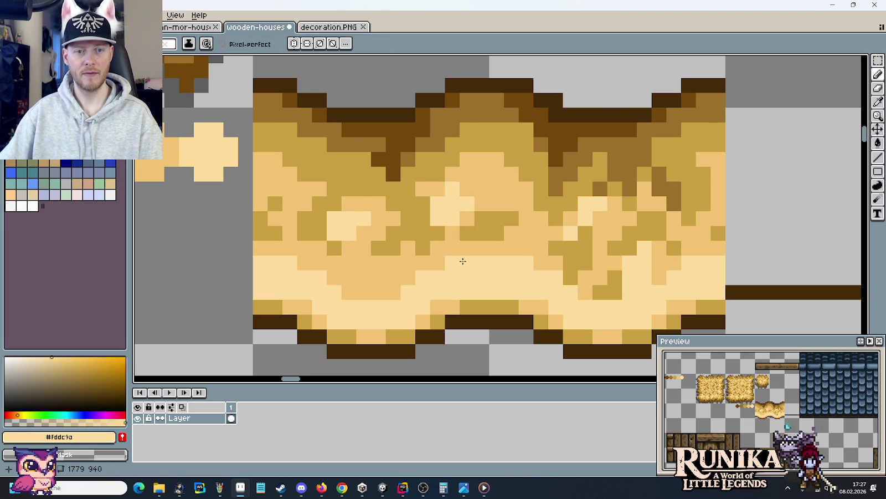
Step: Scatter dark gold flecks through the lower part of the straw tile
{"action": "scroll", "coordinate": [463, 261], "scroll_direction": "down", "scroll_amount": 2}
{"action": "scroll", "coordinate": [455, 261], "scroll_direction": "up", "scroll_amount": 3}
{"action": "left_click", "coordinate": [443, 216], "text": "alt"}
{"action": "scroll", "coordinate": [437, 235], "scroll_direction": "up", "scroll_amount": 2}
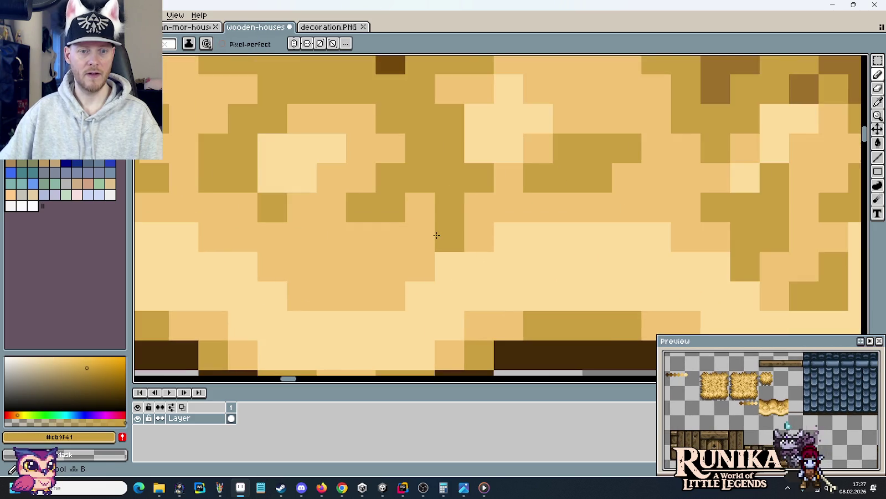
{"action": "scroll", "coordinate": [437, 236], "scroll_direction": "down", "scroll_amount": 2}
{"action": "left_click_drag", "start_coordinate": [384, 266], "coordinate": [360, 264]}
{"action": "left_click", "coordinate": [384, 252]}
{"action": "left_click", "coordinate": [369, 251]}
{"action": "left_click", "coordinate": [430, 281]}
{"action": "scroll", "coordinate": [438, 285], "scroll_direction": "down", "scroll_amount": 2}
{"action": "scroll", "coordinate": [439, 289], "scroll_direction": "up", "scroll_amount": 1}
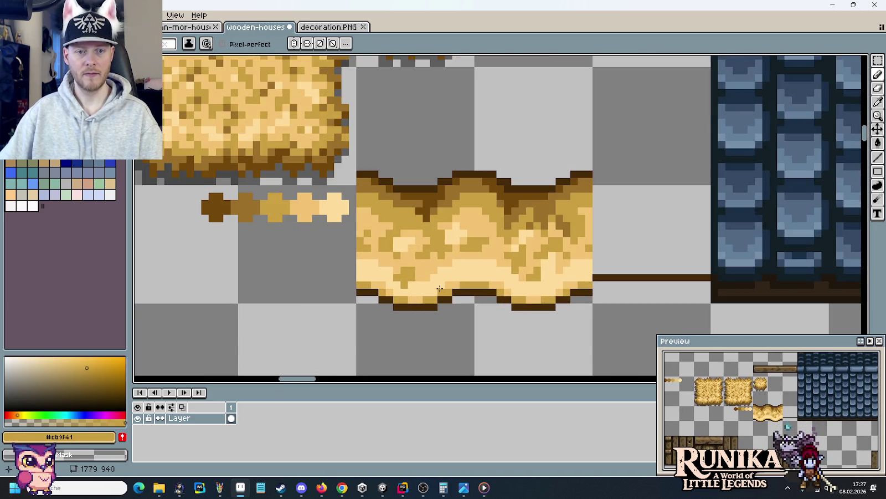
{"action": "scroll", "coordinate": [440, 288], "scroll_direction": "up", "scroll_amount": 1}
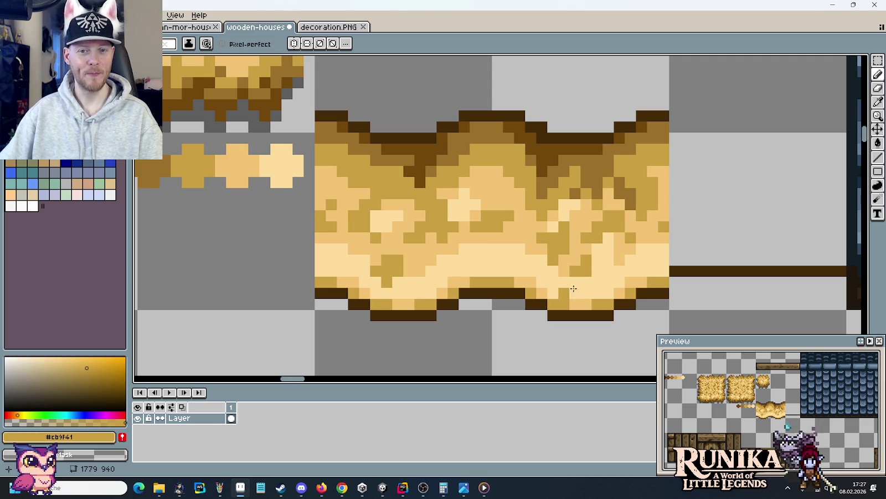
Step: Paint darker brown #9c702b shading pixels near the tile's left edge
{"action": "left_click", "coordinate": [348, 148], "text": "alt"}
{"action": "left_click", "coordinate": [331, 160]}
{"action": "left_click", "coordinate": [321, 172]}
{"action": "left_click", "coordinate": [332, 182]}
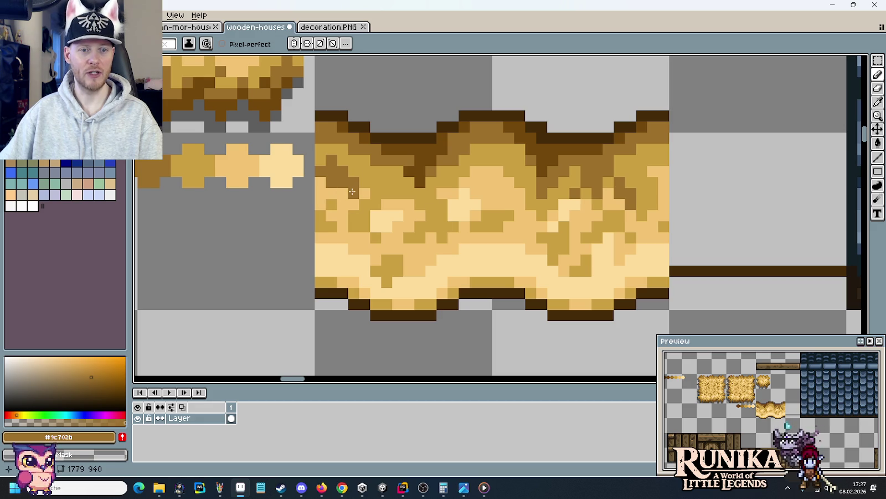
Step: Scatter a few dark gold #cb9f41 pixels through the light hay of the straw tile
{"action": "scroll", "coordinate": [494, 257], "scroll_direction": "down", "scroll_amount": 3}
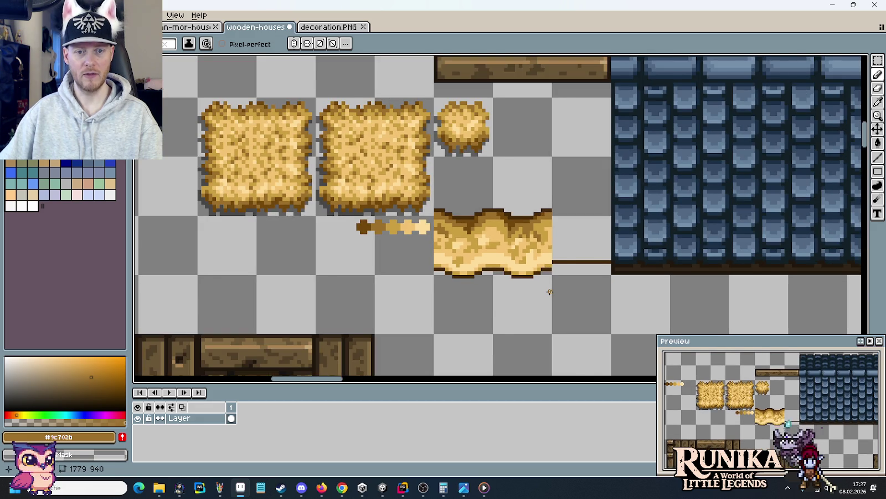
{"action": "scroll", "coordinate": [549, 291], "scroll_direction": "down", "scroll_amount": 1}
{"action": "scroll", "coordinate": [503, 193], "scroll_direction": "up", "scroll_amount": 2}
{"action": "scroll", "coordinate": [503, 193], "scroll_direction": "up", "scroll_amount": 2}
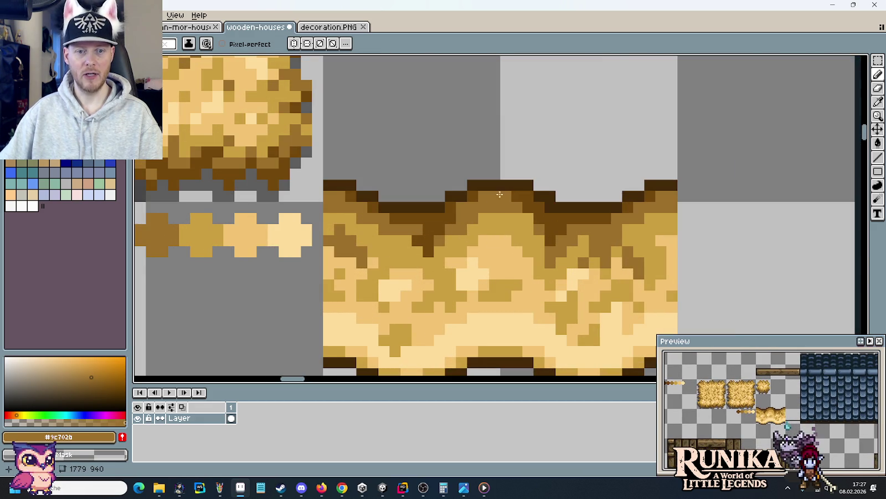
{"action": "left_click", "coordinate": [506, 211], "text": "alt"}
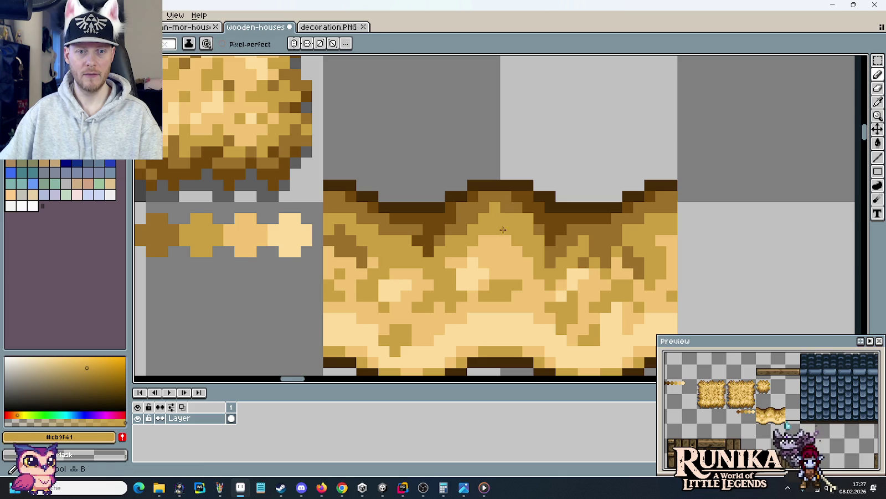
{"action": "left_click", "coordinate": [503, 227], "text": "alt"}
{"action": "left_click", "coordinate": [500, 244], "text": "alt"}
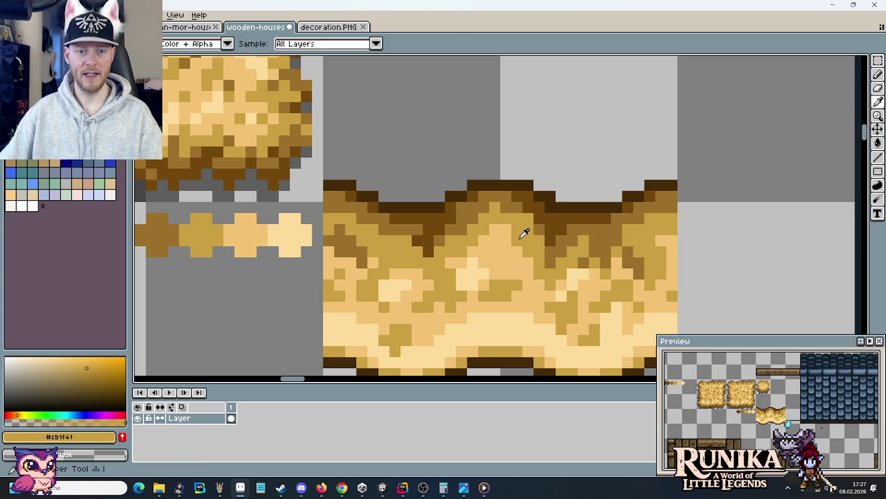
{"action": "left_click", "coordinate": [495, 252]}
{"action": "left_click", "coordinate": [527, 261]}
{"action": "left_click", "coordinate": [509, 260]}
Step: Marquee-select the wavy straw tile, shift it sideways and drop it in place
{"action": "scroll", "coordinate": [512, 263], "scroll_direction": "down", "scroll_amount": 3}
{"action": "scroll", "coordinate": [511, 262], "scroll_direction": "down", "scroll_amount": 1}
{"action": "scroll", "coordinate": [510, 262], "scroll_direction": "up", "scroll_amount": 1}
{"action": "scroll", "coordinate": [508, 262], "scroll_direction": "up", "scroll_amount": 2}
{"action": "scroll", "coordinate": [509, 262], "scroll_direction": "up", "scroll_amount": 2}
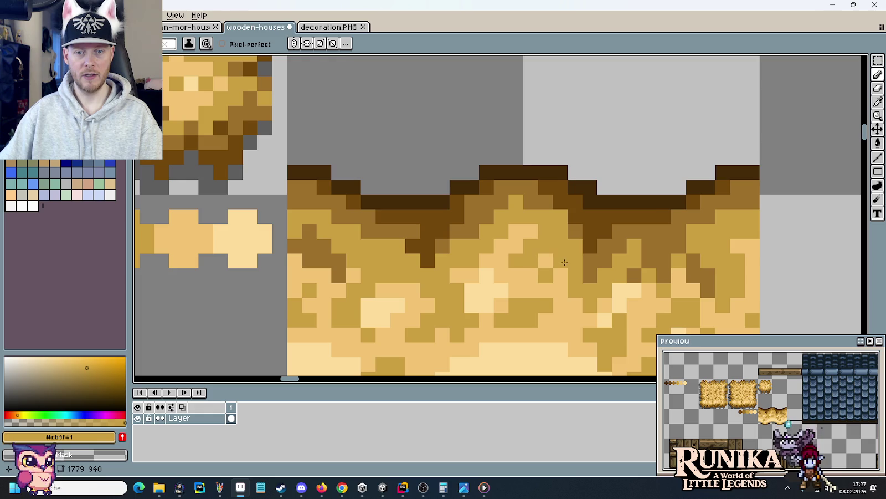
{"action": "scroll", "coordinate": [562, 263], "scroll_direction": "down", "scroll_amount": 1}
{"action": "left_click_drag", "start_coordinate": [560, 253], "coordinate": [556, 190]}
{"action": "scroll", "coordinate": [549, 169], "scroll_direction": "down", "scroll_amount": 1}
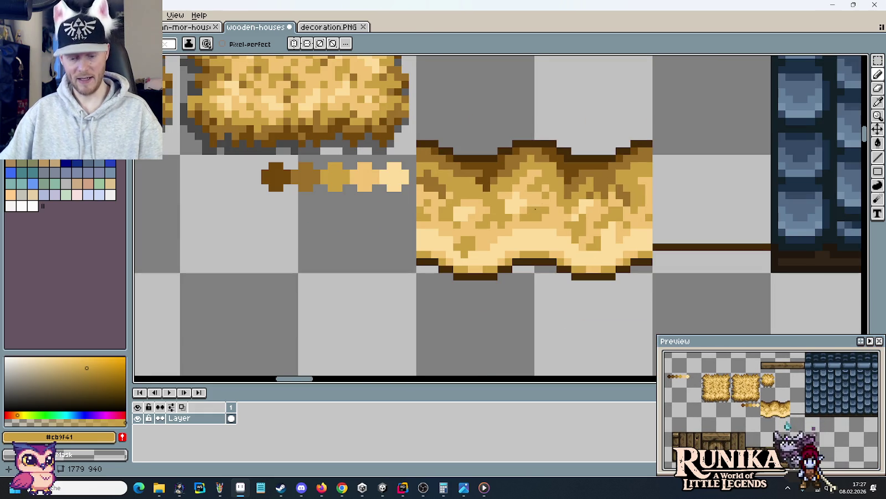
{"action": "key", "text": "m"}
{"action": "left_click_drag", "start_coordinate": [417, 154], "coordinate": [535, 272]}
{"action": "mouse_move", "coordinate": [479, 212]}
{"action": "left_mouse_down"}
{"action": "mouse_move", "coordinate": [600, 213]}
{"action": "mouse_move", "coordinate": [505, 212]}
{"action": "mouse_move", "coordinate": [613, 228]}
{"action": "mouse_move", "coordinate": [509, 225]}
{"action": "mouse_move", "coordinate": [576, 229]}
{"action": "left_mouse_up"}
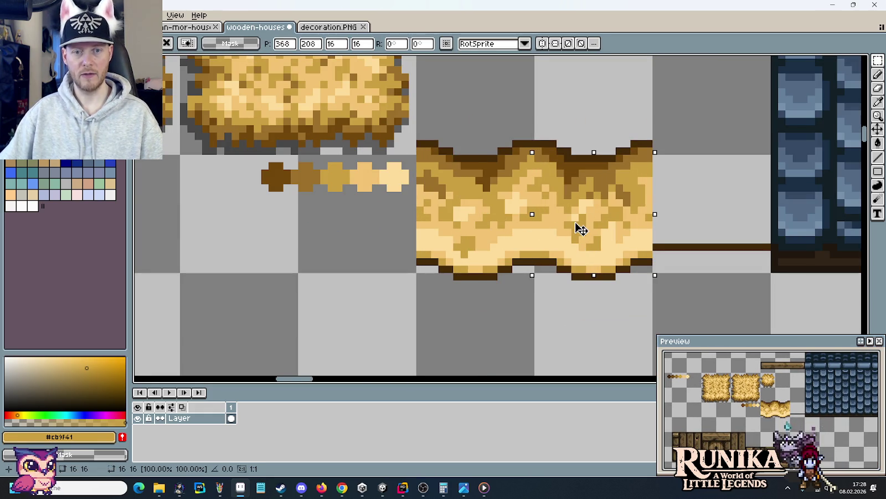
{"action": "left_click", "coordinate": [700, 217]}
Step: Sample the darker brown and palest straw colours from the tile, ready to draw
{"action": "key", "text": "b"}
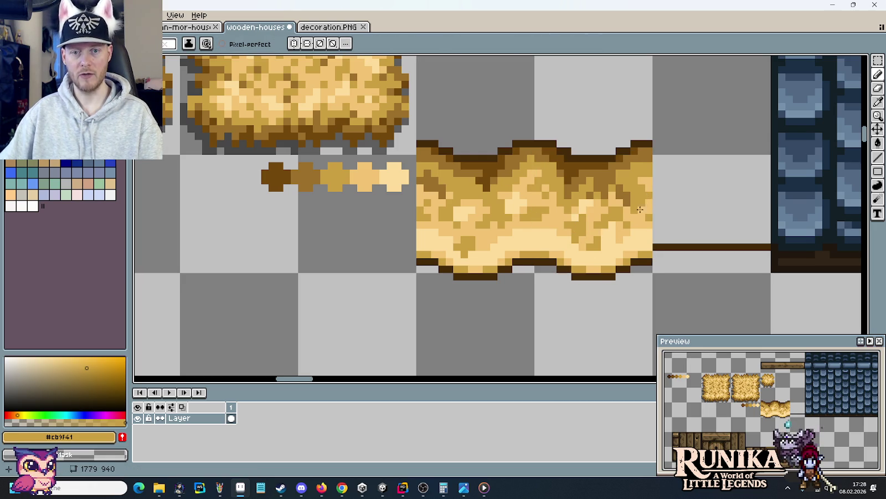
{"action": "left_click", "coordinate": [633, 187], "text": "alt"}
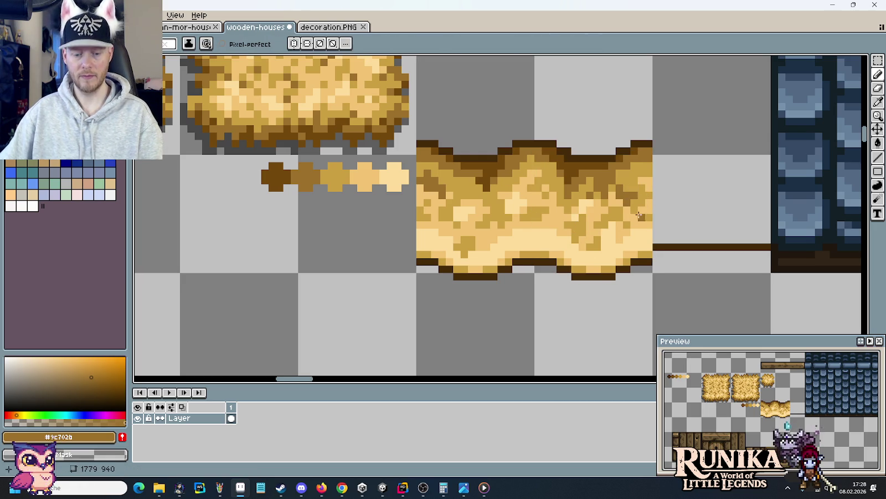
{"action": "key", "text": "i"}
{"action": "left_click", "coordinate": [638, 226]}
{"action": "key", "text": "b"}
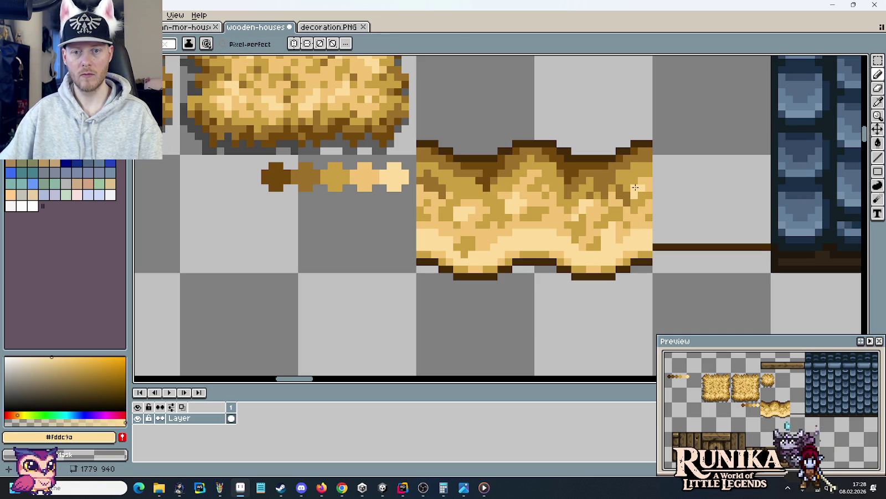
{"action": "scroll", "coordinate": [639, 235], "scroll_direction": "down", "scroll_amount": 3}
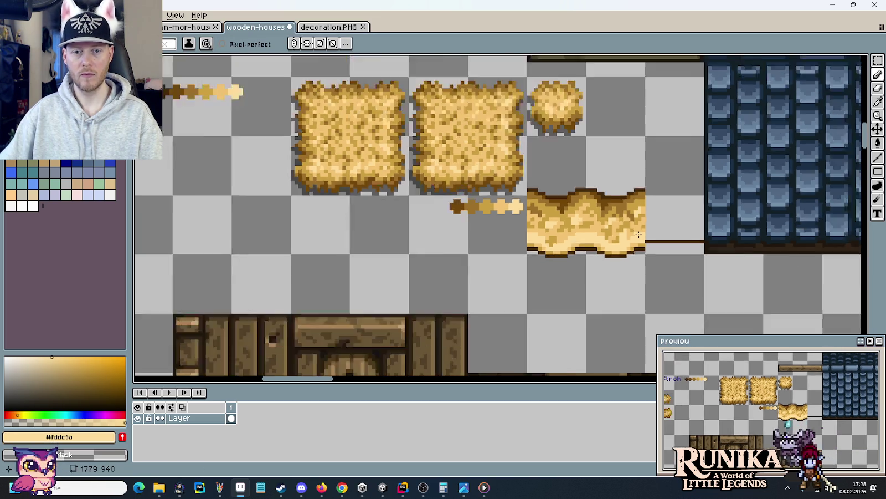
{"action": "scroll", "coordinate": [639, 234], "scroll_direction": "down", "scroll_amount": 1}
{"action": "scroll", "coordinate": [639, 234], "scroll_direction": "down", "scroll_amount": 2}
{"action": "scroll", "coordinate": [639, 234], "scroll_direction": "up", "scroll_amount": 2}
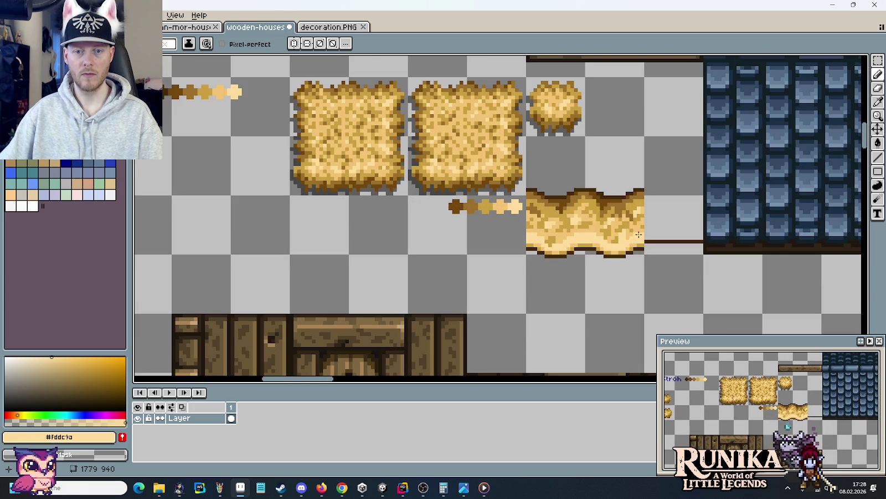
Step: Sample the light straw and dark gold colours alternately from the straw block
{"action": "left_click_drag", "start_coordinate": [634, 235], "coordinate": [526, 255]}
{"action": "scroll", "coordinate": [525, 255], "scroll_direction": "down", "scroll_amount": 1}
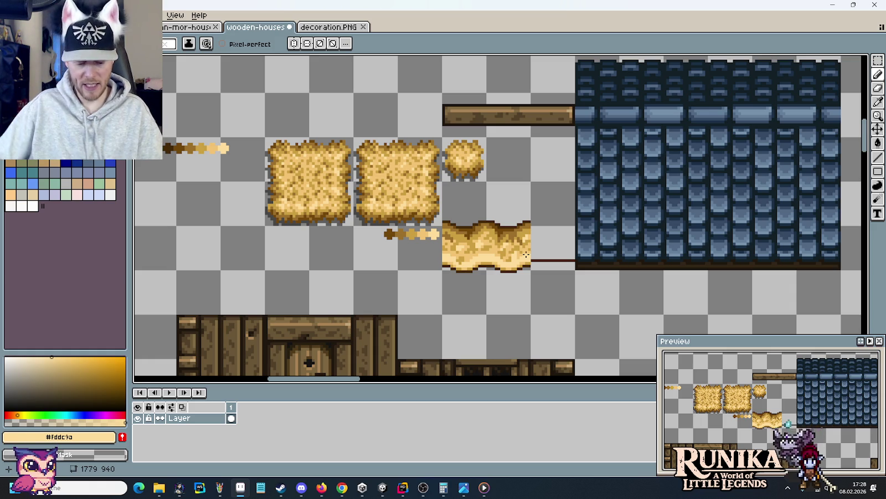
{"action": "scroll", "coordinate": [483, 266], "scroll_direction": "up", "scroll_amount": 1}
{"action": "scroll", "coordinate": [483, 266], "scroll_direction": "up", "scroll_amount": 1}
{"action": "left_click", "coordinate": [450, 250], "text": "alt"}
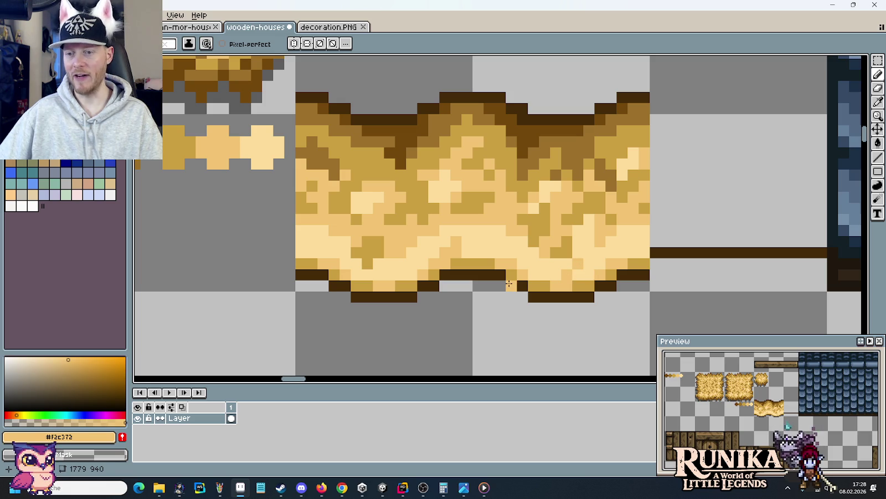
{"action": "left_click", "coordinate": [580, 275], "text": "alt"}
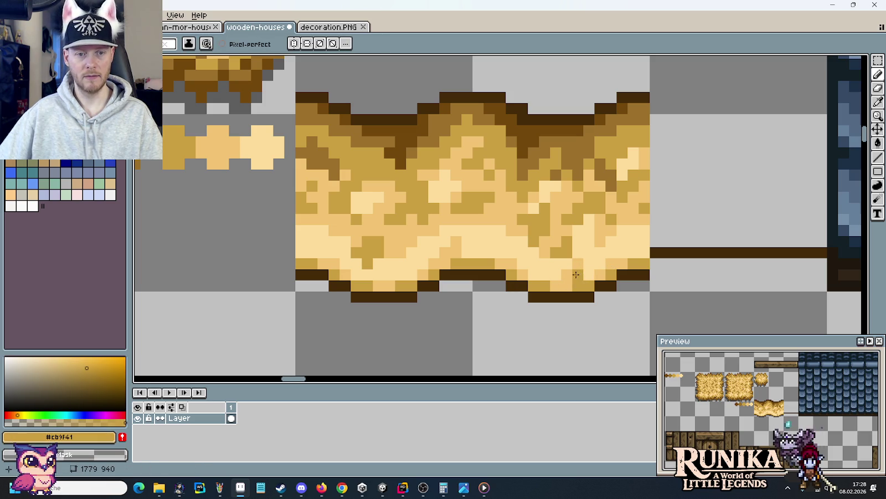
{"action": "left_click", "coordinate": [487, 211], "text": "alt"}
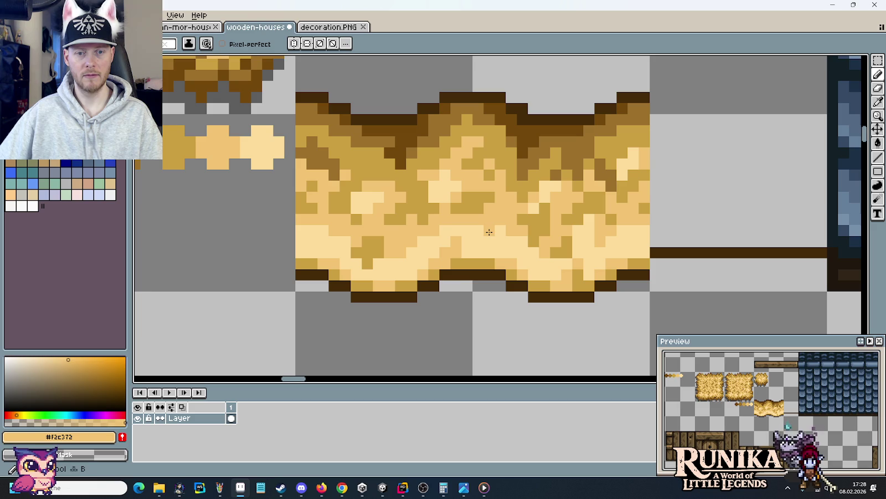
{"action": "left_click", "coordinate": [340, 198], "text": "alt"}
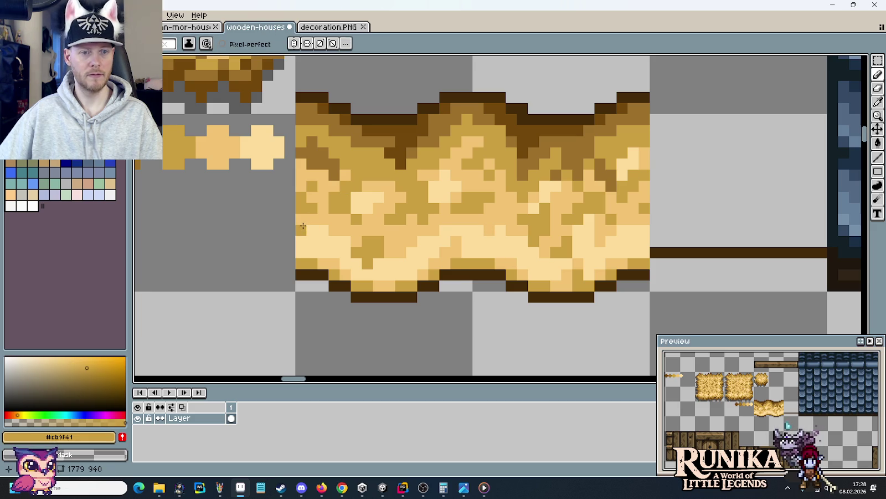
Step: Add two darker pixels into the light straw area
{"action": "left_click", "coordinate": [334, 241]}
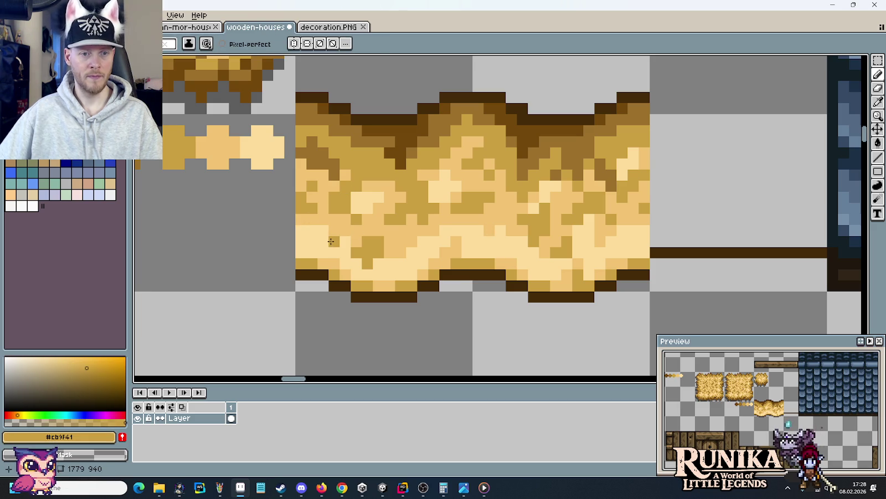
{"action": "left_click", "coordinate": [327, 254]}
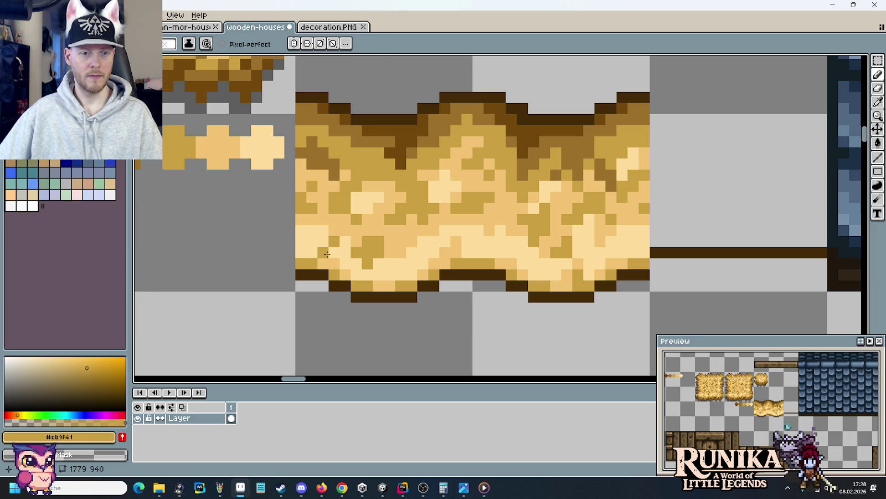
{"action": "scroll", "coordinate": [471, 235], "scroll_direction": "down", "scroll_amount": 5}
{"action": "scroll", "coordinate": [488, 241], "scroll_direction": "up", "scroll_amount": 2}
{"action": "scroll", "coordinate": [499, 244], "scroll_direction": "up", "scroll_amount": 2}
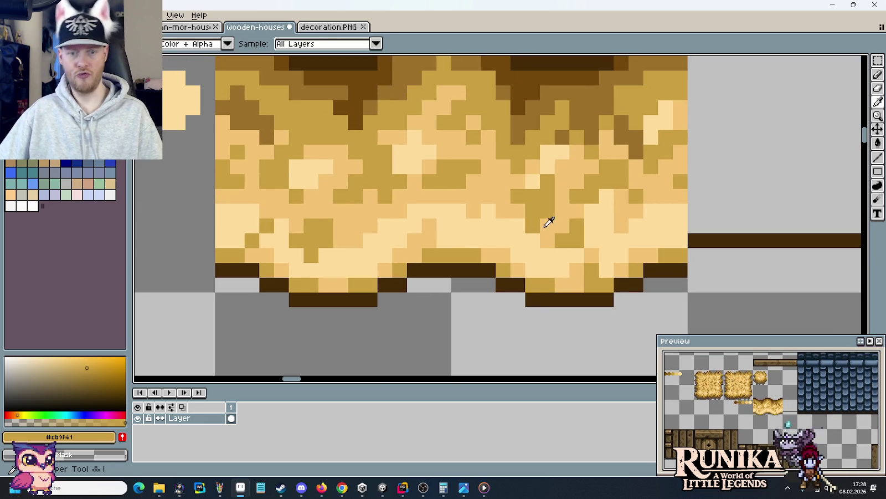
Step: Eyedrop the light straw tone #f2c372 from the canvas and zoom out to the full tileset
{"action": "left_click", "coordinate": [535, 244], "text": "alt"}
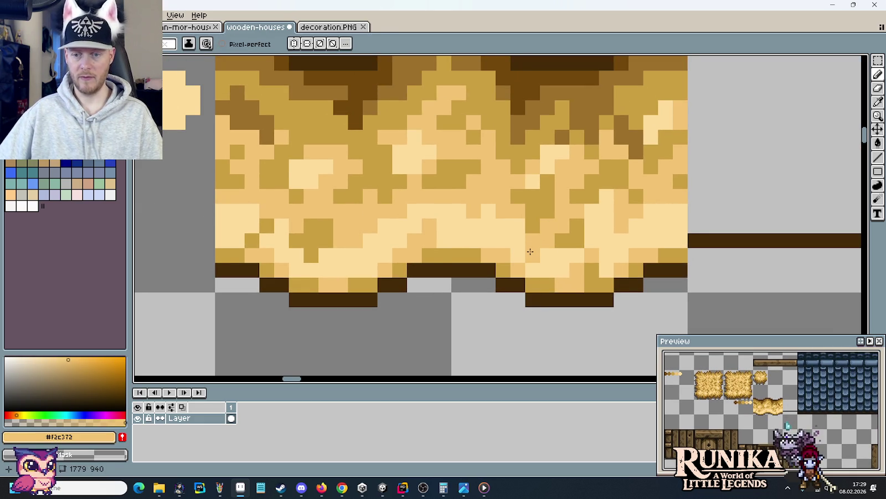
{"action": "scroll", "coordinate": [606, 214], "scroll_direction": "down", "scroll_amount": 1}
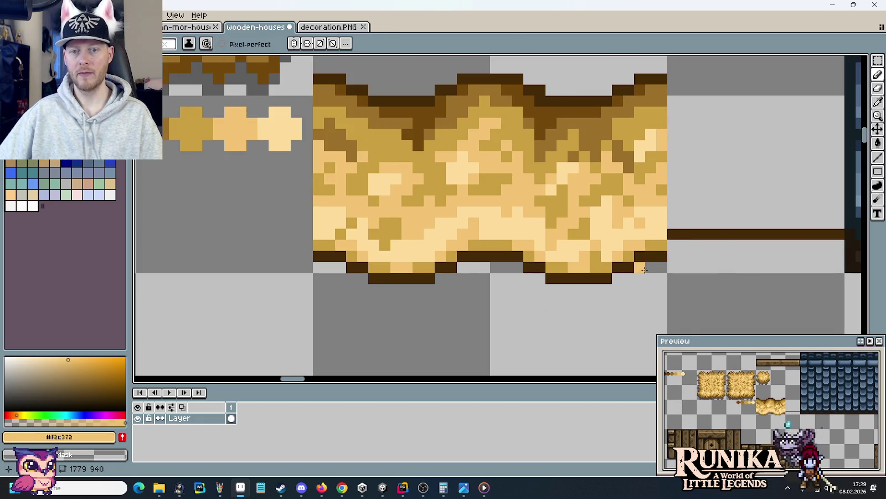
{"action": "scroll", "coordinate": [645, 258], "scroll_direction": "down", "scroll_amount": 2}
{"action": "scroll", "coordinate": [632, 264], "scroll_direction": "down", "scroll_amount": 1}
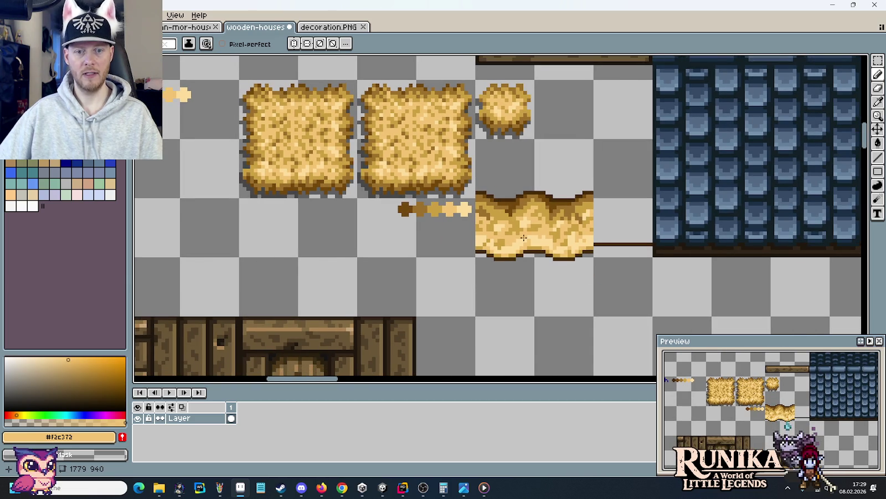
{"action": "scroll", "coordinate": [524, 238], "scroll_direction": "up", "scroll_amount": 1}
{"action": "scroll", "coordinate": [524, 238], "scroll_direction": "up", "scroll_amount": 1}
{"action": "left_click", "coordinate": [508, 229], "text": "alt"}
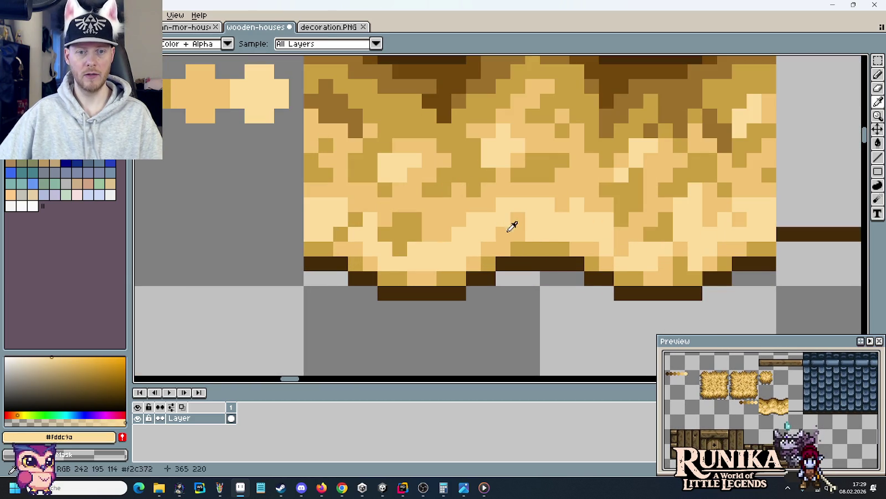
{"action": "left_click", "coordinate": [563, 242], "text": "alt"}
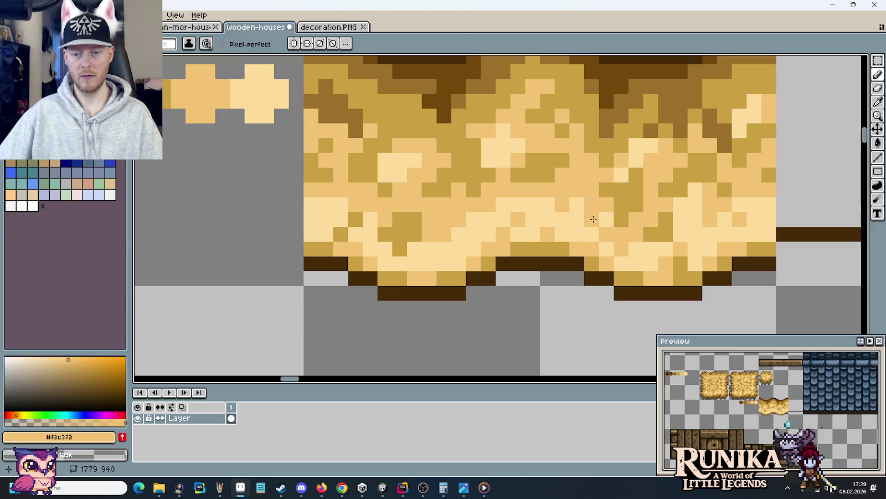
{"action": "scroll", "coordinate": [593, 219], "scroll_direction": "down", "scroll_amount": 2}
{"action": "scroll", "coordinate": [571, 235], "scroll_direction": "down", "scroll_amount": 1}
{"action": "scroll", "coordinate": [549, 252], "scroll_direction": "down", "scroll_amount": 1}
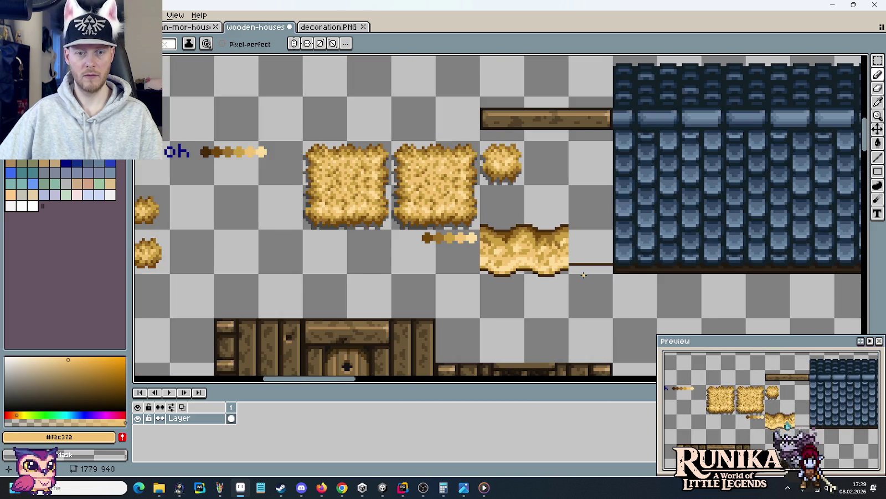
Step: Marquee-select the blue roof tiles below the top slate row and delete them
{"action": "scroll", "coordinate": [524, 268], "scroll_direction": "down", "scroll_amount": 1}
{"action": "scroll", "coordinate": [525, 268], "scroll_direction": "down", "scroll_amount": 1}
{"action": "scroll", "coordinate": [515, 263], "scroll_direction": "up", "scroll_amount": 1}
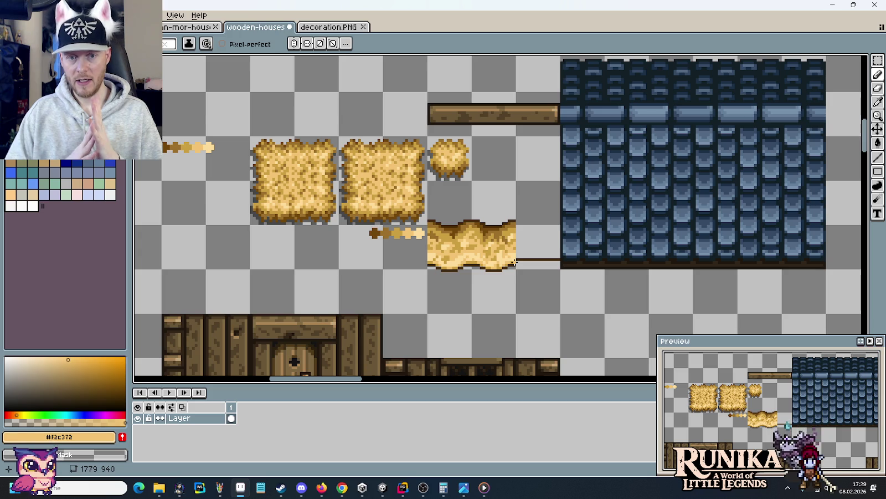
{"action": "key", "text": "m"}
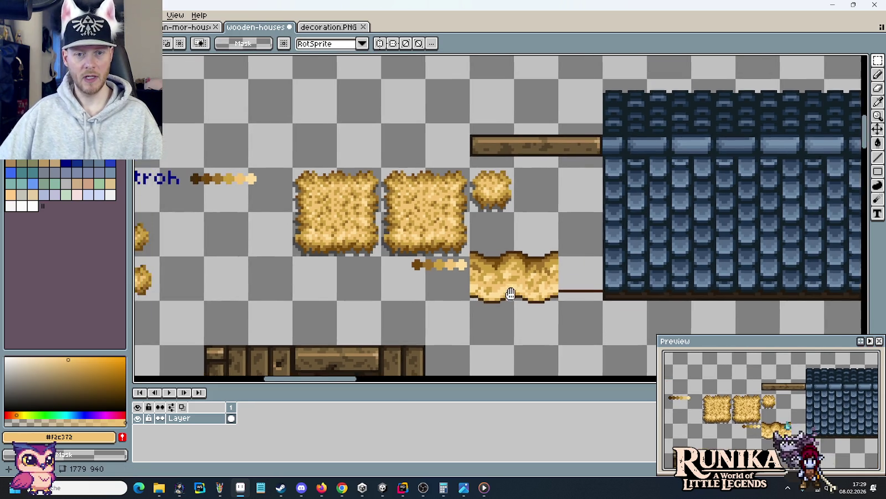
{"action": "mouse_move", "coordinate": [512, 257]}
{"action": "left_mouse_down"}
{"action": "mouse_move", "coordinate": [510, 327]}
{"action": "mouse_move", "coordinate": [507, 233]}
{"action": "left_mouse_up"}
{"action": "left_click_drag", "start_coordinate": [651, 230], "coordinate": [469, 198]}
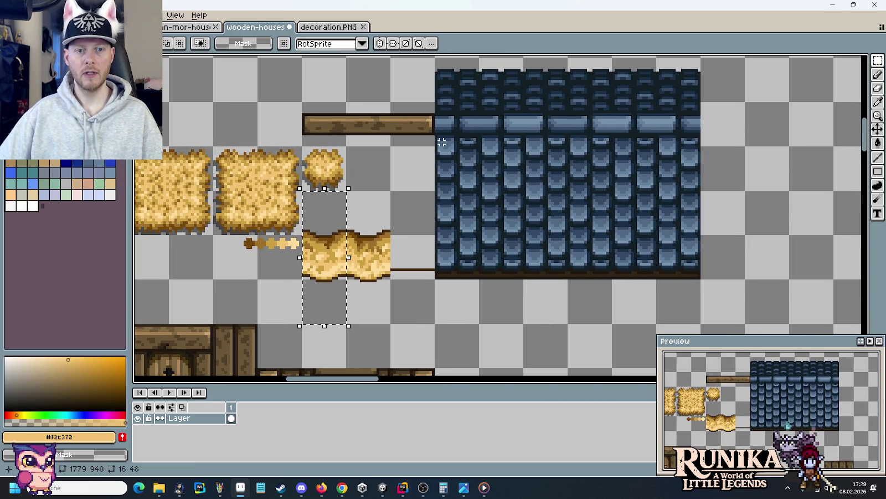
{"action": "left_click_drag", "start_coordinate": [430, 135], "coordinate": [710, 267]}
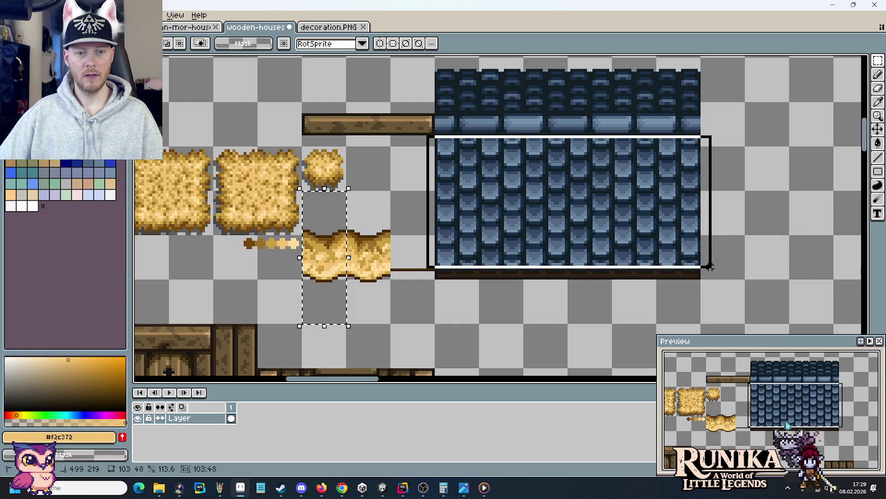
{"action": "key", "text": "Delete"}
{"action": "left_click_drag", "start_coordinate": [433, 248], "coordinate": [491, 259]}
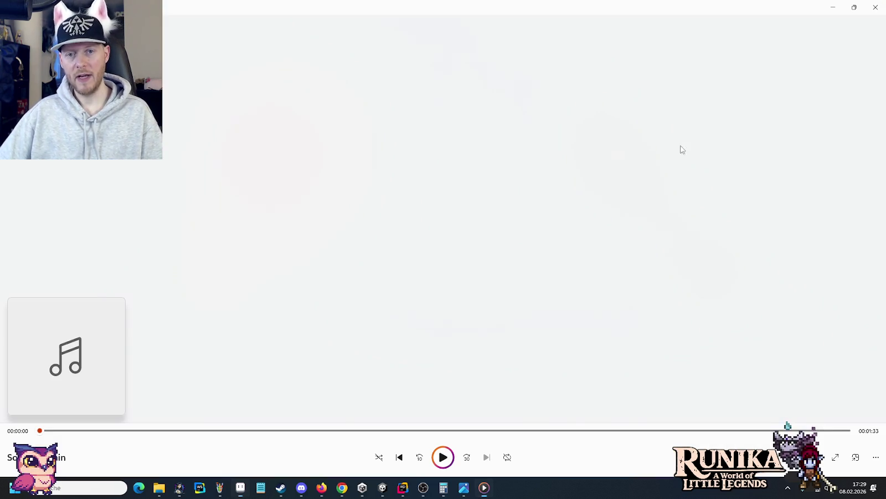
Step: Open all seven tracks in the 'unreal, dreamy' music folder for playback
{"action": "key", "text": "alt+Tab"}
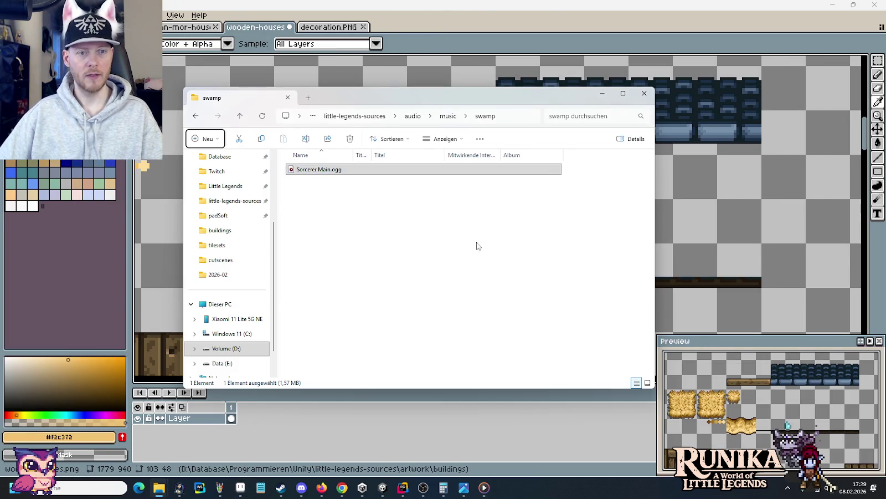
{"action": "left_click", "coordinate": [447, 117]}
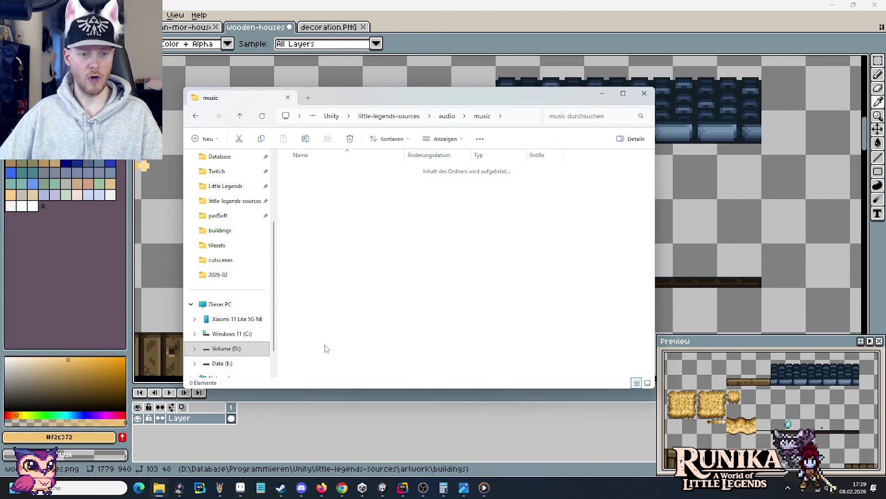
{"action": "double_click", "coordinate": [340, 292]}
{"action": "left_click_drag", "start_coordinate": [338, 296], "coordinate": [317, 168]}
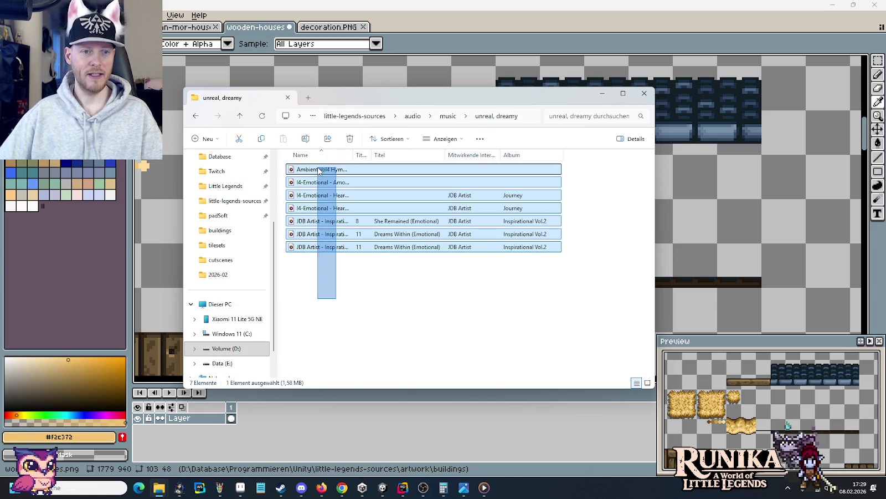
{"action": "right_click", "coordinate": [319, 169]}
{"action": "left_click", "coordinate": [342, 210]}
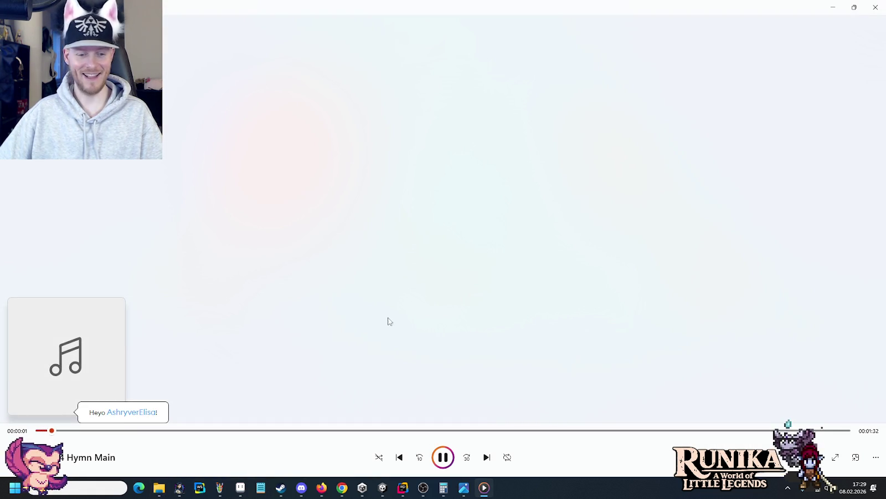
Step: Browse back through the thatched-cottage reference pictures, then return to Aseprite
{"action": "left_click", "coordinate": [464, 487]}
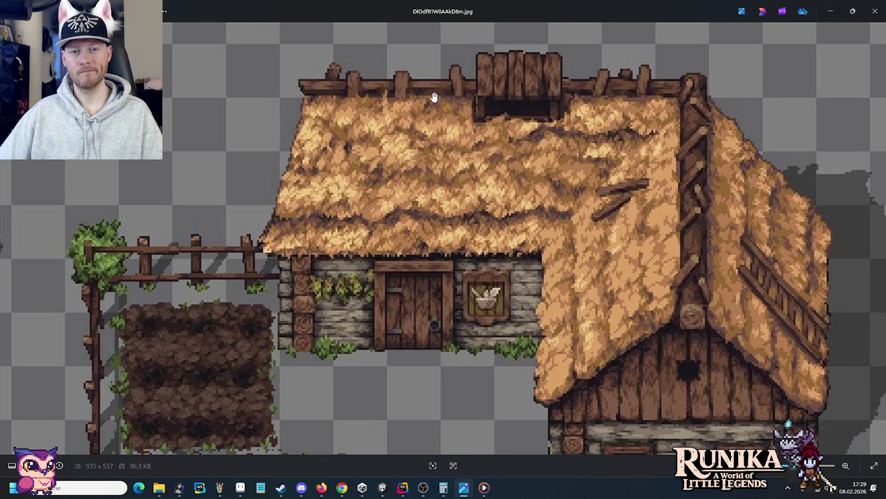
{"action": "left_click", "coordinate": [11, 246]}
{"action": "left_click", "coordinate": [12, 246]}
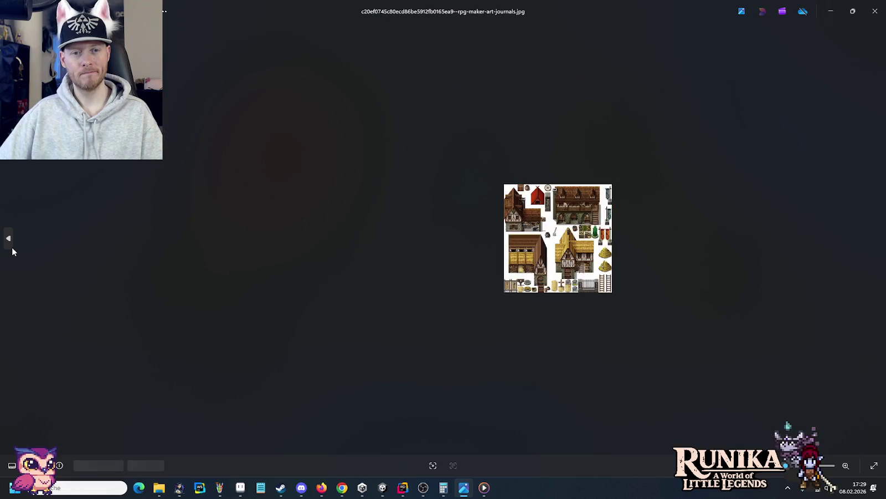
{"action": "left_click", "coordinate": [11, 246]}
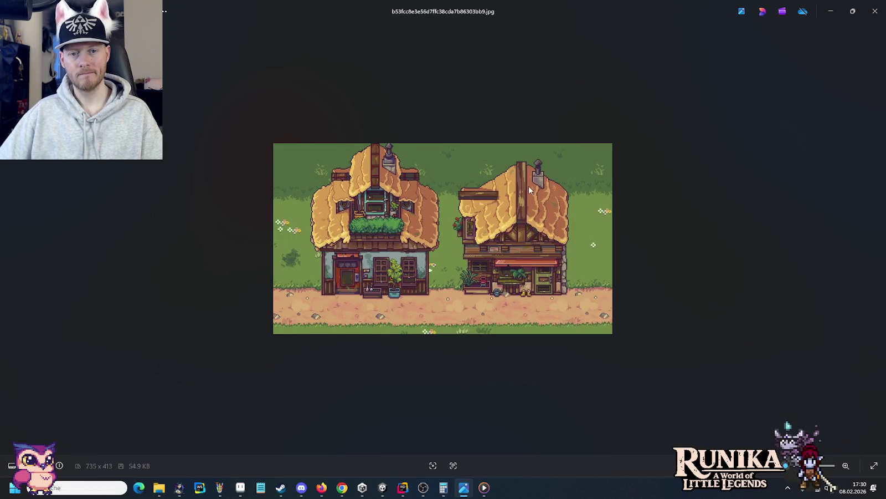
{"action": "key", "text": "alt+Tab"}
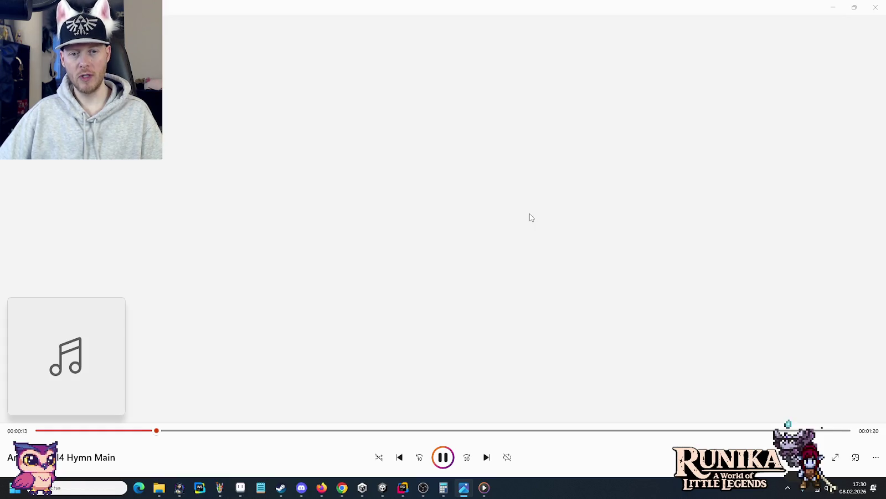
{"action": "key", "text": "alt+Tab"}
{"action": "key", "text": "alt+Tab"}
{"action": "key", "text": "alt+Tab"}
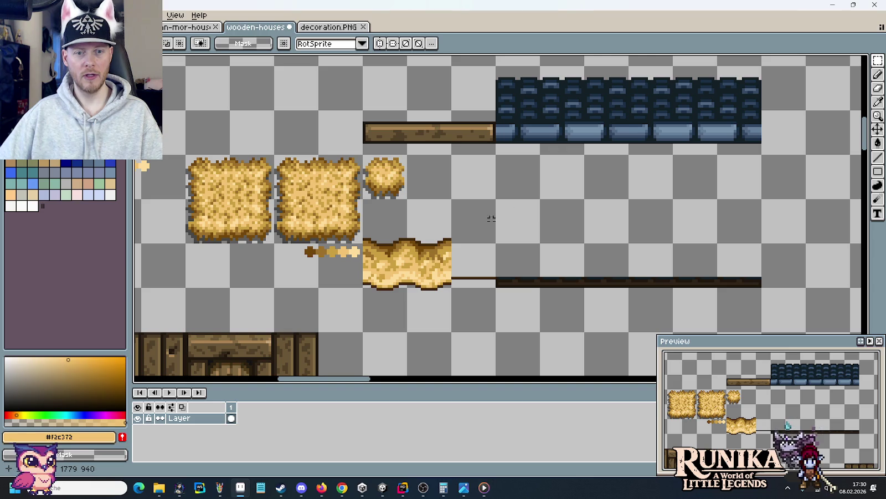
Step: Move the three-tile straw column under the blue slate strip and commit the placement
{"action": "left_click_drag", "start_coordinate": [436, 297], "coordinate": [433, 230]}
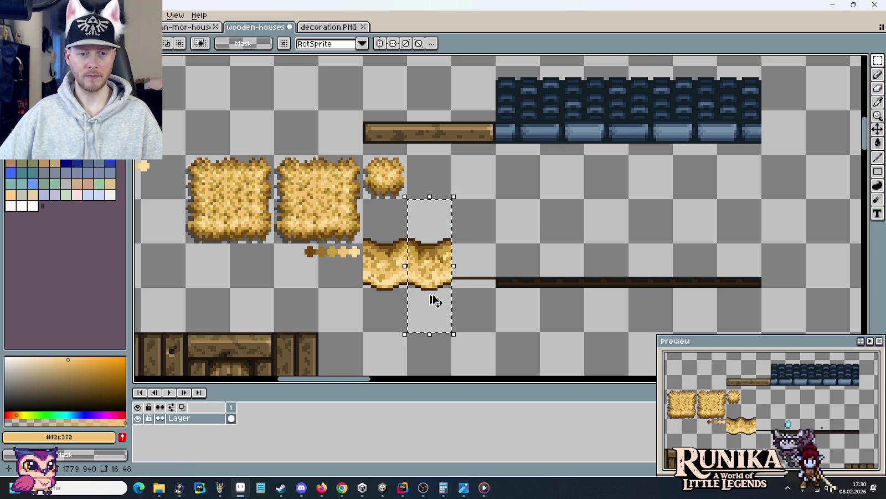
{"action": "mouse_move", "coordinate": [434, 301]}
{"action": "left_mouse_down"}
{"action": "mouse_move", "coordinate": [499, 272]}
{"action": "mouse_move", "coordinate": [528, 290]}
{"action": "mouse_move", "coordinate": [527, 192]}
{"action": "mouse_move", "coordinate": [526, 204]}
{"action": "left_mouse_up"}
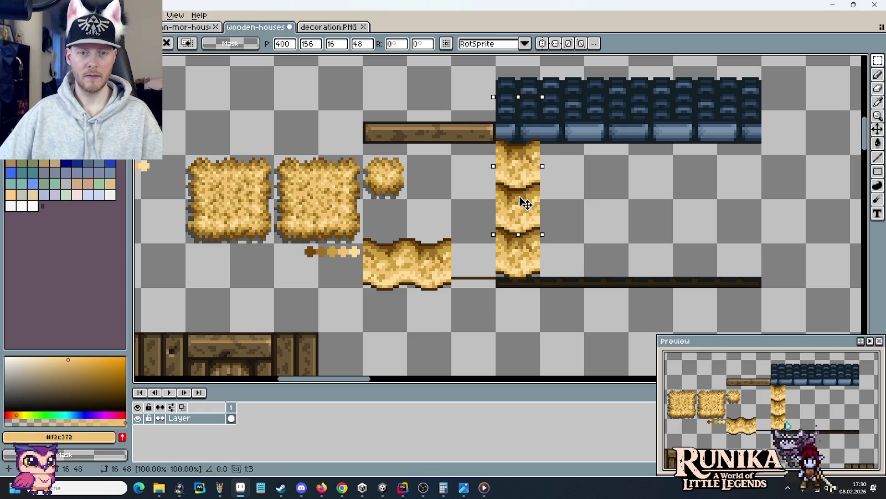
{"action": "key", "text": "Return"}
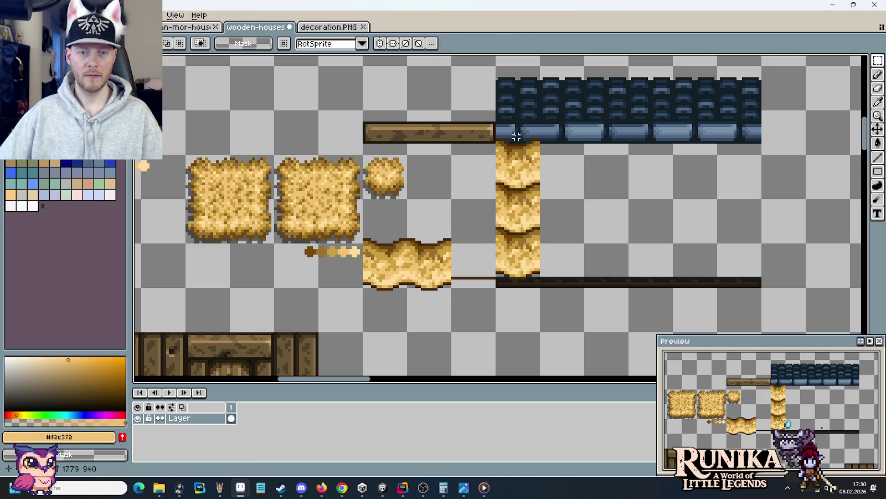
{"action": "scroll", "coordinate": [499, 151], "scroll_direction": "up", "scroll_amount": 3}
{"action": "left_click_drag", "start_coordinate": [466, 145], "coordinate": [583, 157]}
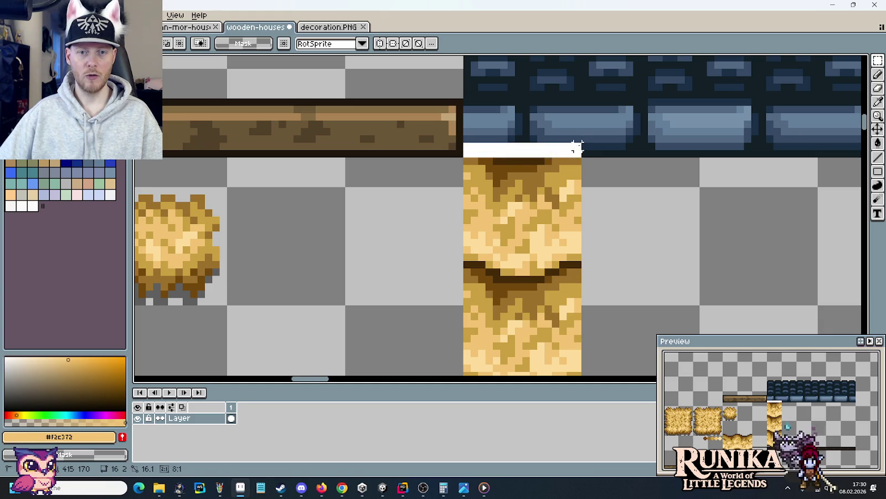
Step: Paint a medium-brown #72480c band across the straw row with the pencil
{"action": "scroll", "coordinate": [607, 235], "scroll_direction": "down", "scroll_amount": 3}
{"action": "scroll", "coordinate": [608, 244], "scroll_direction": "down", "scroll_amount": 1}
{"action": "left_click_drag", "start_coordinate": [610, 247], "coordinate": [593, 182]}
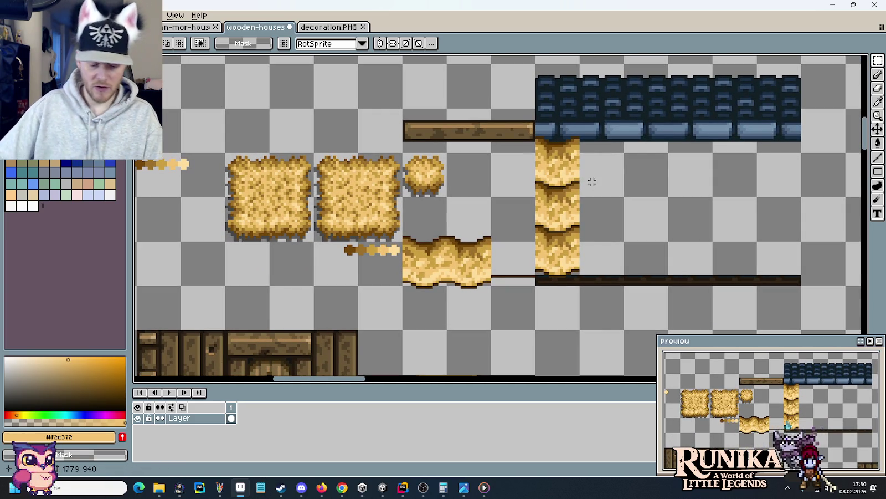
{"action": "scroll", "coordinate": [562, 222], "scroll_direction": "up", "scroll_amount": 2}
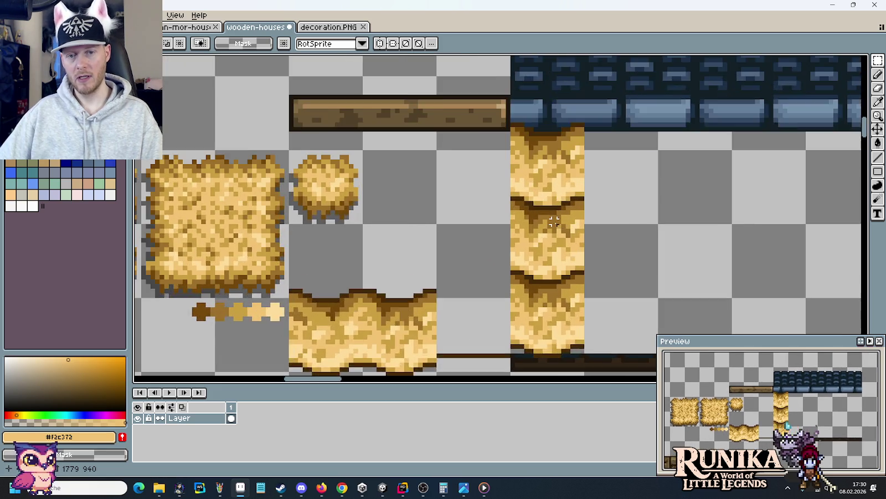
{"action": "scroll", "coordinate": [560, 222], "scroll_direction": "up", "scroll_amount": 1}
{"action": "scroll", "coordinate": [551, 218], "scroll_direction": "up", "scroll_amount": 1}
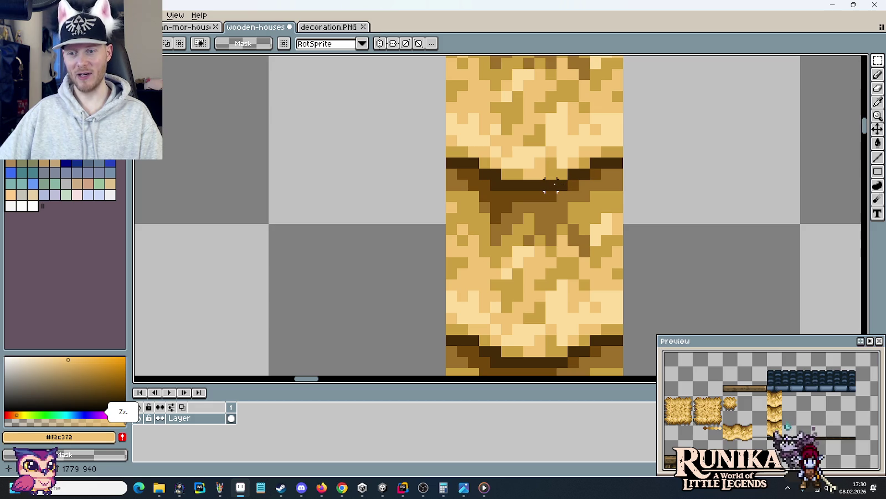
{"action": "key", "text": "b"}
{"action": "left_click", "coordinate": [529, 195], "text": "alt"}
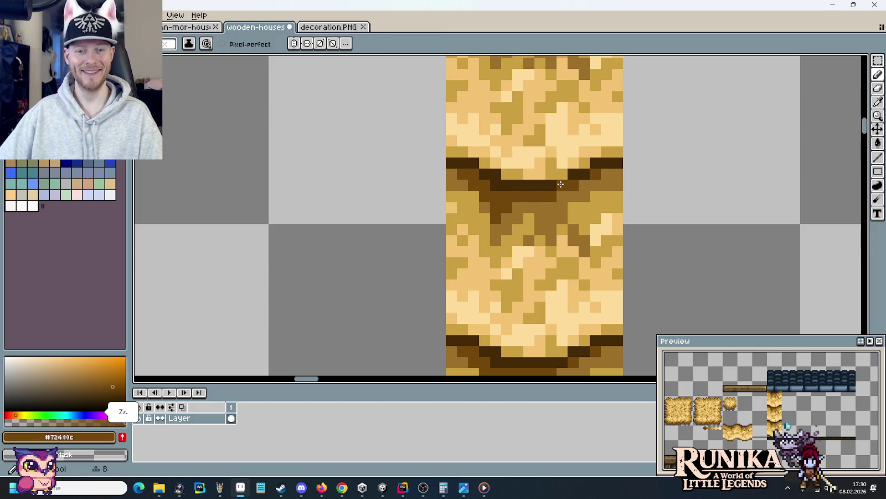
{"action": "left_click_drag", "start_coordinate": [490, 189], "coordinate": [584, 173]}
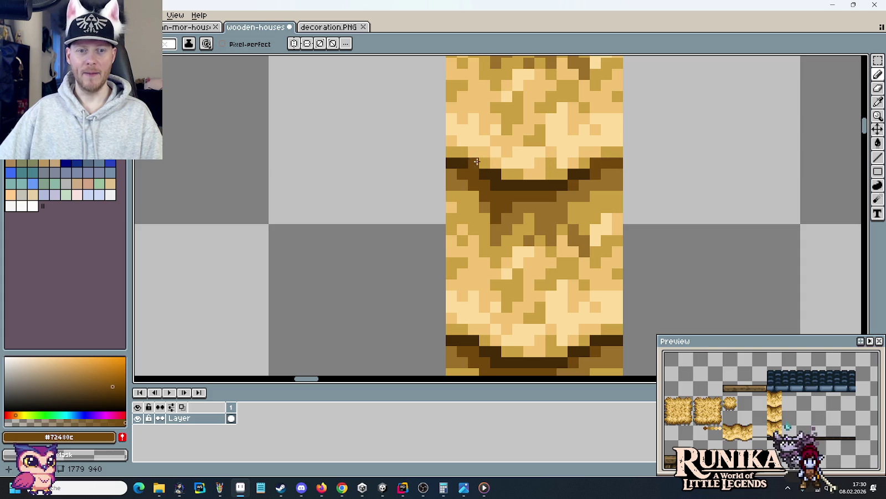
Step: Repaint the dark end pixels of the straw row in medium brown #72480c
{"action": "left_click", "coordinate": [600, 165], "text": "alt"}
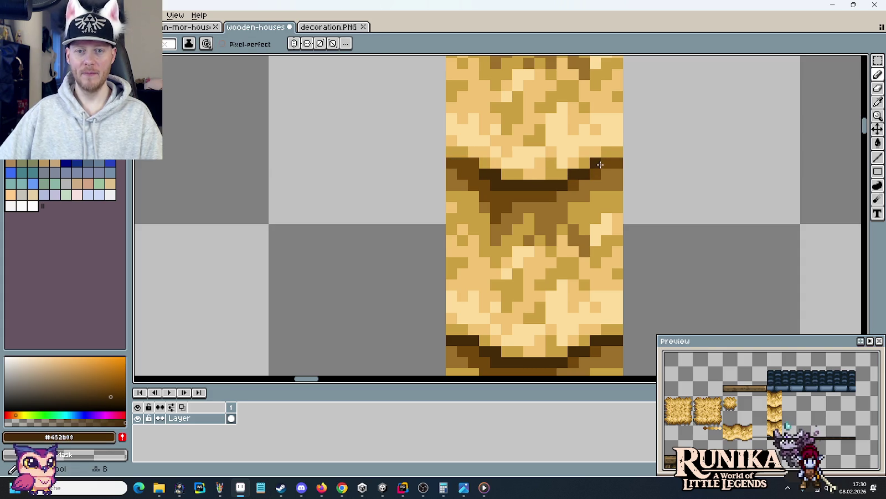
{"action": "scroll", "coordinate": [536, 212], "scroll_direction": "down", "scroll_amount": 3}
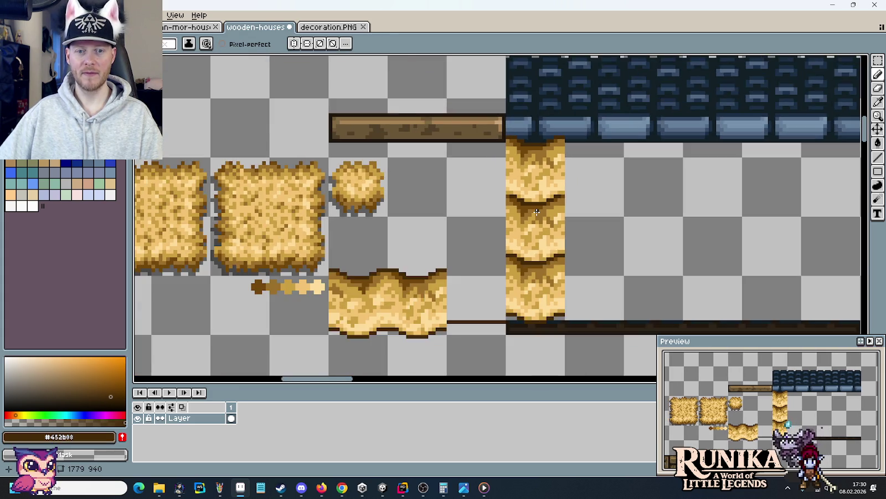
{"action": "scroll", "coordinate": [537, 212], "scroll_direction": "up", "scroll_amount": 1}
{"action": "scroll", "coordinate": [537, 212], "scroll_direction": "up", "scroll_amount": 3}
{"action": "key", "text": "i"}
{"action": "left_click", "coordinate": [652, 160]}
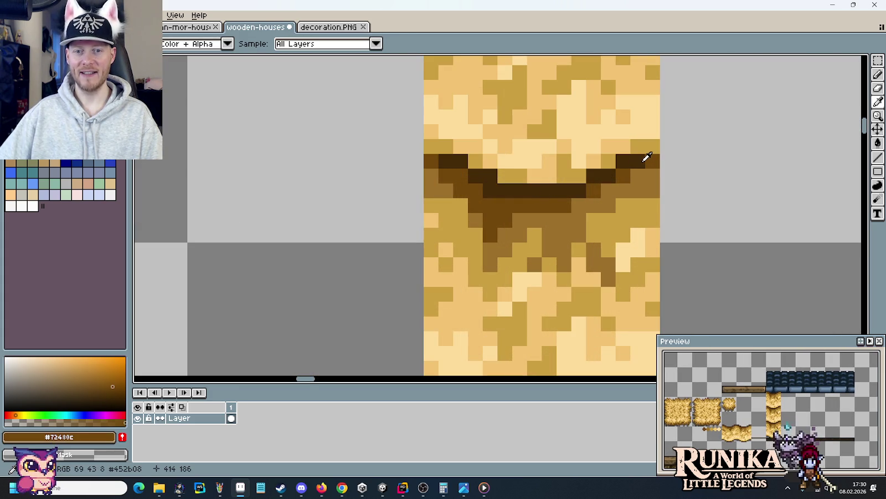
{"action": "left_click_drag", "start_coordinate": [638, 161], "coordinate": [623, 161]}
{"action": "left_click_drag", "start_coordinate": [446, 161], "coordinate": [461, 161]}
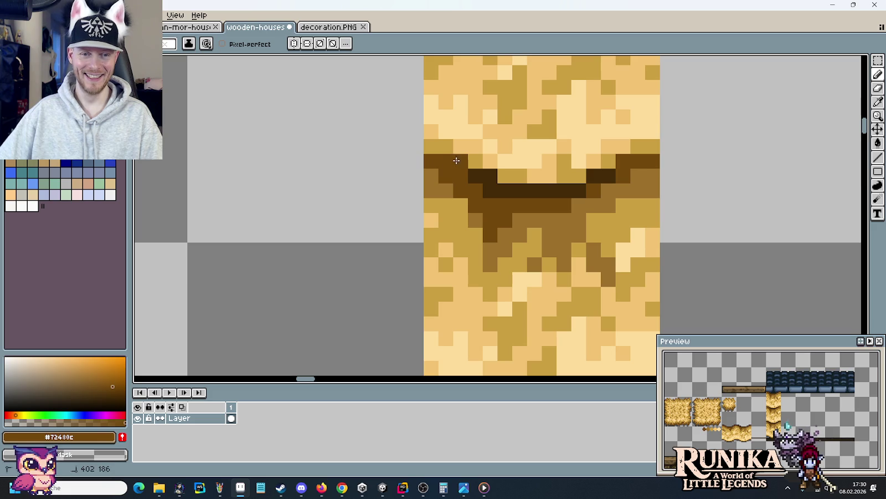
Step: Repaint the dark top outline of the straw bumps in medium brown
{"action": "left_click", "coordinate": [481, 168], "text": "alt"}
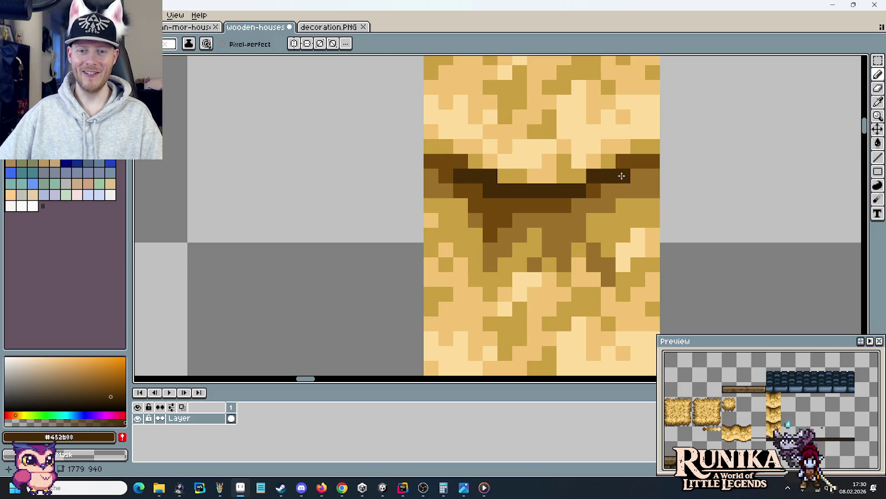
{"action": "scroll", "coordinate": [607, 204], "scroll_direction": "down", "scroll_amount": 3}
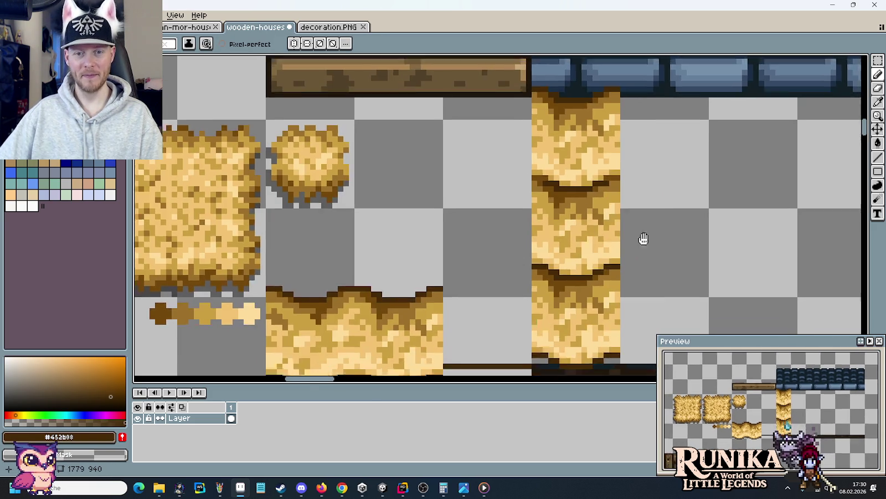
{"action": "scroll", "coordinate": [638, 233], "scroll_direction": "down", "scroll_amount": 2}
{"action": "scroll", "coordinate": [619, 179], "scroll_direction": "up", "scroll_amount": 3}
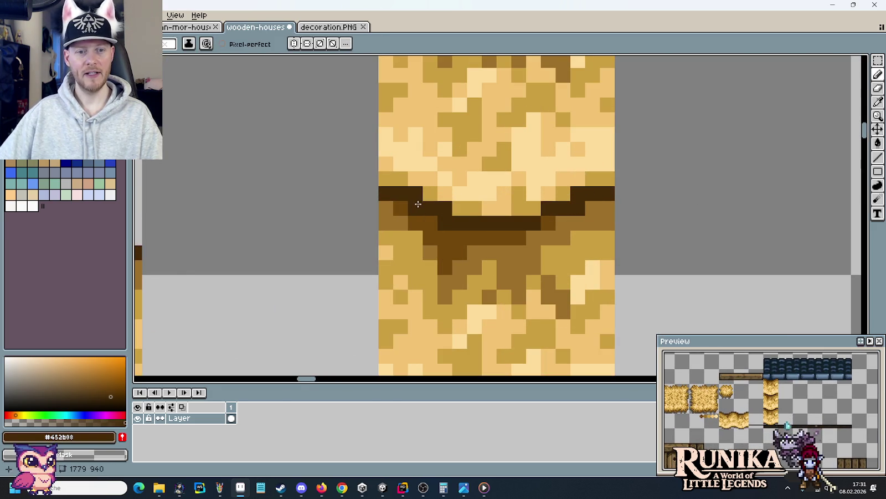
{"action": "left_click", "coordinate": [401, 209], "text": "alt"}
{"action": "left_click_drag", "start_coordinate": [410, 194], "coordinate": [380, 195]}
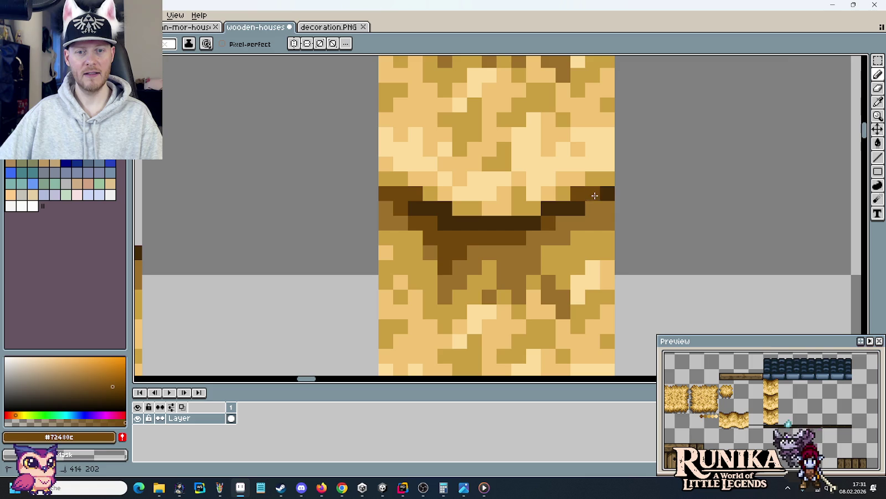
{"action": "scroll", "coordinate": [607, 193], "scroll_direction": "down", "scroll_amount": 3}
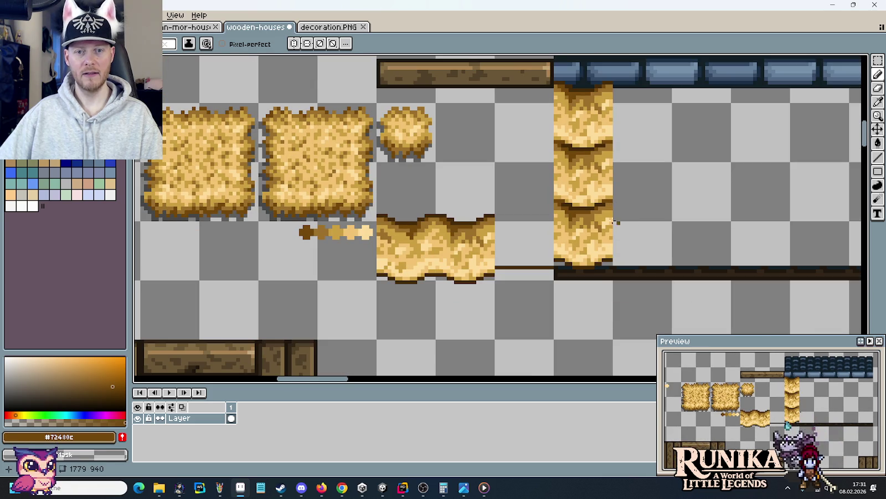
{"action": "scroll", "coordinate": [476, 240], "scroll_direction": "up", "scroll_amount": 1}
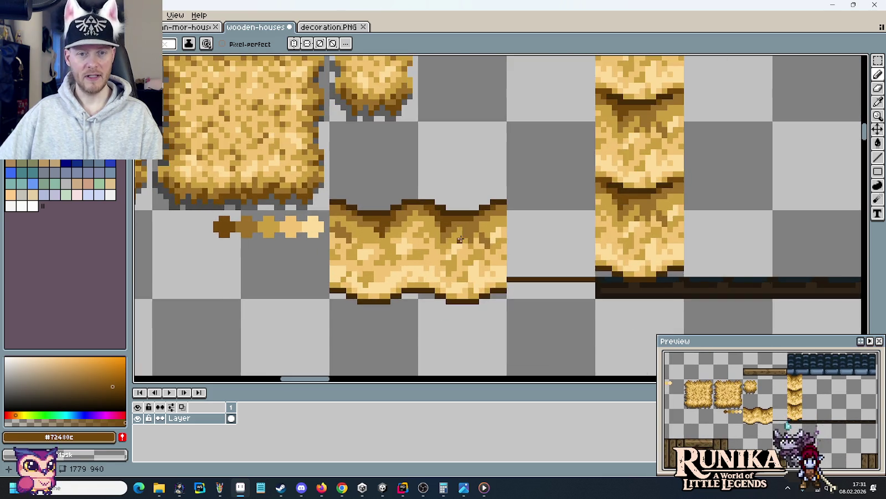
{"action": "scroll", "coordinate": [467, 239], "scroll_direction": "up", "scroll_amount": 1}
{"action": "scroll", "coordinate": [465, 217], "scroll_direction": "up", "scroll_amount": 1}
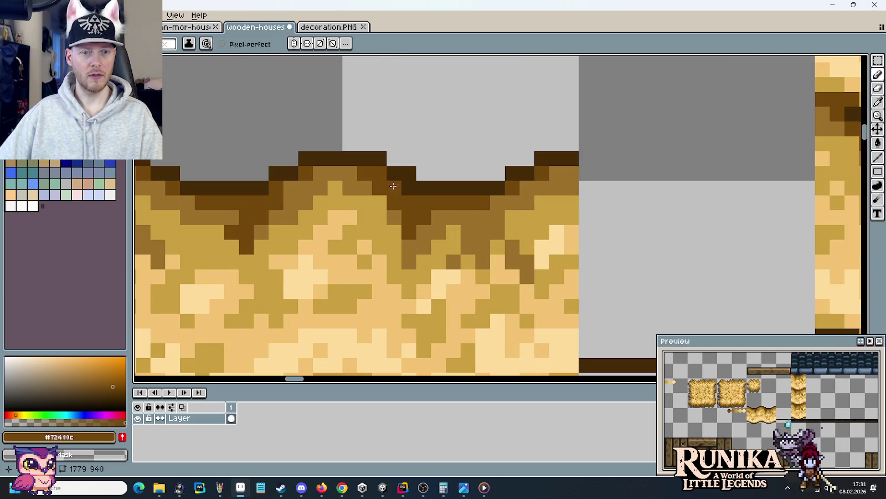
{"action": "left_click_drag", "start_coordinate": [380, 158], "coordinate": [305, 158]}
{"action": "left_click_drag", "start_coordinate": [570, 157], "coordinate": [540, 158]}
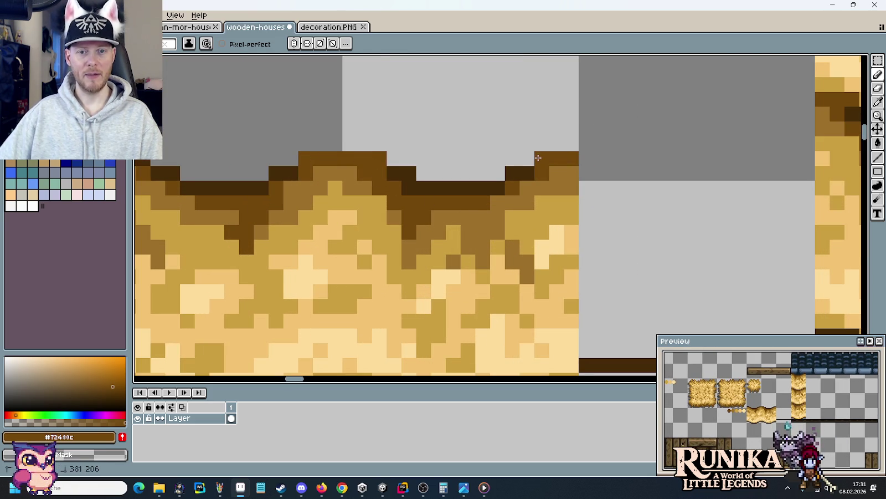
{"action": "left_click_drag", "start_coordinate": [394, 183], "coordinate": [454, 183]}
Step: Repaint the bottom outline's dark left, middle and right segments in medium brown
{"action": "scroll", "coordinate": [448, 178], "scroll_direction": "left", "scroll_amount": 2}
{"action": "scroll", "coordinate": [382, 201], "scroll_direction": "down", "scroll_amount": 1}
{"action": "scroll", "coordinate": [436, 192], "scroll_direction": "down", "scroll_amount": 1}
{"action": "left_click_drag", "start_coordinate": [372, 264], "coordinate": [341, 263]}
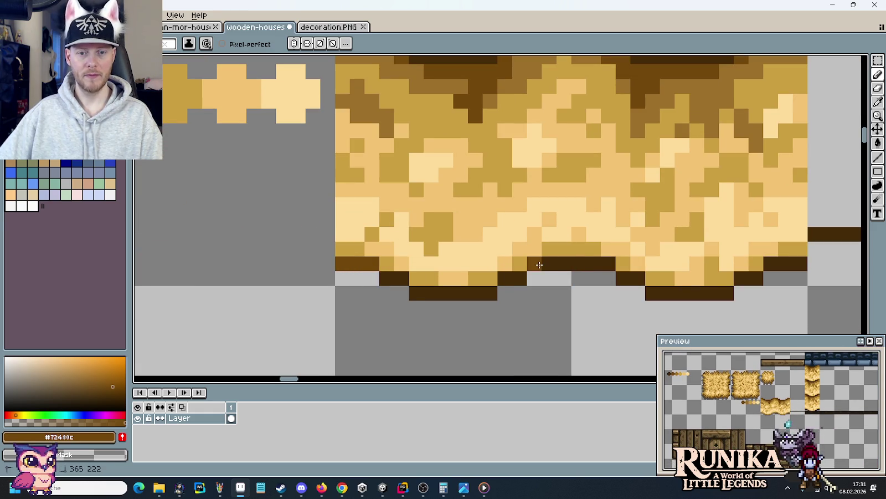
{"action": "left_click_drag", "start_coordinate": [539, 264], "coordinate": [602, 261]}
{"action": "left_click_drag", "start_coordinate": [752, 271], "coordinate": [795, 264]}
Step: Add a darkest-brown pixel to the top outline, undo it, and reselect medium brown
{"action": "left_click_drag", "start_coordinate": [714, 164], "coordinate": [678, 327]}
{"action": "left_click", "coordinate": [729, 205], "text": "alt"}
{"action": "left_click", "coordinate": [631, 205]}
{"action": "key", "text": "ctrl+z"}
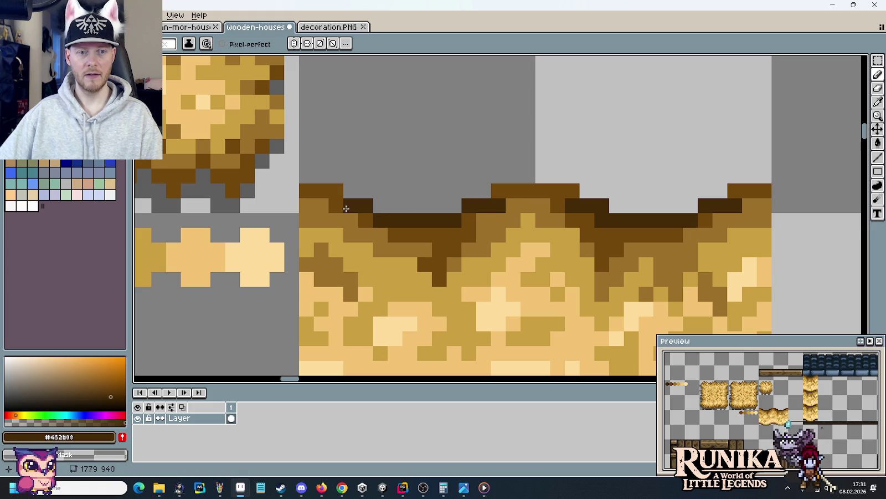
{"action": "left_click", "coordinate": [545, 200], "text": "alt"}
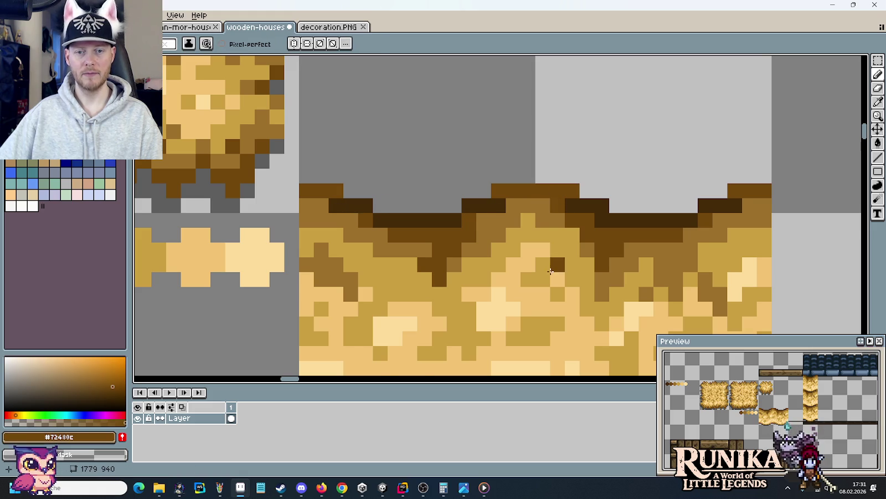
{"action": "scroll", "coordinate": [551, 271], "scroll_direction": "down", "scroll_amount": 3}
{"action": "scroll", "coordinate": [550, 271], "scroll_direction": "right", "scroll_amount": 2}
{"action": "scroll", "coordinate": [413, 289], "scroll_direction": "up", "scroll_amount": 1}
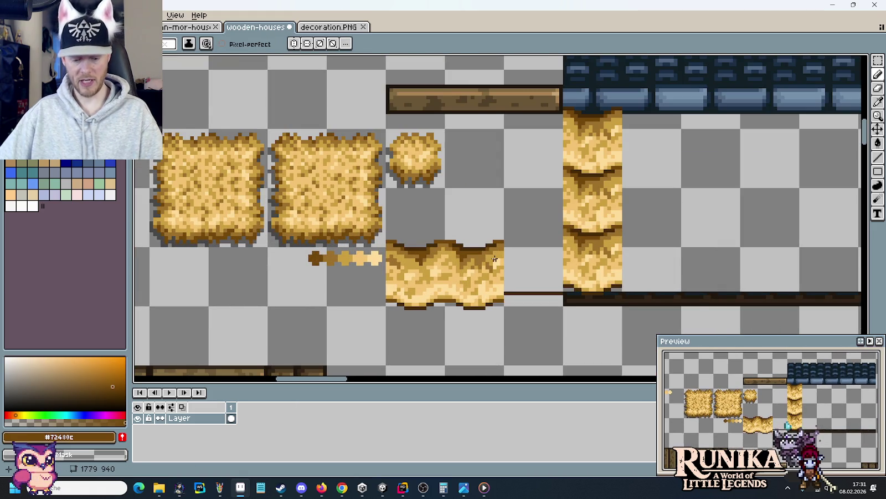
Step: Copy and move straw pieces to fill the gap in the straw column
{"action": "key", "text": "m"}
{"action": "mouse_move", "coordinate": [576, 133]}
{"action": "left_mouse_down"}
{"action": "mouse_move", "coordinate": [607, 218]}
{"action": "mouse_move", "coordinate": [591, 217]}
{"action": "left_mouse_up"}
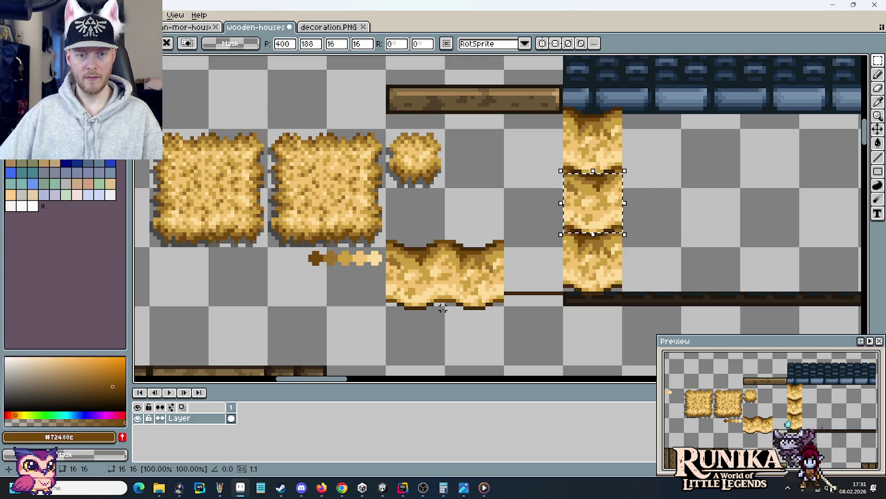
{"action": "left_click_drag", "start_coordinate": [446, 314], "coordinate": [386, 224]}
{"action": "mouse_move", "coordinate": [425, 266]}
{"action": "left_mouse_down"}
{"action": "mouse_move", "coordinate": [663, 251]}
{"action": "mouse_move", "coordinate": [662, 151]}
{"action": "left_mouse_up"}
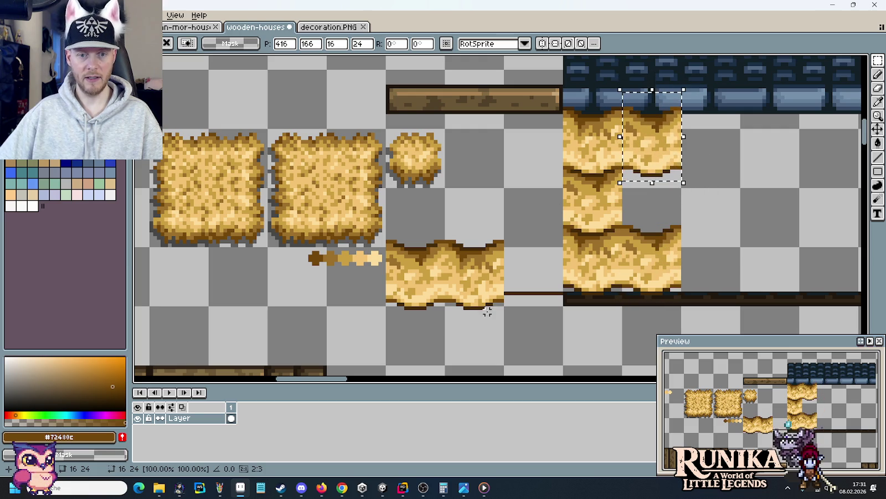
{"action": "left_click_drag", "start_coordinate": [491, 308], "coordinate": [445, 189]}
{"action": "left_click_drag", "start_coordinate": [477, 289], "coordinate": [656, 218]}
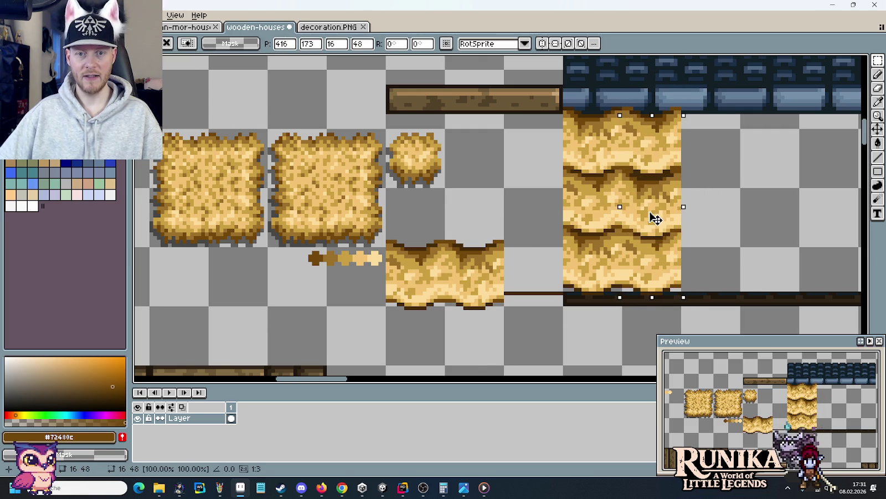
{"action": "left_click", "coordinate": [534, 205]}
{"action": "scroll", "coordinate": [534, 205], "scroll_direction": "down", "scroll_amount": 1}
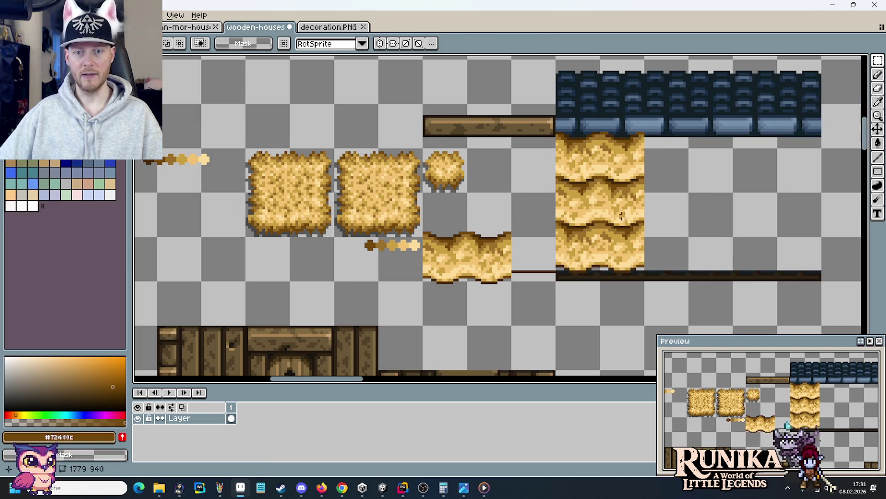
{"action": "left_click_drag", "start_coordinate": [602, 216], "coordinate": [556, 212]}
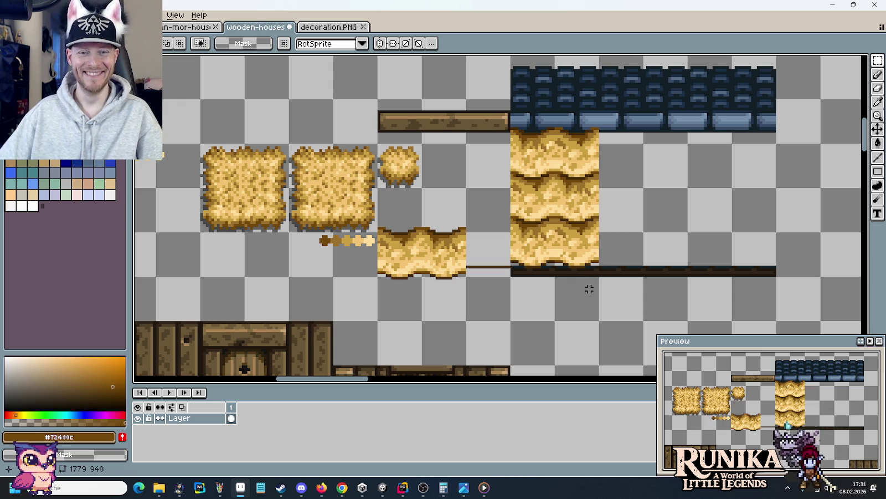
Step: Duplicate the whole straw roof tile to the right to widen the roof block
{"action": "left_click_drag", "start_coordinate": [600, 321], "coordinate": [510, 98]}
{"action": "left_click_drag", "start_coordinate": [567, 270], "coordinate": [732, 267]}
{"action": "left_click", "coordinate": [604, 277]}
{"action": "scroll", "coordinate": [603, 277], "scroll_direction": "down", "scroll_amount": 2}
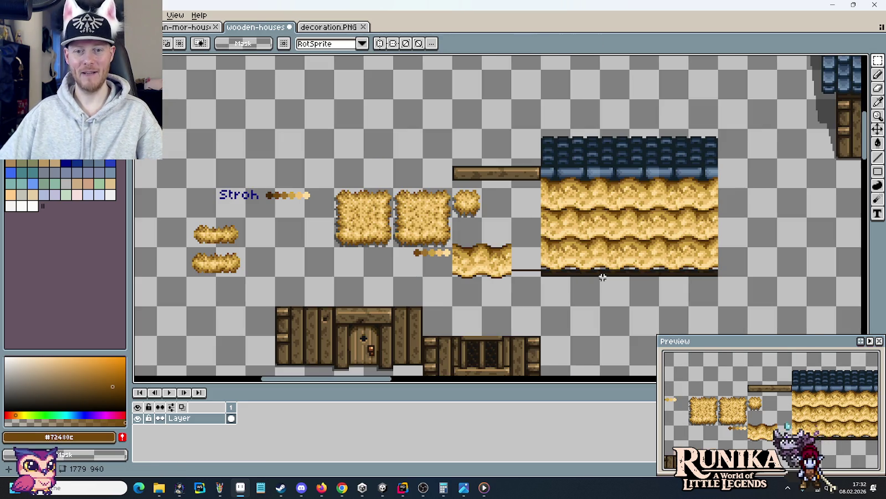
{"action": "left_click_drag", "start_coordinate": [633, 272], "coordinate": [580, 266]}
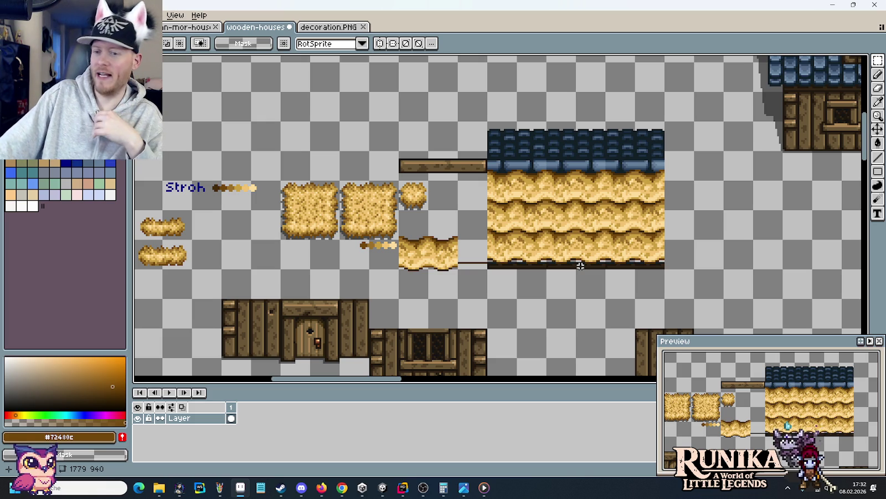
{"action": "key", "text": "alt+Tab"}
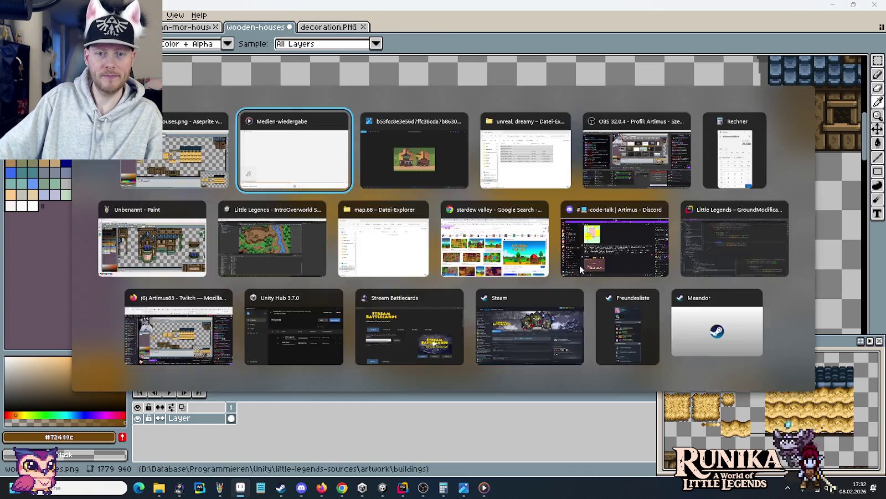
{"action": "key", "text": "alt+Tab"}
{"action": "key", "text": "alt+Tab"}
{"action": "key", "text": "alt+Tab"}
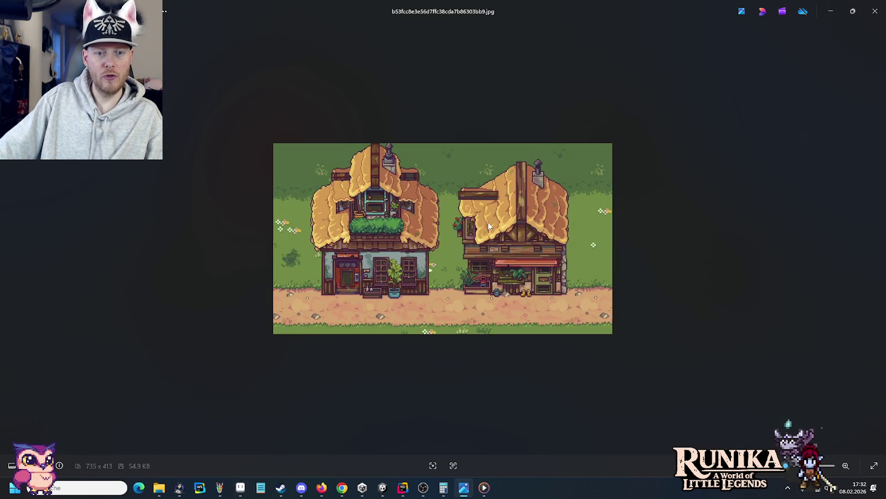
{"action": "key", "text": "alt+Tab"}
{"action": "key", "text": "alt+Tab"}
{"action": "key", "text": "alt+Tab"}
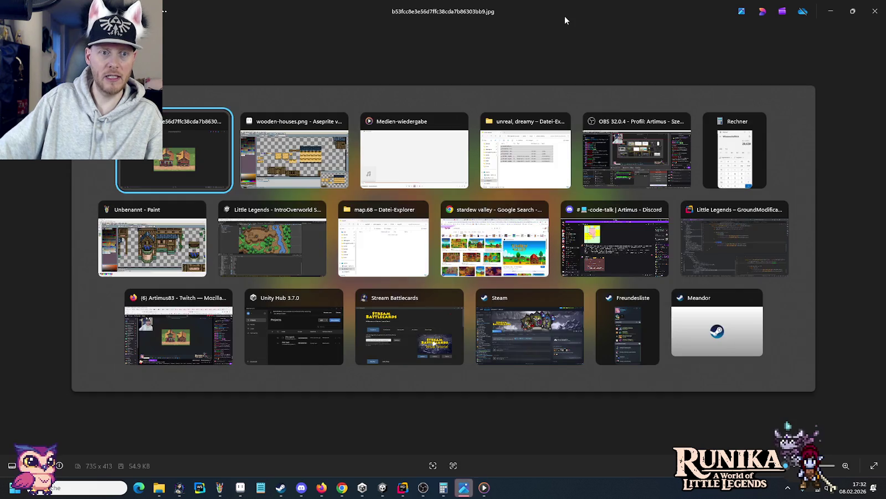
{"action": "key", "text": "m"}
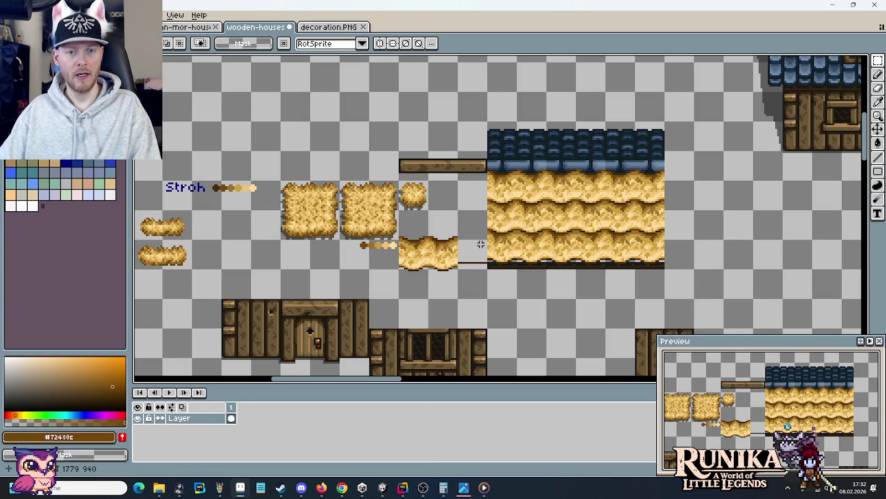
{"action": "scroll", "coordinate": [481, 243], "scroll_direction": "up", "scroll_amount": 1}
{"action": "left_click_drag", "start_coordinate": [441, 198], "coordinate": [466, 221]}
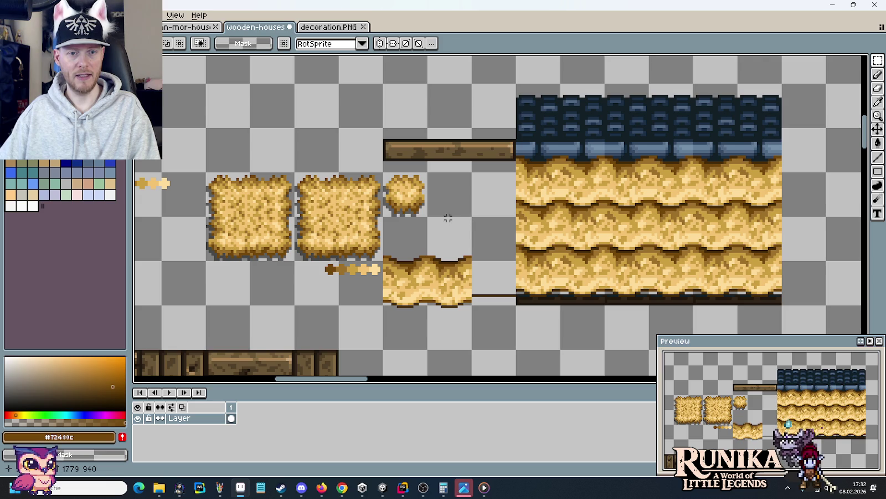
{"action": "left_click_drag", "start_coordinate": [448, 218], "coordinate": [430, 269]}
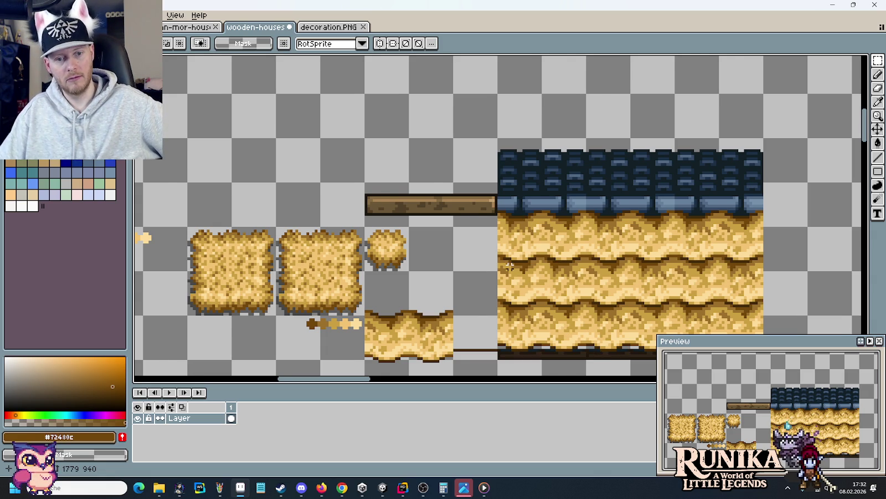
{"action": "scroll", "coordinate": [509, 266], "scroll_direction": "down", "scroll_amount": 2}
{"action": "left_click_drag", "start_coordinate": [493, 296], "coordinate": [569, 155]}
{"action": "mouse_move", "coordinate": [331, 202]}
{"action": "left_mouse_down"}
{"action": "mouse_move", "coordinate": [449, 199]}
{"action": "mouse_move", "coordinate": [573, 215]}
{"action": "left_mouse_up"}
{"action": "left_click", "coordinate": [667, 238]}
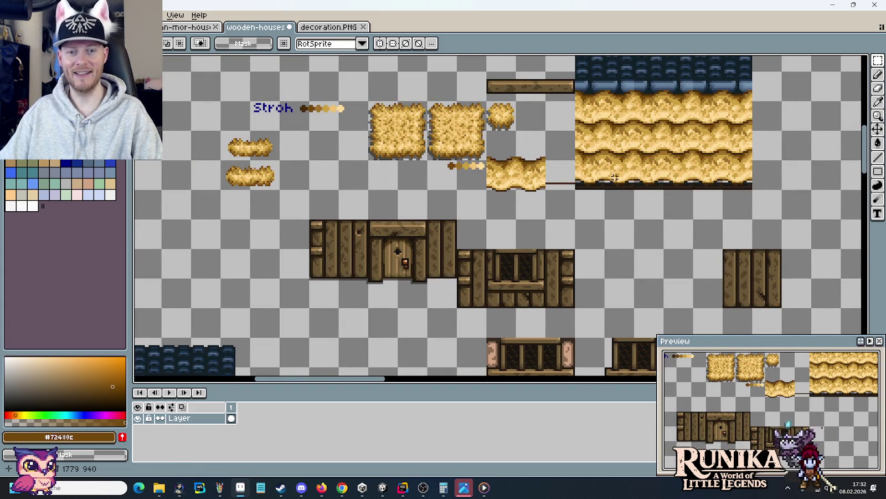
{"action": "scroll", "coordinate": [614, 178], "scroll_direction": "up", "scroll_amount": 3}
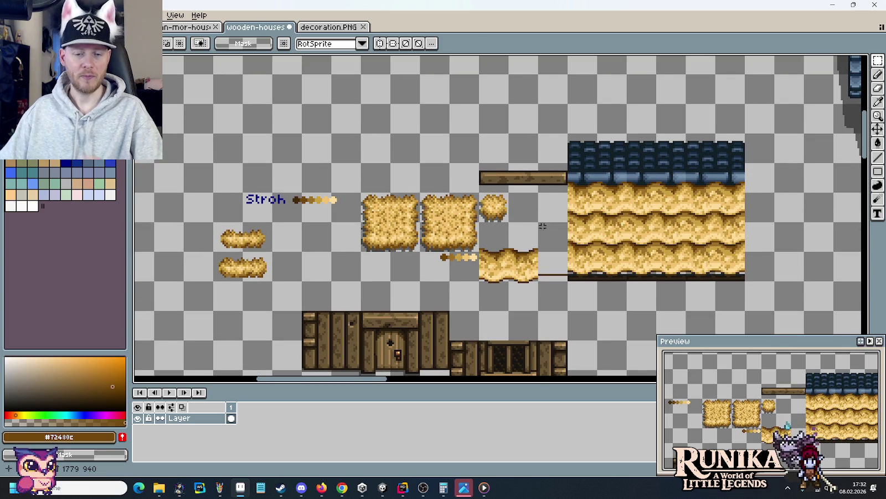
{"action": "scroll", "coordinate": [545, 224], "scroll_direction": "up", "scroll_amount": 1}
{"action": "scroll", "coordinate": [623, 263], "scroll_direction": "up", "scroll_amount": 1}
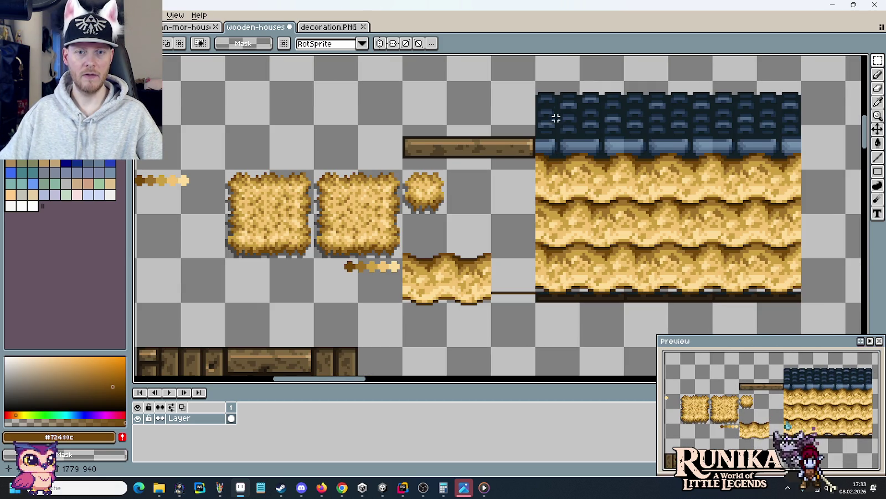
{"action": "left_click_drag", "start_coordinate": [551, 141], "coordinate": [684, 307]}
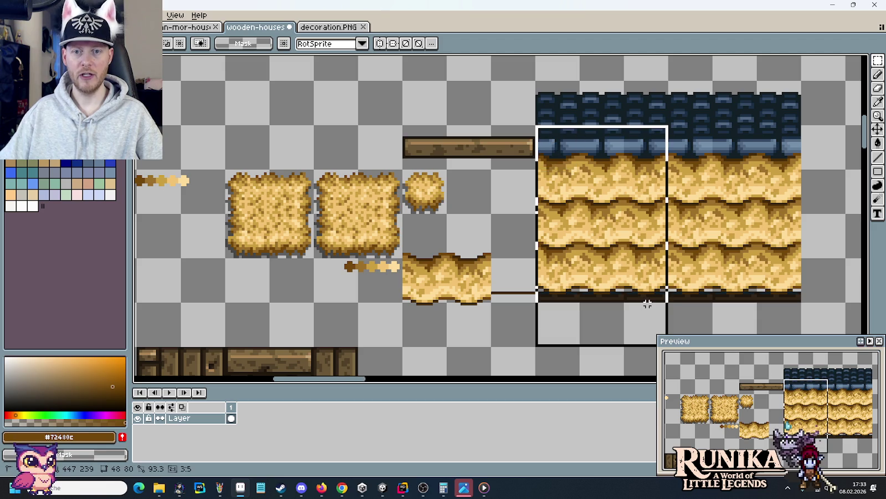
Step: Select a tall roof column and then the dark bottom strip, dropping each selection
{"action": "left_click_drag", "start_coordinate": [826, 327], "coordinate": [742, 78]}
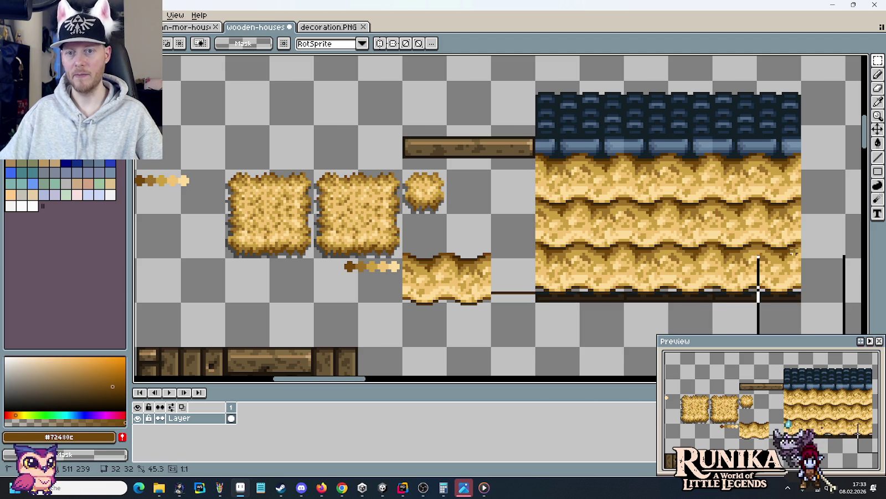
{"action": "scroll", "coordinate": [481, 119], "scroll_direction": "right", "scroll_amount": 5}
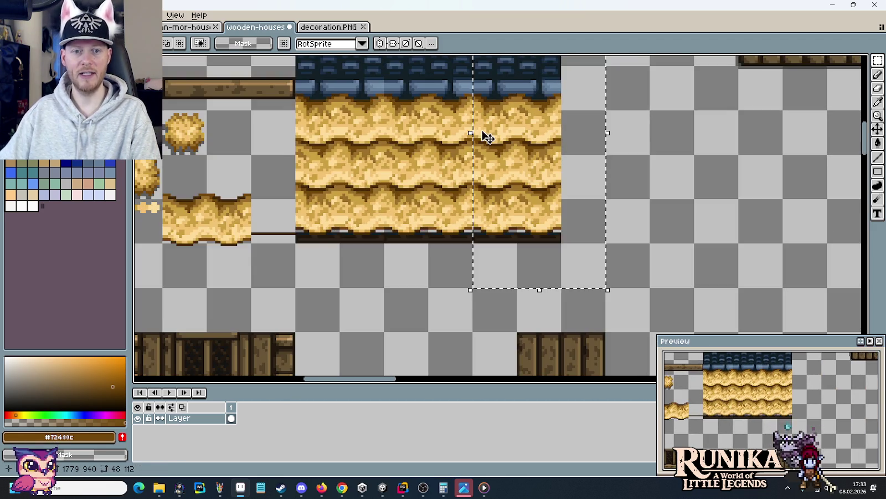
{"action": "scroll", "coordinate": [460, 212], "scroll_direction": "up", "scroll_amount": 2}
{"action": "scroll", "coordinate": [477, 235], "scroll_direction": "up", "scroll_amount": 1}
{"action": "left_click", "coordinate": [476, 235]}
{"action": "scroll", "coordinate": [482, 243], "scroll_direction": "down", "scroll_amount": 1}
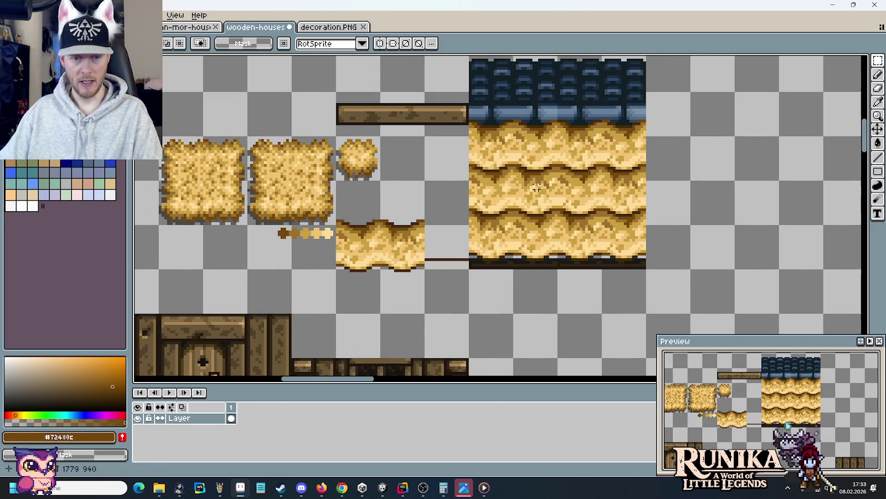
{"action": "scroll", "coordinate": [495, 261], "scroll_direction": "up", "scroll_amount": 3}
{"action": "scroll", "coordinate": [423, 231], "scroll_direction": "up", "scroll_amount": 1}
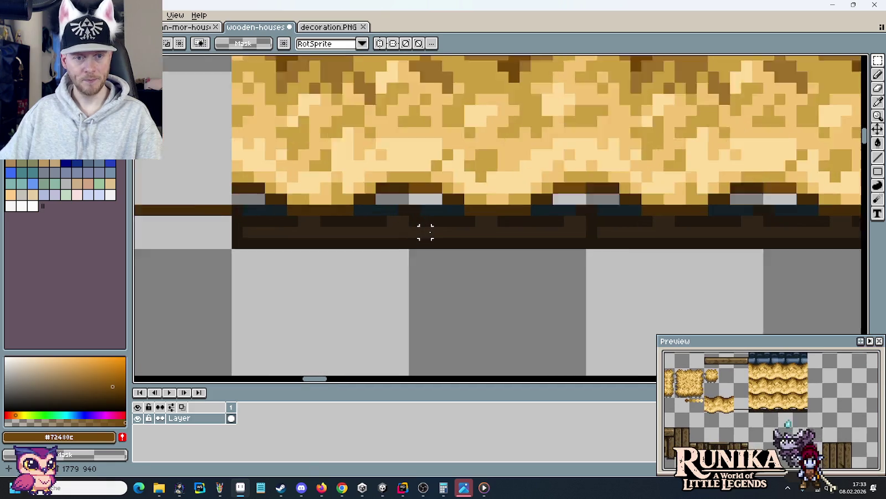
{"action": "scroll", "coordinate": [417, 233], "scroll_direction": "up", "scroll_amount": 1}
{"action": "scroll", "coordinate": [425, 232], "scroll_direction": "down", "scroll_amount": 2}
{"action": "mouse_move", "coordinate": [776, 271]}
{"action": "left_mouse_down"}
{"action": "mouse_move", "coordinate": [276, 222]}
{"action": "mouse_move", "coordinate": [317, 234]}
{"action": "left_mouse_up"}
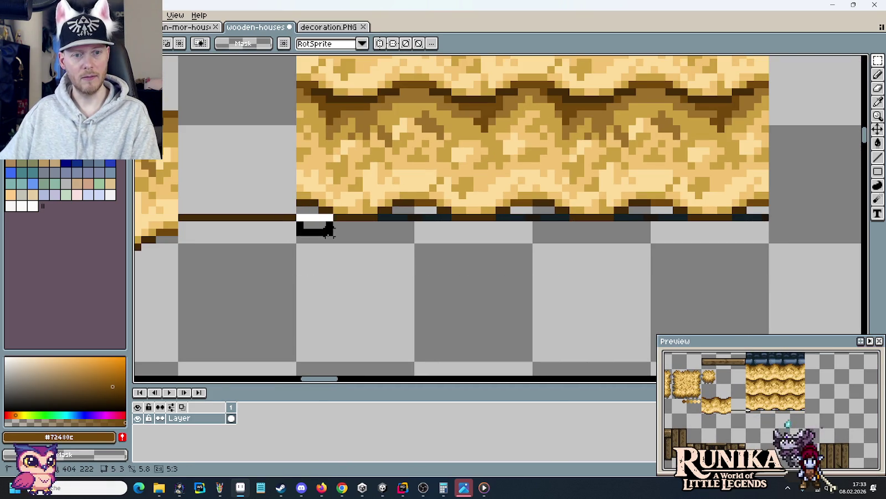
{"action": "left_click", "coordinate": [381, 222]}
Step: Erase the dark strip under the roof block in four marquee sections
{"action": "left_click_drag", "start_coordinate": [382, 216], "coordinate": [435, 227]}
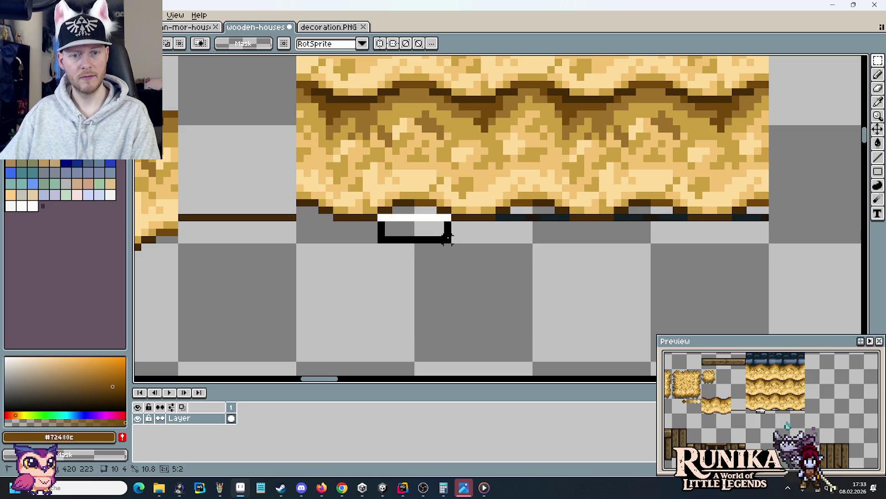
{"action": "left_click_drag", "start_coordinate": [496, 214], "coordinate": [570, 233]}
{"action": "left_click_drag", "start_coordinate": [614, 213], "coordinate": [685, 239]}
{"action": "left_click_drag", "start_coordinate": [732, 213], "coordinate": [769, 239]}
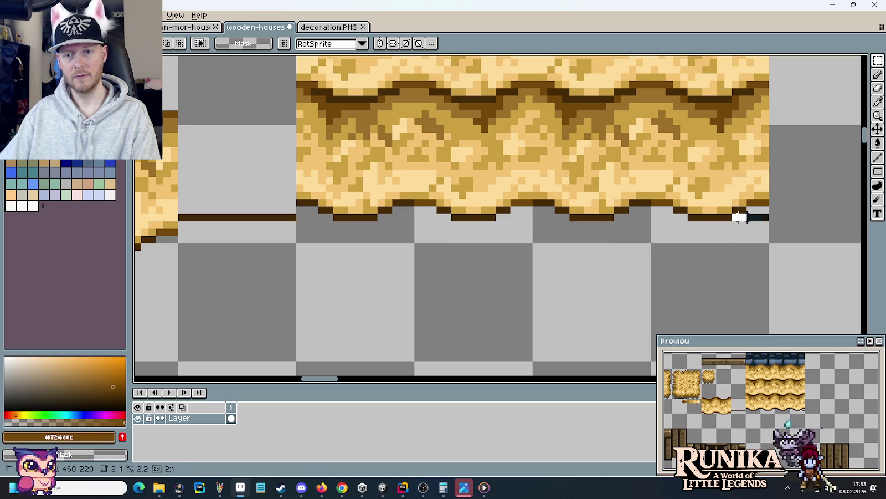
{"action": "scroll", "coordinate": [565, 230], "scroll_direction": "down", "scroll_amount": 2}
{"action": "scroll", "coordinate": [554, 222], "scroll_direction": "down", "scroll_amount": 2}
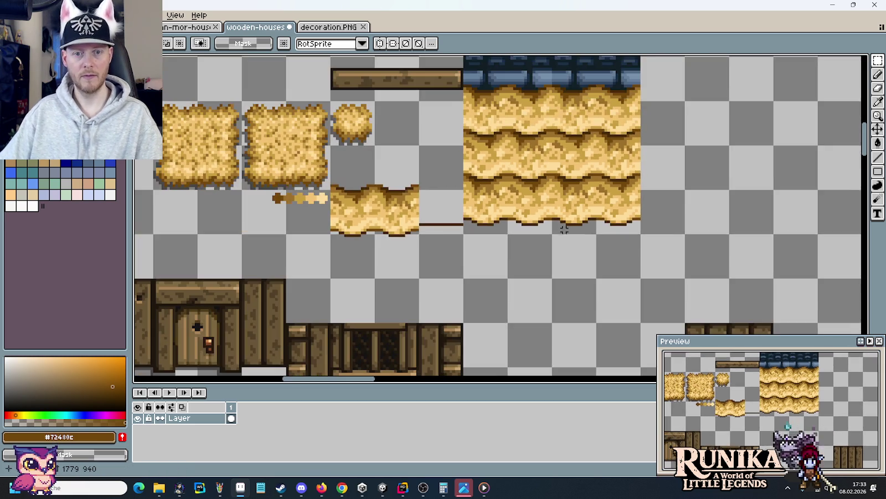
{"action": "scroll", "coordinate": [499, 210], "scroll_direction": "up", "scroll_amount": 2}
Step: Repaint the straw roof's dark outline pixels in medium brown with the pencil
{"action": "scroll", "coordinate": [573, 266], "scroll_direction": "down", "scroll_amount": 3}
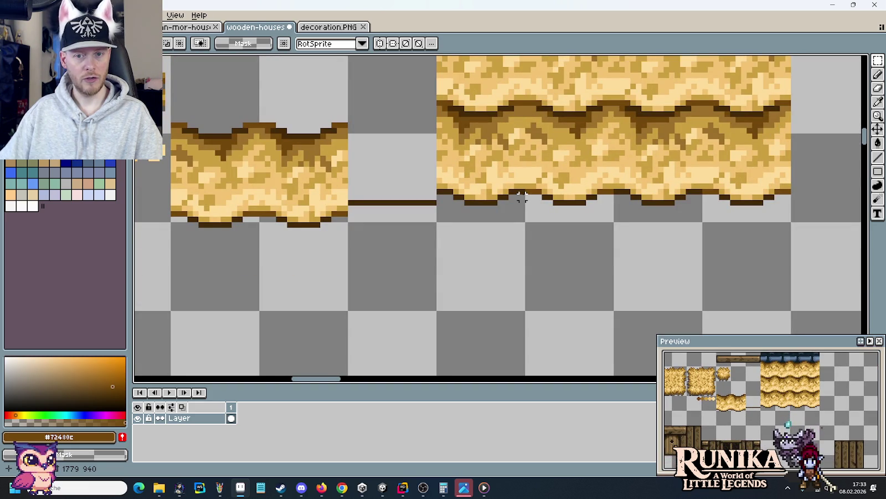
{"action": "scroll", "coordinate": [521, 197], "scroll_direction": "up", "scroll_amount": 2}
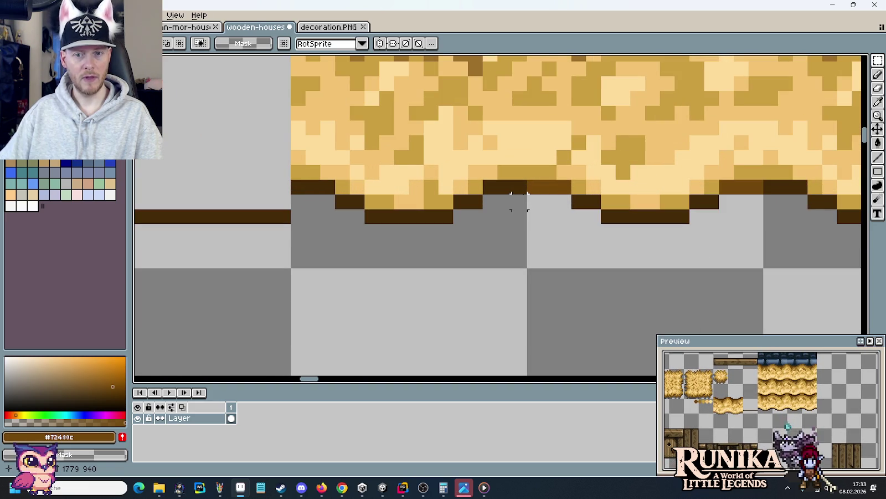
{"action": "key", "text": "b"}
{"action": "left_click_drag", "start_coordinate": [521, 187], "coordinate": [505, 184]}
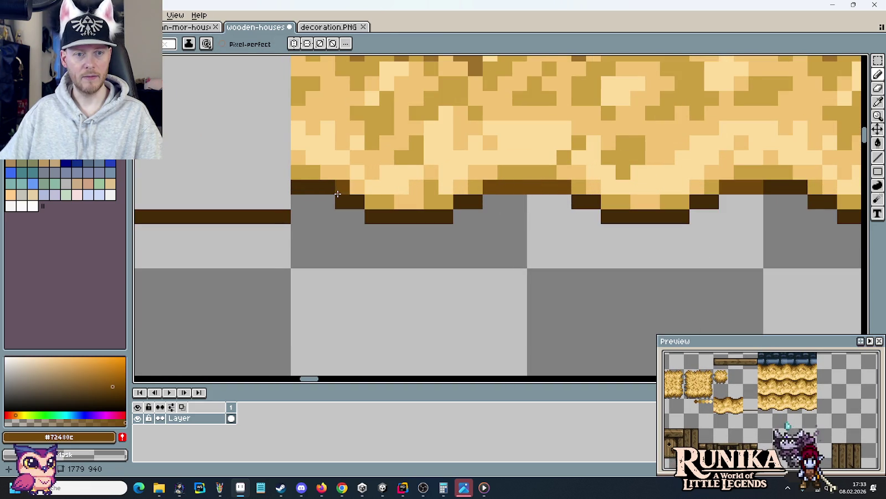
{"action": "left_click_drag", "start_coordinate": [342, 186], "coordinate": [300, 190]}
{"action": "mouse_move", "coordinate": [787, 196]}
{"action": "left_mouse_down"}
{"action": "mouse_move", "coordinate": [779, 188]}
{"action": "mouse_move", "coordinate": [800, 187]}
{"action": "left_mouse_up"}
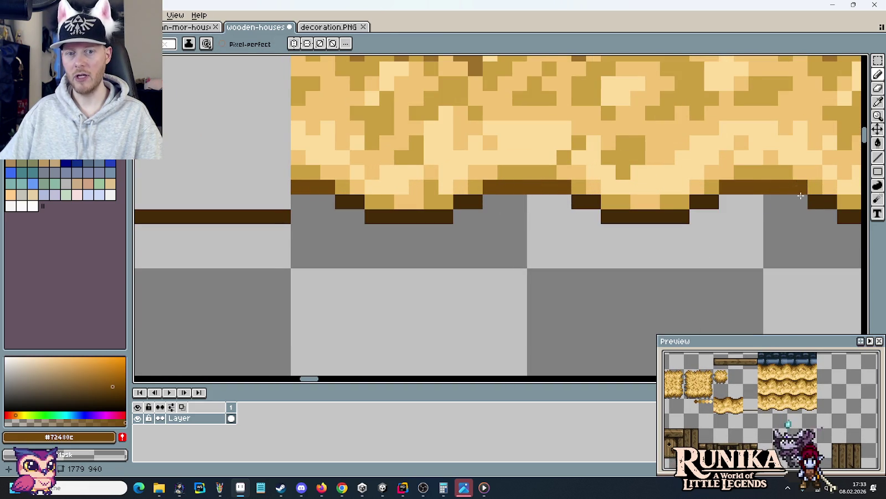
{"action": "scroll", "coordinate": [415, 216], "scroll_direction": "right", "scroll_amount": 3}
{"action": "left_click_drag", "start_coordinate": [598, 204], "coordinate": [570, 203]}
{"action": "scroll", "coordinate": [656, 269], "scroll_direction": "down", "scroll_amount": 4}
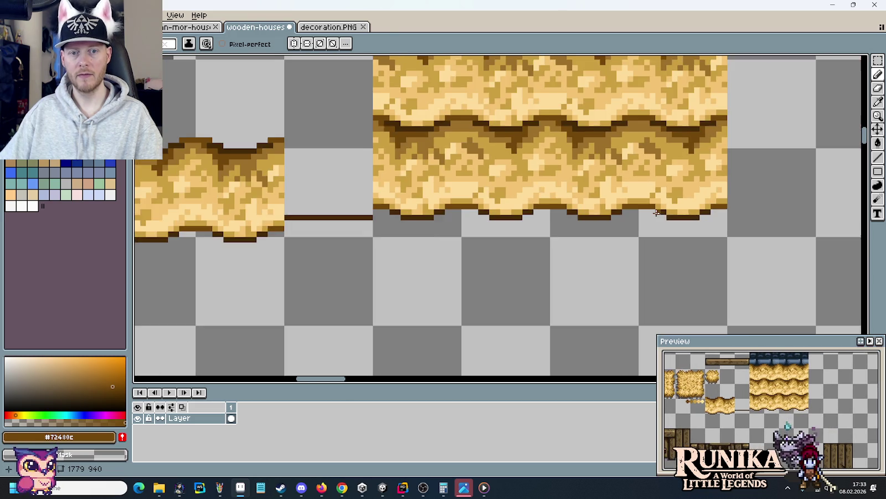
{"action": "scroll", "coordinate": [656, 268], "scroll_direction": "left", "scroll_amount": 3}
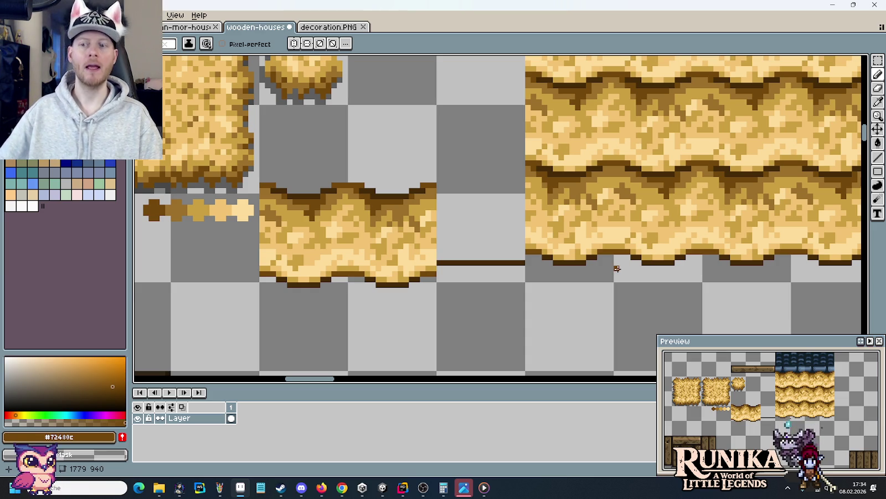
Step: Eyedrop the outline's dark brown and paint a dark row beneath the outline
{"action": "scroll", "coordinate": [617, 269], "scroll_direction": "up", "scroll_amount": 1}
{"action": "scroll", "coordinate": [620, 266], "scroll_direction": "up", "scroll_amount": 3}
{"action": "scroll", "coordinate": [622, 262], "scroll_direction": "down", "scroll_amount": 3}
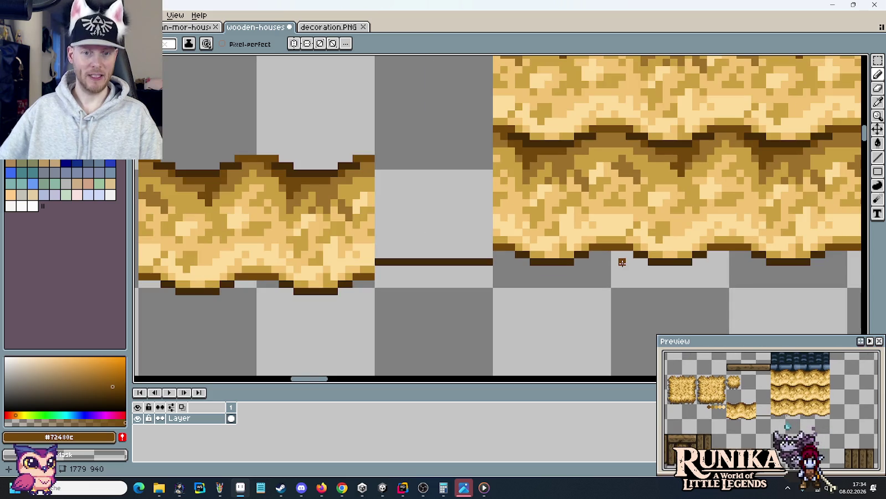
{"action": "left_click", "coordinate": [532, 262], "text": "alt"}
{"action": "scroll", "coordinate": [531, 264], "scroll_direction": "up", "scroll_amount": 2}
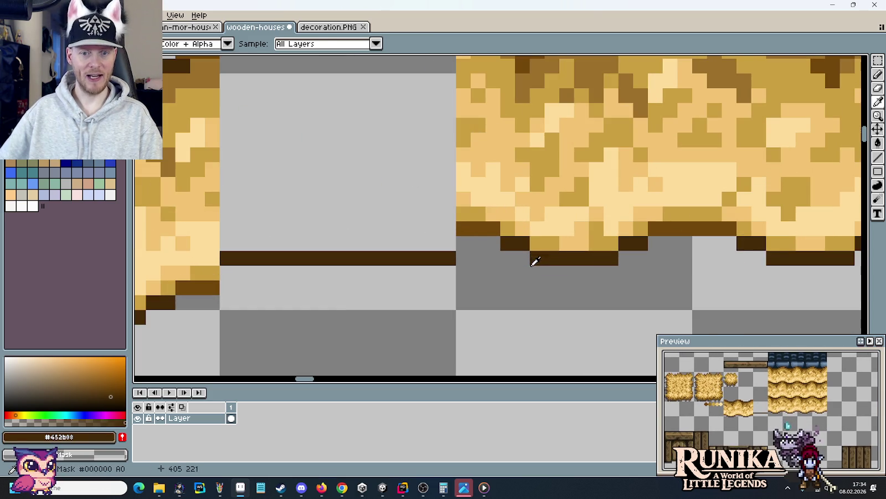
{"action": "left_click", "coordinate": [597, 273]}
{"action": "left_click_drag", "start_coordinate": [601, 274], "coordinate": [522, 269]}
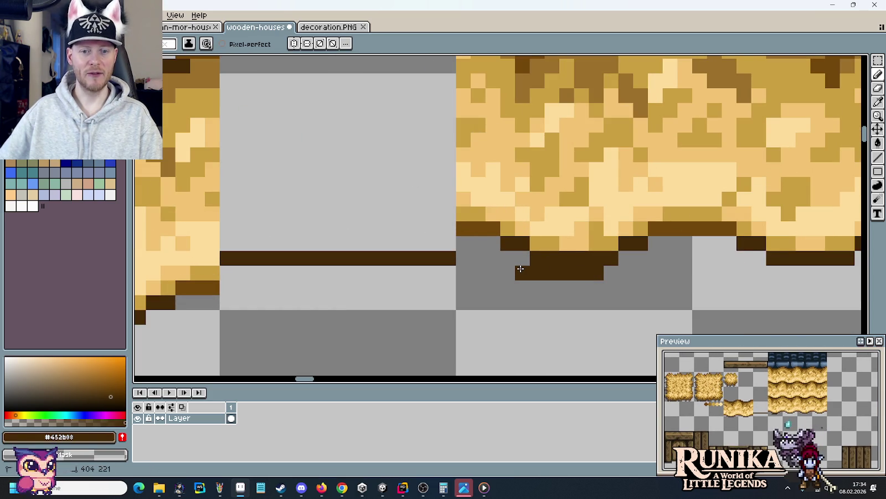
{"action": "scroll", "coordinate": [525, 271], "scroll_direction": "down", "scroll_amount": 2}
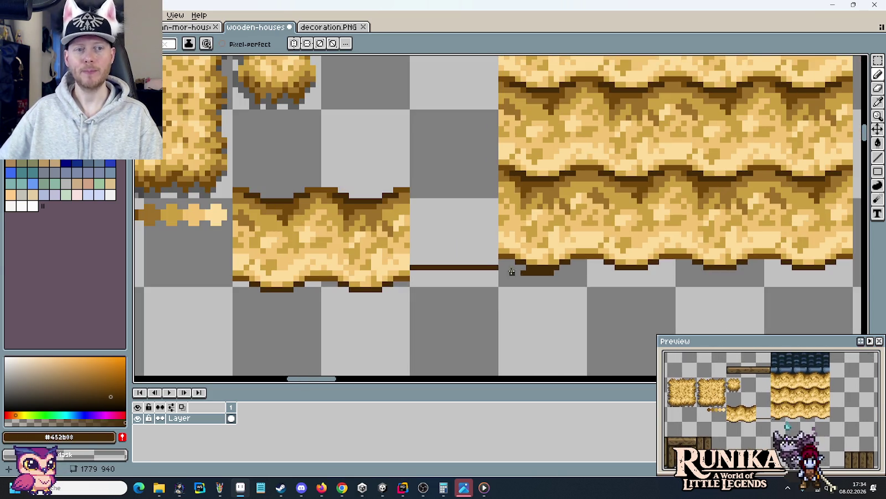
Step: Switch to the first sprite sheet and back, then undo the recent pencil and clearing edits
{"action": "left_click", "coordinate": [189, 26]}
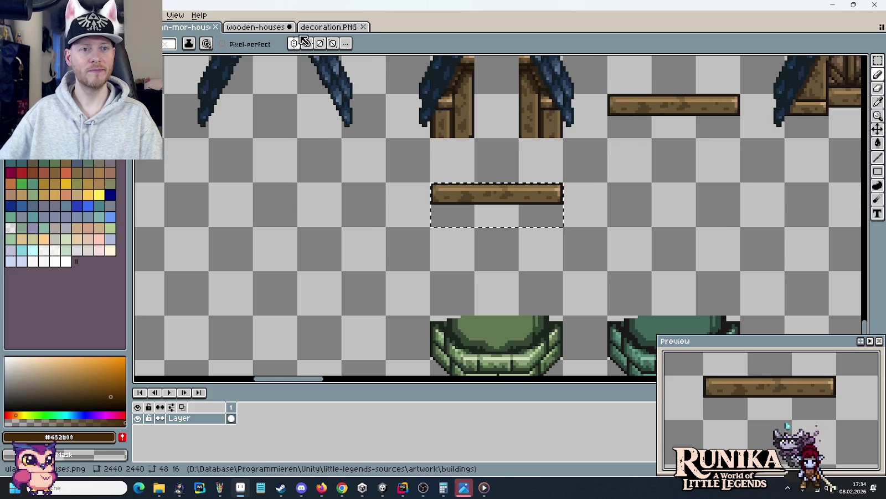
{"action": "key", "text": "ctrl+shift+Tab"}
{"action": "key", "text": "ctrl+shift+Tab"}
{"action": "scroll", "coordinate": [550, 178], "scroll_direction": "down", "scroll_amount": 2}
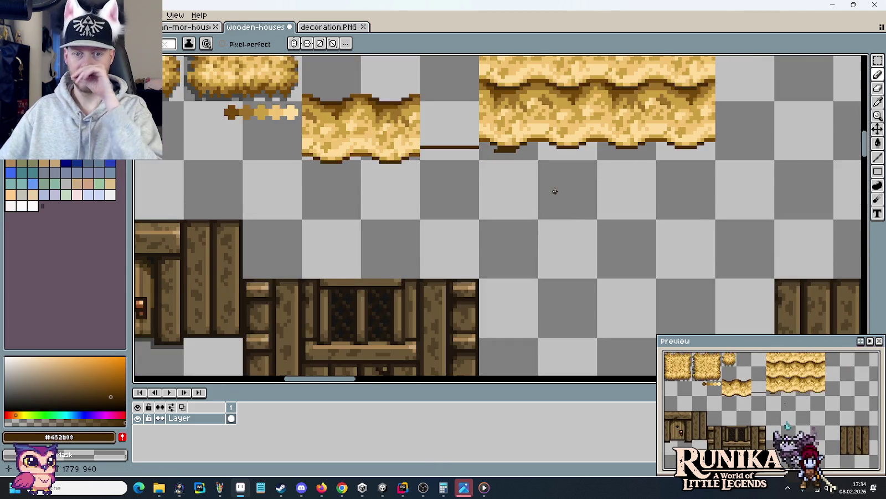
{"action": "scroll", "coordinate": [578, 190], "scroll_direction": "up", "scroll_amount": 4}
{"action": "left_click_drag", "start_coordinate": [544, 164], "coordinate": [512, 239]}
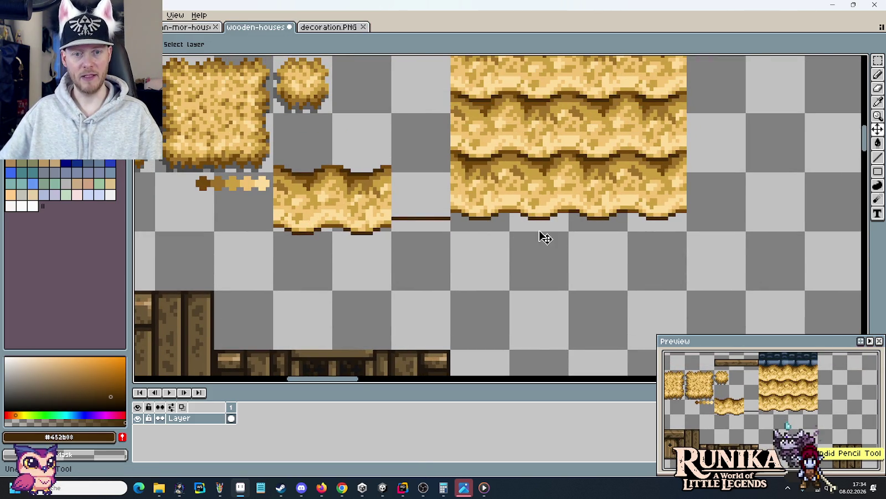
{"action": "key", "text": "ctrl+z"}
{"action": "key", "text": "ctrl+z"}
{"action": "key", "text": "ctrl+z"}
Step: Undo and redo the strip clearing, then switch to the first open sprite sheet
{"action": "key", "text": "ctrl+z"}
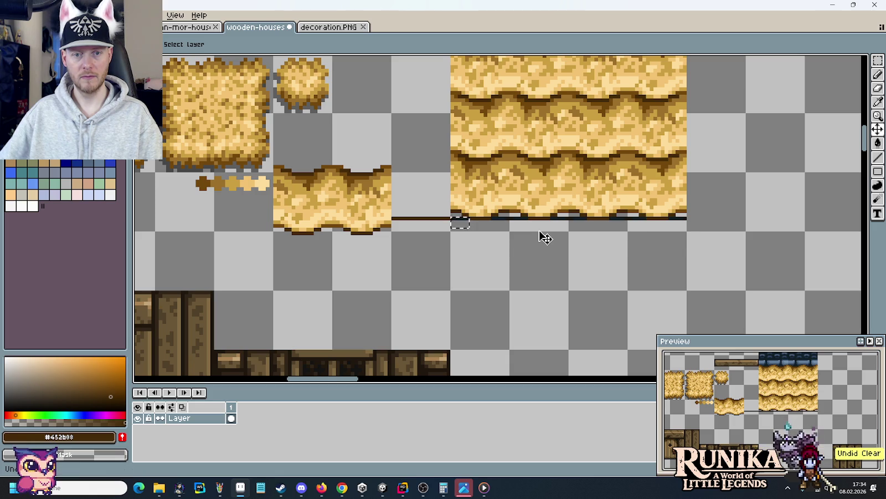
{"action": "key", "text": "ctrl+z"}
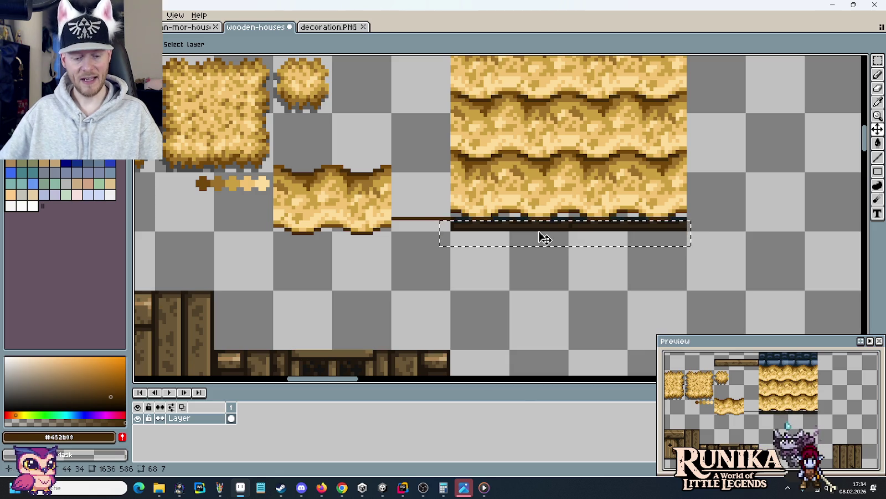
{"action": "key", "text": "ctrl+y"}
{"action": "key", "text": "ctrl+y"}
{"action": "key", "text": "ctrl+y"}
{"action": "key", "text": "ctrl+y"}
{"action": "key", "text": "ctrl+y"}
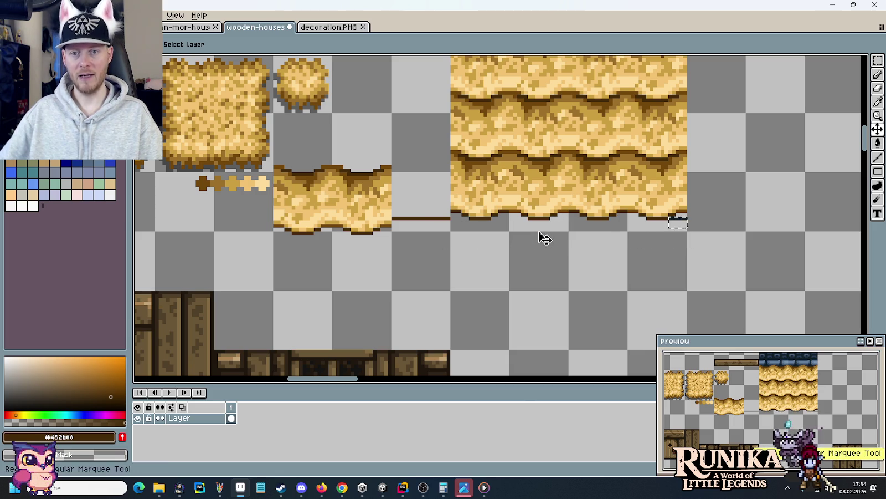
{"action": "key", "text": "b"}
{"action": "scroll", "coordinate": [565, 185], "scroll_direction": "up", "scroll_amount": 1}
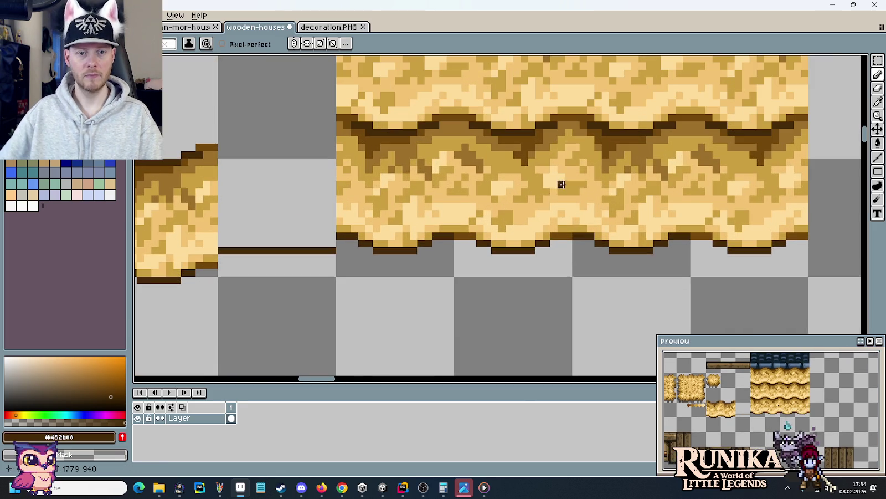
{"action": "left_click", "coordinate": [193, 28]}
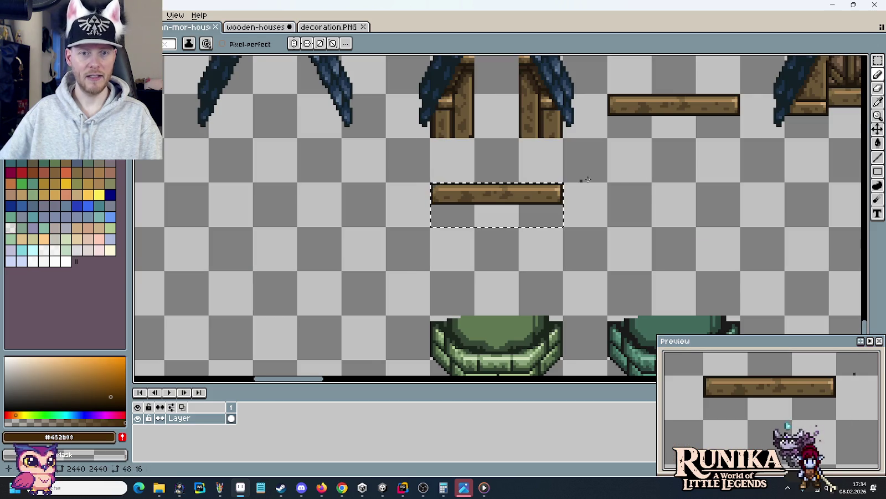
{"action": "scroll", "coordinate": [502, 166], "scroll_direction": "down", "scroll_amount": 2}
{"action": "scroll", "coordinate": [499, 160], "scroll_direction": "down", "scroll_amount": 1}
{"action": "scroll", "coordinate": [498, 159], "scroll_direction": "up", "scroll_amount": 1}
{"action": "scroll", "coordinate": [498, 159], "scroll_direction": "down", "scroll_amount": 1}
Step: Select the dark strip beneath the blue roof tiles in the first sprite
{"action": "mouse_move", "coordinate": [497, 159]}
{"action": "left_mouse_down"}
{"action": "mouse_move", "coordinate": [491, 222]}
{"action": "mouse_move", "coordinate": [470, 230]}
{"action": "mouse_move", "coordinate": [541, 357]}
{"action": "mouse_move", "coordinate": [540, 69]}
{"action": "left_mouse_up"}
{"action": "scroll", "coordinate": [469, 230], "scroll_direction": "up", "scroll_amount": 1}
{"action": "scroll", "coordinate": [557, 156], "scroll_direction": "up", "scroll_amount": 5}
{"action": "left_click_drag", "start_coordinate": [517, 156], "coordinate": [556, 156]}
{"action": "scroll", "coordinate": [556, 156], "scroll_direction": "up", "scroll_amount": 1}
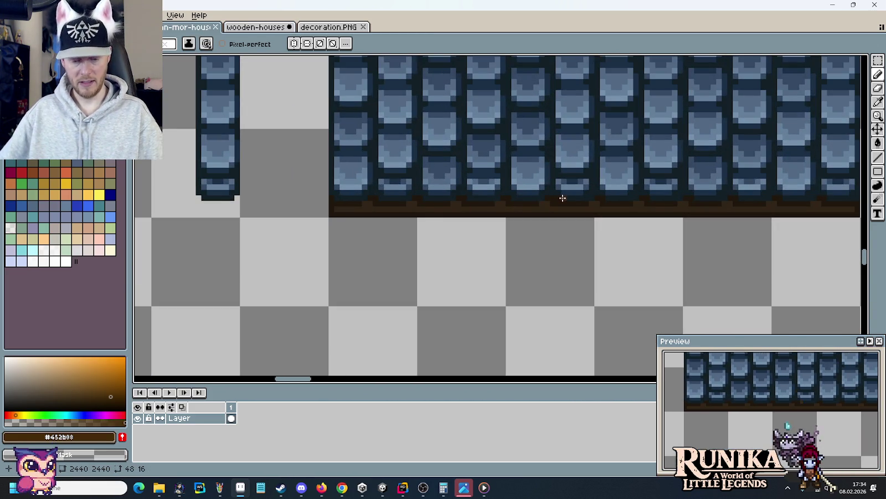
{"action": "key", "text": "m"}
{"action": "left_click_drag", "start_coordinate": [331, 209], "coordinate": [510, 248]}
Step: Paste the dark strip under the straw roof in the wooden-houses sprite
{"action": "left_click", "coordinate": [249, 27]}
{"action": "scroll", "coordinate": [508, 241], "scroll_direction": "up", "scroll_amount": 1}
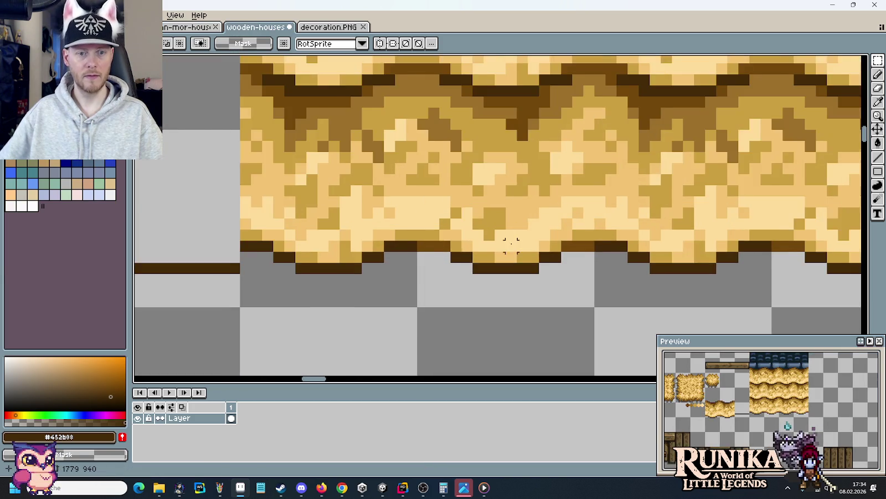
{"action": "key", "text": "ctrl+v"}
{"action": "mouse_move", "coordinate": [574, 208]}
{"action": "left_mouse_down"}
{"action": "mouse_move", "coordinate": [524, 278]}
{"action": "mouse_move", "coordinate": [518, 269]}
{"action": "mouse_move", "coordinate": [824, 281]}
{"action": "left_mouse_up"}
Step: Nudge the floating beam piece up so it lines up with the rest of the beam
{"action": "left_click", "coordinate": [33, 15]}
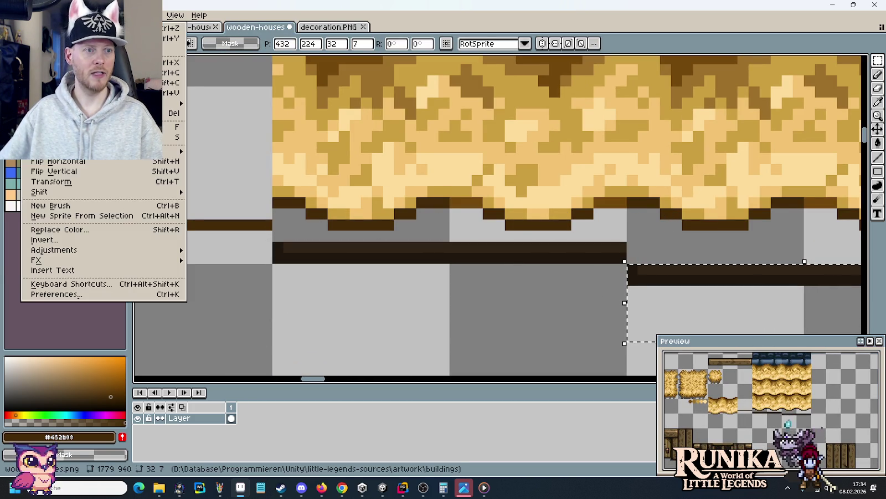
{"action": "left_click", "coordinate": [83, 164]}
{"action": "key", "text": "Up"}
{"action": "key", "text": "Up"}
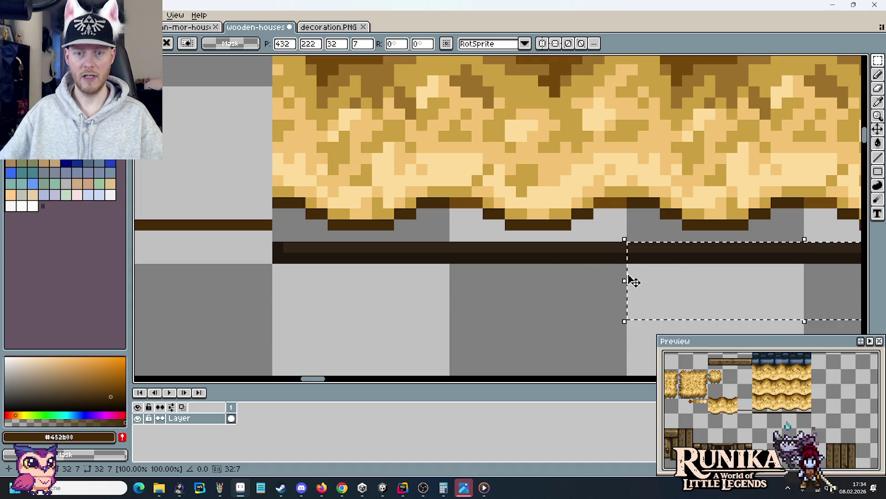
{"action": "key", "text": "Return"}
{"action": "scroll", "coordinate": [521, 202], "scroll_direction": "down", "scroll_amount": 1}
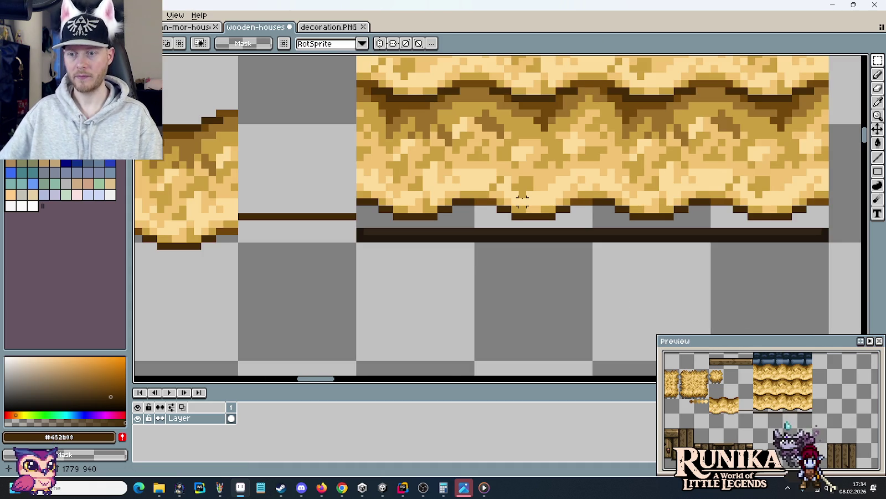
{"action": "scroll", "coordinate": [518, 208], "scroll_direction": "up", "scroll_amount": 1}
{"action": "scroll", "coordinate": [408, 242], "scroll_direction": "up", "scroll_amount": 1}
{"action": "scroll", "coordinate": [408, 242], "scroll_direction": "up", "scroll_amount": 1}
Step: Paint dark brown rows along the straw underside with the pencil
{"action": "key", "text": "i"}
{"action": "key", "text": "b"}
{"action": "left_click_drag", "start_coordinate": [406, 222], "coordinate": [464, 228]}
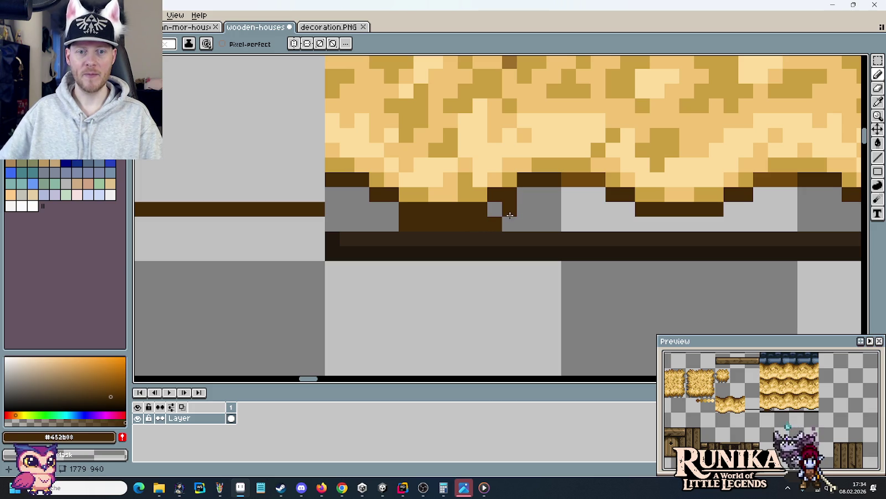
{"action": "mouse_move", "coordinate": [539, 195]}
{"action": "left_mouse_down"}
{"action": "mouse_move", "coordinate": [584, 194]}
{"action": "mouse_move", "coordinate": [532, 179]}
{"action": "left_mouse_up"}
Step: Pick medium brown #72480c and recolour the edge row beneath the straw
{"action": "left_click", "coordinate": [579, 180], "text": "alt"}
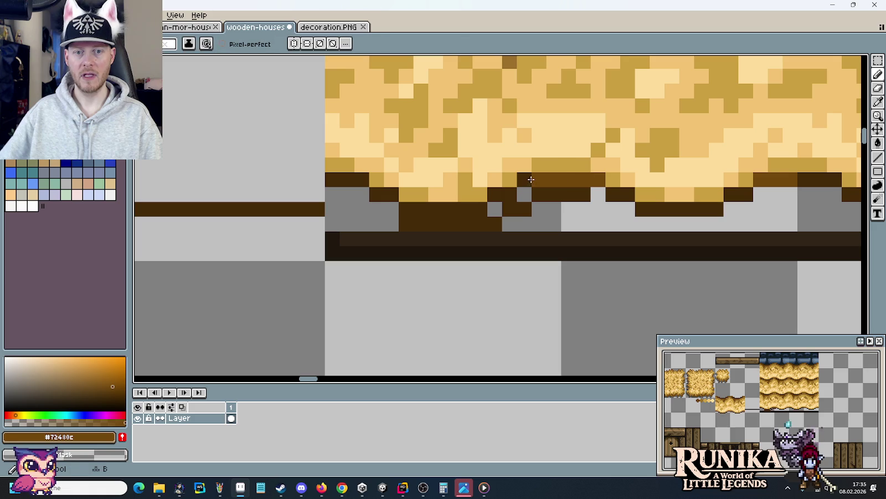
{"action": "left_click_drag", "start_coordinate": [363, 180], "coordinate": [333, 179]}
{"action": "mouse_move", "coordinate": [805, 179]}
{"action": "left_mouse_down"}
{"action": "mouse_move", "coordinate": [829, 179]}
{"action": "mouse_move", "coordinate": [457, 176]}
{"action": "left_mouse_up"}
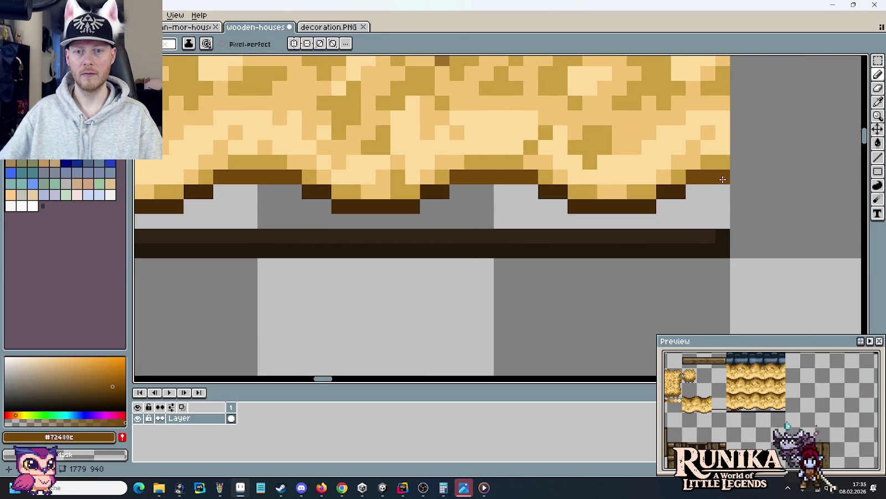
{"action": "scroll", "coordinate": [547, 228], "scroll_direction": "left", "scroll_amount": 2}
{"action": "scroll", "coordinate": [556, 227], "scroll_direction": "left", "scroll_amount": 2}
{"action": "scroll", "coordinate": [557, 227], "scroll_direction": "left", "scroll_amount": 1}
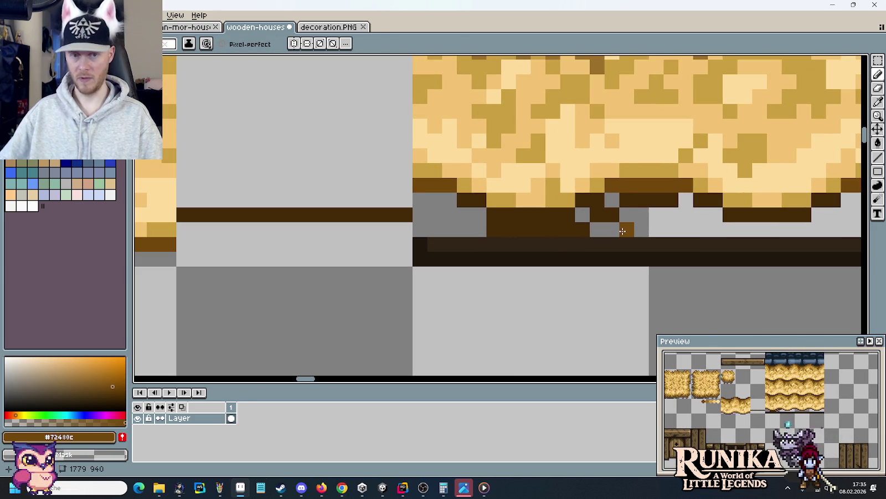
{"action": "key", "text": "alt"}
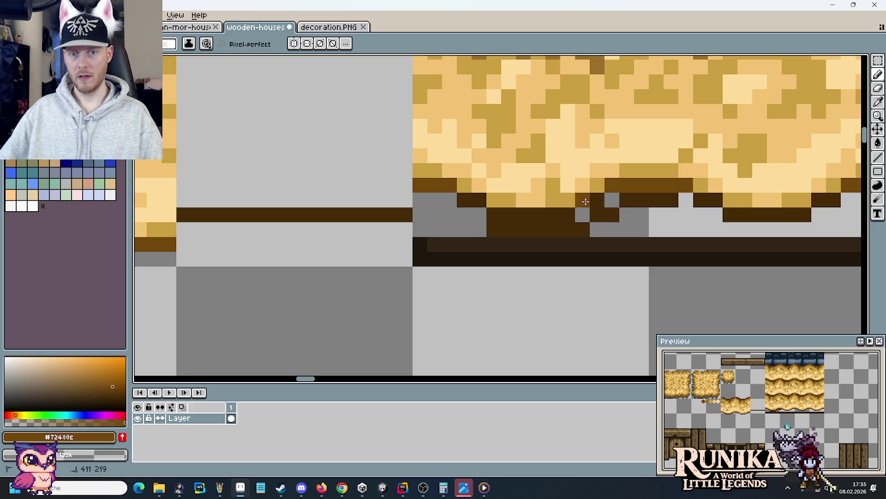
{"action": "left_click_drag", "start_coordinate": [601, 201], "coordinate": [478, 215]}
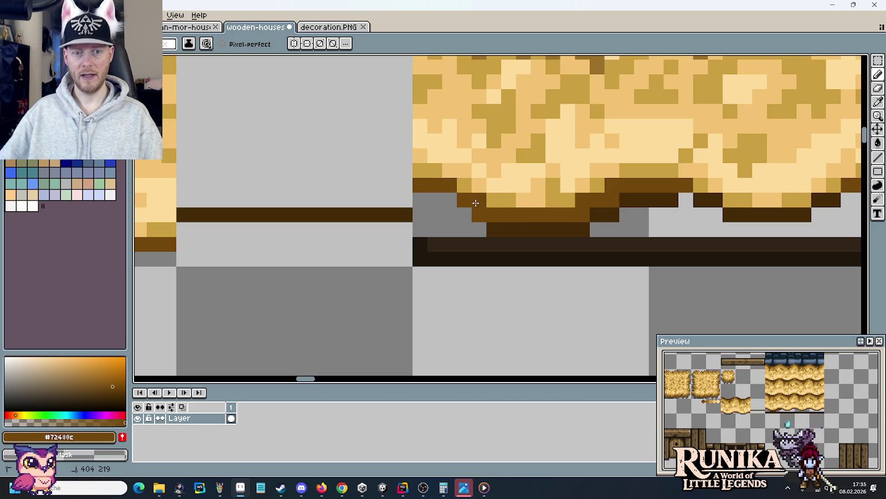
{"action": "left_click", "coordinate": [457, 200]}
Step: Pick dark brown #452b08 and fill the remaining grey gap pixels under the straw edge
{"action": "left_click", "coordinate": [511, 222], "text": "alt"}
{"action": "left_click", "coordinate": [478, 227]}
{"action": "mouse_move", "coordinate": [463, 216]}
{"action": "left_mouse_down"}
{"action": "mouse_move", "coordinate": [435, 216]}
{"action": "mouse_move", "coordinate": [435, 201]}
{"action": "mouse_move", "coordinate": [432, 211]}
{"action": "mouse_move", "coordinate": [464, 227]}
{"action": "left_mouse_up"}
{"action": "left_click", "coordinate": [439, 220]}
{"action": "left_click", "coordinate": [604, 234]}
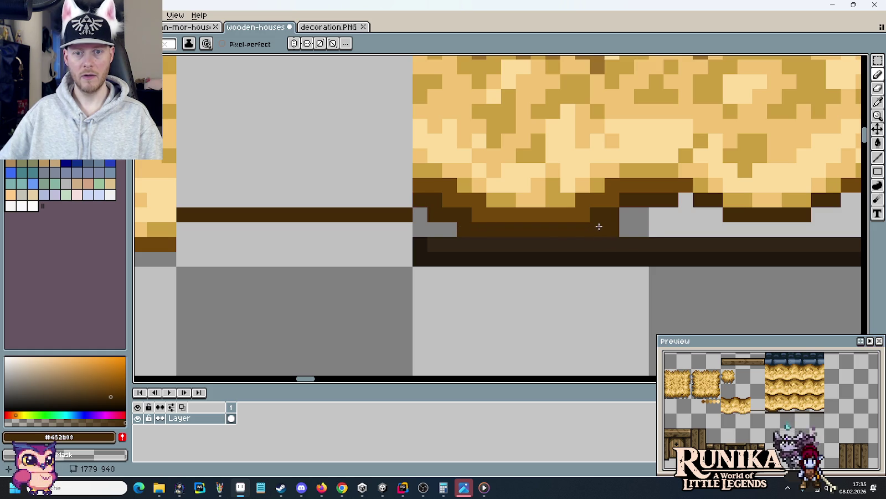
{"action": "left_click_drag", "start_coordinate": [607, 227], "coordinate": [627, 214]}
{"action": "scroll", "coordinate": [630, 212], "scroll_direction": "down", "scroll_amount": 2}
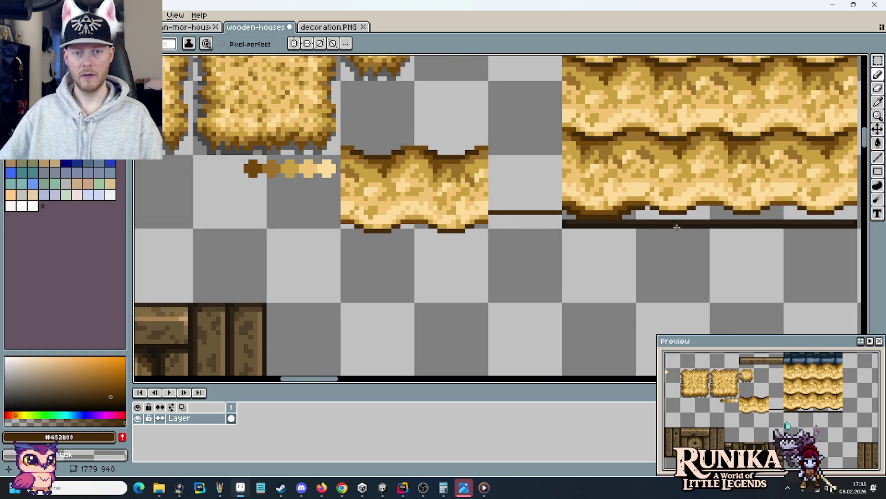
{"action": "left_click_drag", "start_coordinate": [677, 227], "coordinate": [562, 236]}
{"action": "scroll", "coordinate": [523, 223], "scroll_direction": "up", "scroll_amount": 2}
{"action": "scroll", "coordinate": [522, 221], "scroll_direction": "down", "scroll_amount": 1}
{"action": "scroll", "coordinate": [523, 222], "scroll_direction": "down", "scroll_amount": 1}
{"action": "scroll", "coordinate": [515, 218], "scroll_direction": "up", "scroll_amount": 2}
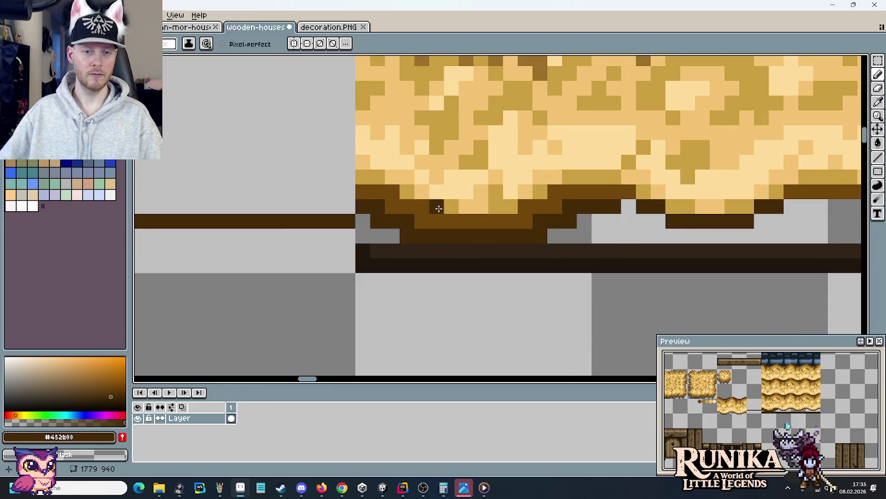
{"action": "scroll", "coordinate": [487, 217], "scroll_direction": "down", "scroll_amount": 3}
Step: Sample lighter brown #9c702b and lighten four cells of the brown row
{"action": "key", "text": "i"}
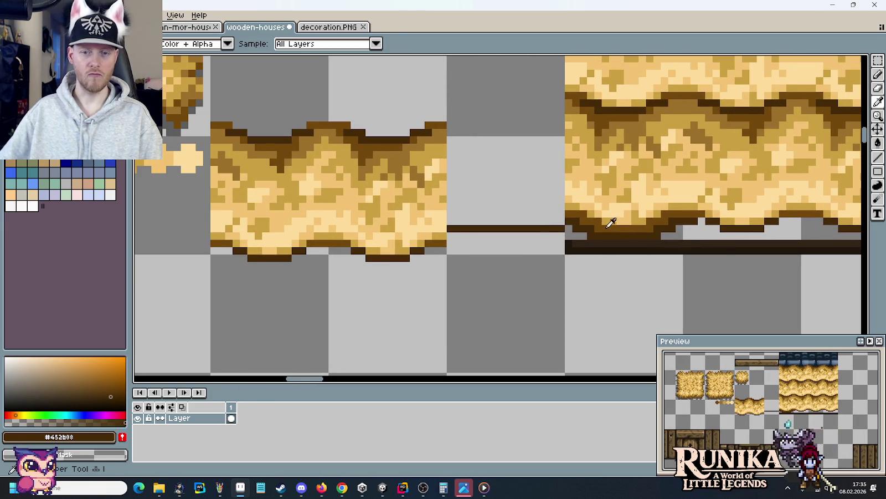
{"action": "left_click", "coordinate": [596, 229]}
{"action": "scroll", "coordinate": [402, 203], "scroll_direction": "up", "scroll_amount": 1}
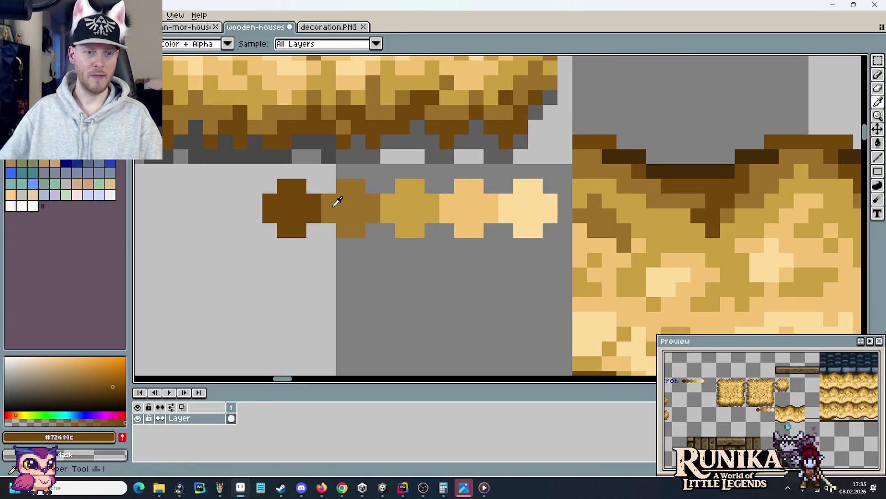
{"action": "left_click", "coordinate": [332, 199]}
{"action": "scroll", "coordinate": [332, 199], "scroll_direction": "down", "scroll_amount": 1}
{"action": "scroll", "coordinate": [692, 221], "scroll_direction": "up", "scroll_amount": 1}
{"action": "scroll", "coordinate": [554, 208], "scroll_direction": "up", "scroll_amount": 1}
{"action": "scroll", "coordinate": [388, 196], "scroll_direction": "up", "scroll_amount": 1}
{"action": "key", "text": "b"}
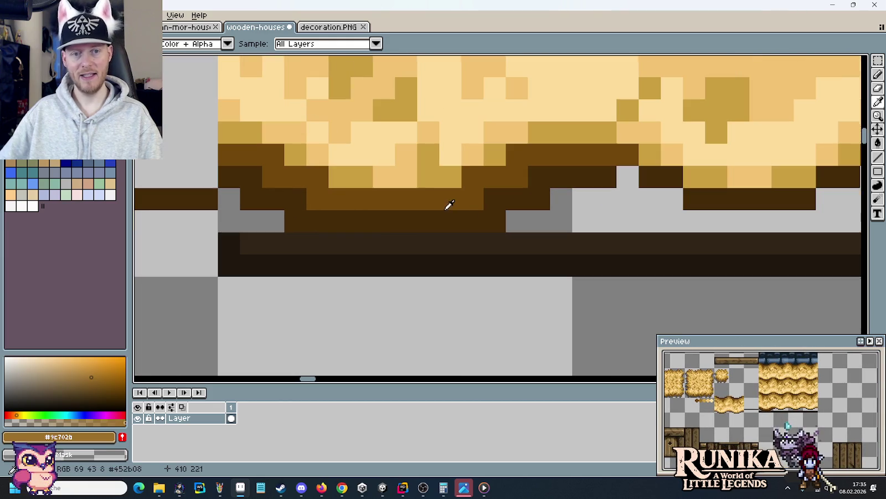
{"action": "left_click_drag", "start_coordinate": [429, 199], "coordinate": [360, 198]}
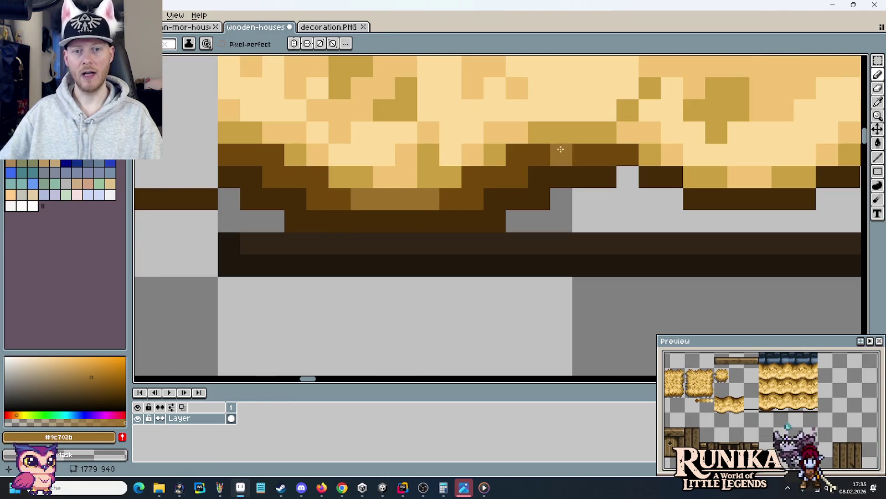
Step: Paint a grey pixel medium brown and add a lighter brown highlight cell under the straw
{"action": "left_click", "coordinate": [496, 177], "text": "alt"}
{"action": "scroll", "coordinate": [499, 182], "scroll_direction": "down", "scroll_amount": 1}
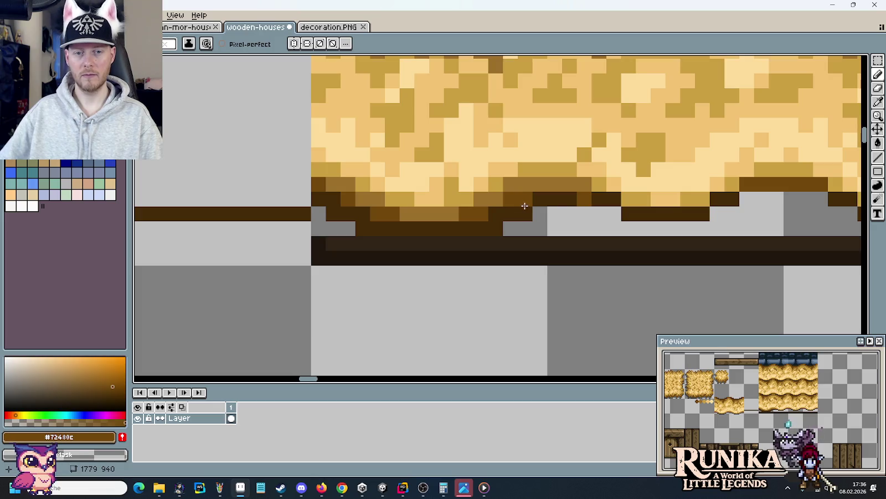
{"action": "left_click", "coordinate": [521, 202], "text": "alt"}
{"action": "left_click", "coordinate": [500, 200], "text": "alt"}
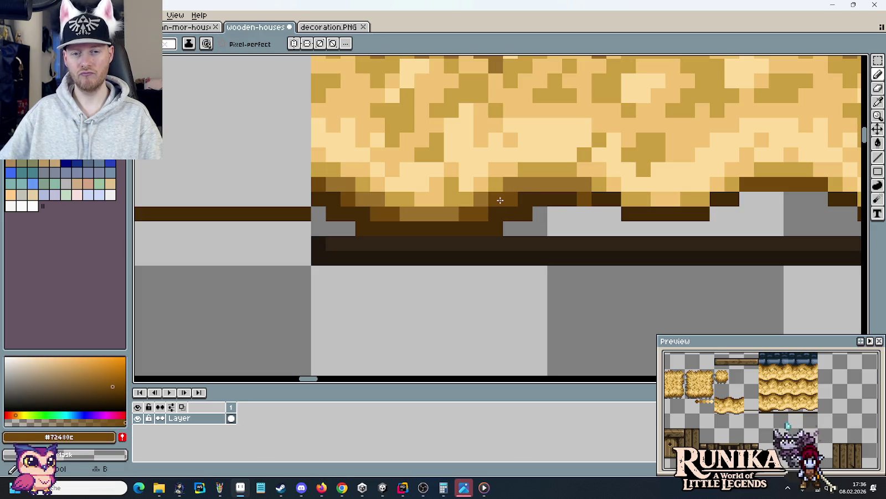
{"action": "left_click", "coordinate": [541, 228]}
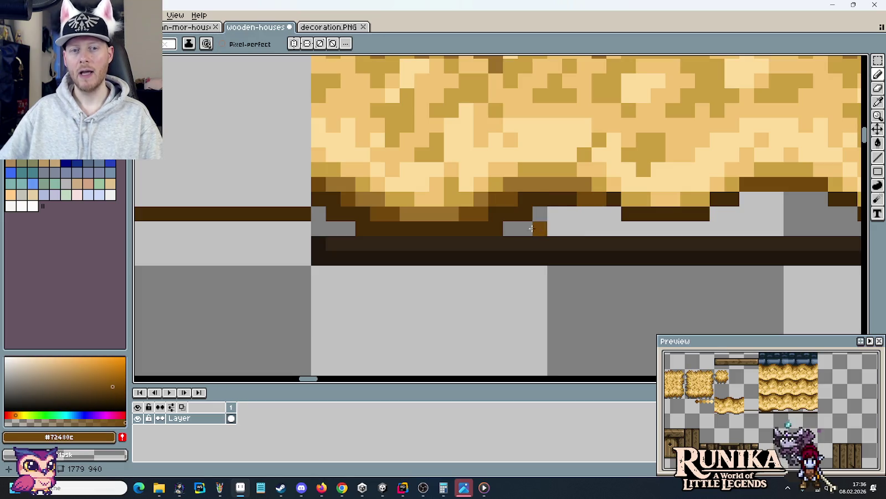
{"action": "left_click", "coordinate": [477, 198], "text": "alt"}
{"action": "left_click", "coordinate": [358, 201], "text": "alt"}
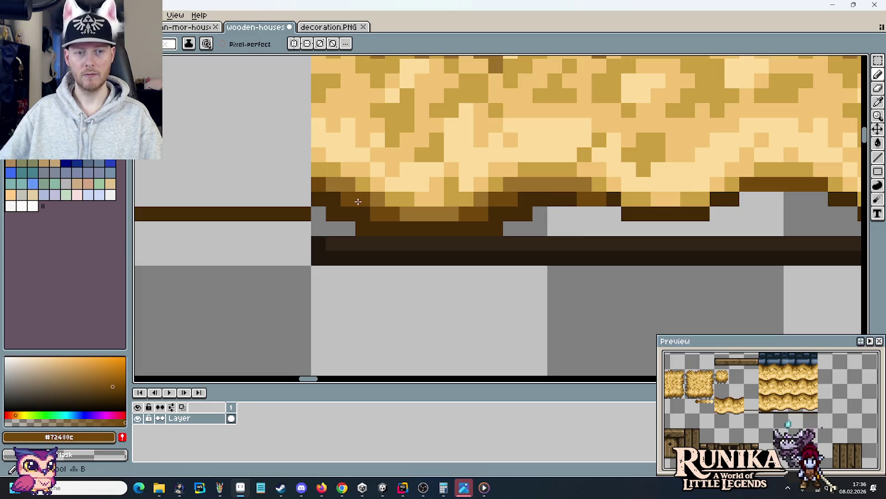
{"action": "left_click", "coordinate": [340, 183], "text": "alt"}
{"action": "left_click_drag", "start_coordinate": [319, 183], "coordinate": [341, 195]}
{"action": "key", "text": "ctrl+z"}
Step: Fill a grey gap pixel and a row along the straw edge with dark brown #452b08
{"action": "left_click", "coordinate": [360, 206], "text": "alt"}
{"action": "left_click", "coordinate": [550, 222]}
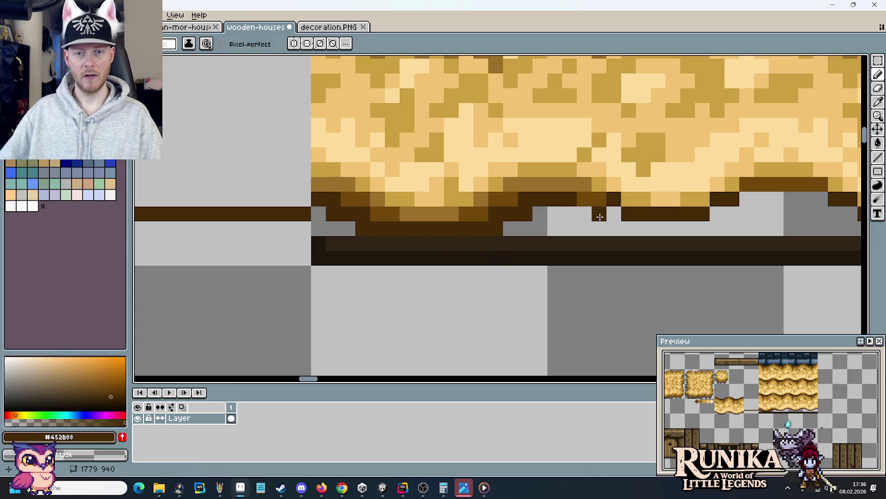
{"action": "left_click", "coordinate": [487, 184], "text": "alt"}
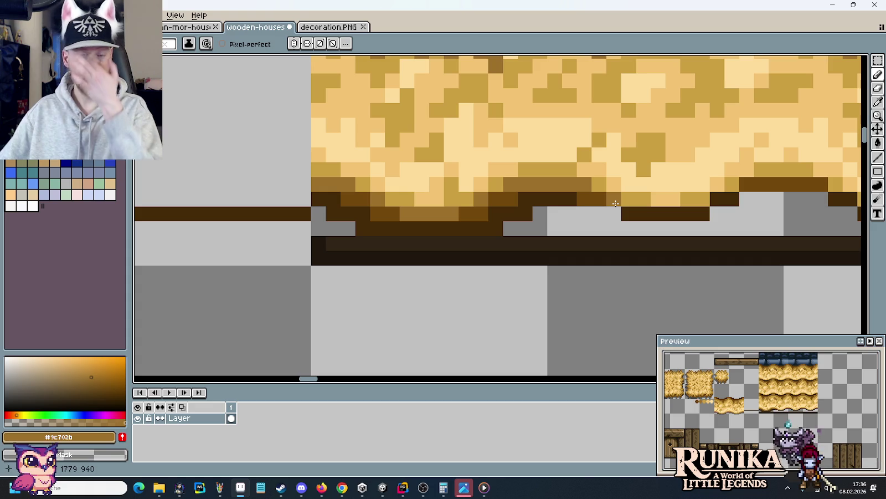
{"action": "left_click", "coordinate": [546, 218], "text": "alt"}
{"action": "left_click_drag", "start_coordinate": [546, 218], "coordinate": [579, 217]}
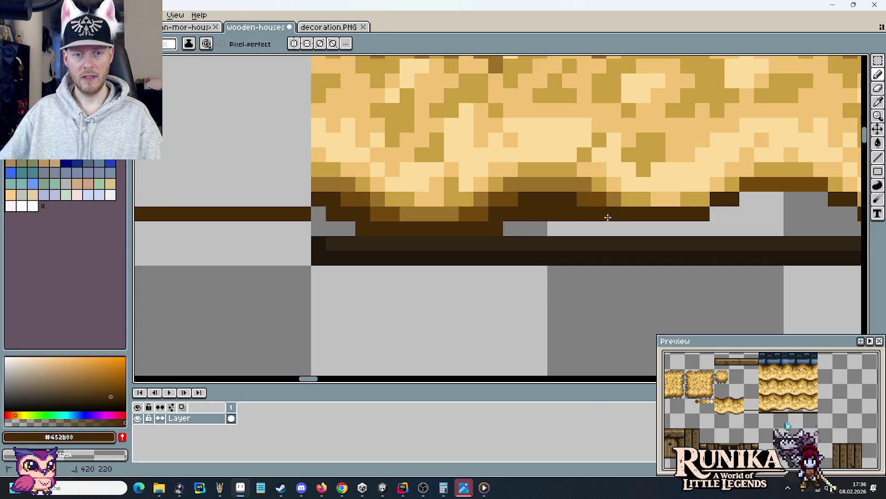
{"action": "left_click_drag", "start_coordinate": [358, 224], "coordinate": [512, 231]}
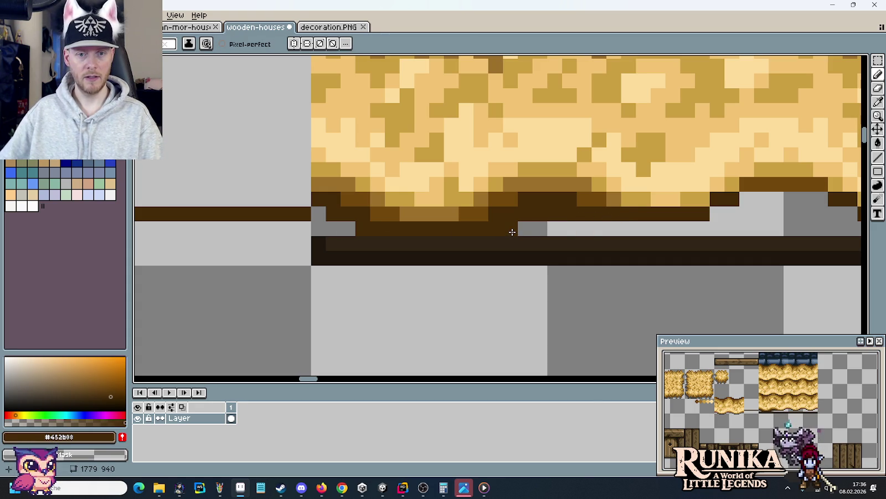
{"action": "scroll", "coordinate": [399, 248], "scroll_direction": "down", "scroll_amount": 3}
{"action": "scroll", "coordinate": [481, 253], "scroll_direction": "up", "scroll_amount": 1}
{"action": "scroll", "coordinate": [471, 259], "scroll_direction": "up", "scroll_amount": 2}
Step: Fill the beam's remaining grey gaps with near-black brown #312517 and zoom out to check
{"action": "left_click", "coordinate": [339, 227], "text": "alt"}
{"action": "left_click", "coordinate": [338, 209]}
{"action": "left_click", "coordinate": [358, 233], "text": "alt"}
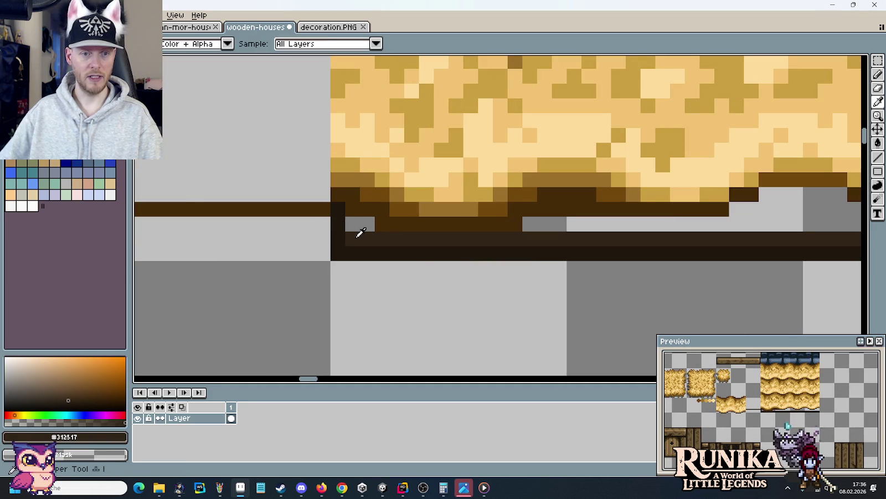
{"action": "left_click_drag", "start_coordinate": [355, 224], "coordinate": [367, 227]}
{"action": "left_click_drag", "start_coordinate": [529, 224], "coordinate": [557, 225]}
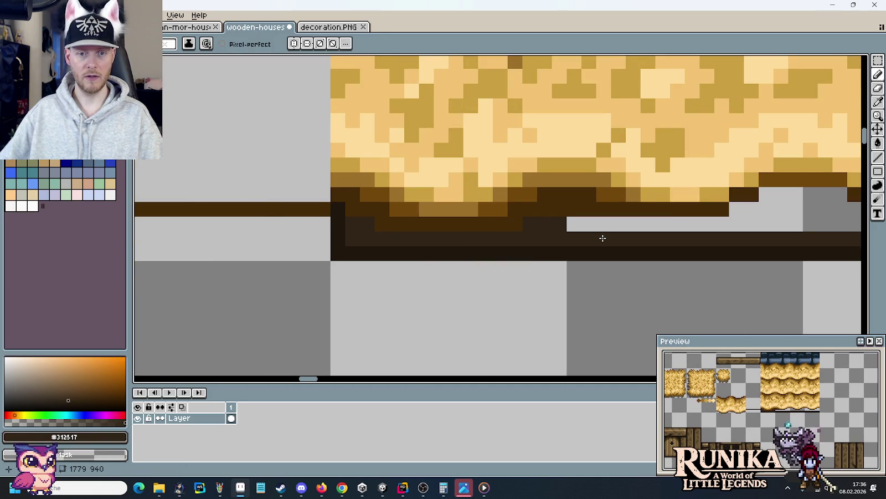
{"action": "scroll", "coordinate": [602, 237], "scroll_direction": "down", "scroll_amount": 1}
{"action": "scroll", "coordinate": [602, 237], "scroll_direction": "down", "scroll_amount": 1}
{"action": "scroll", "coordinate": [603, 239], "scroll_direction": "down", "scroll_amount": 1}
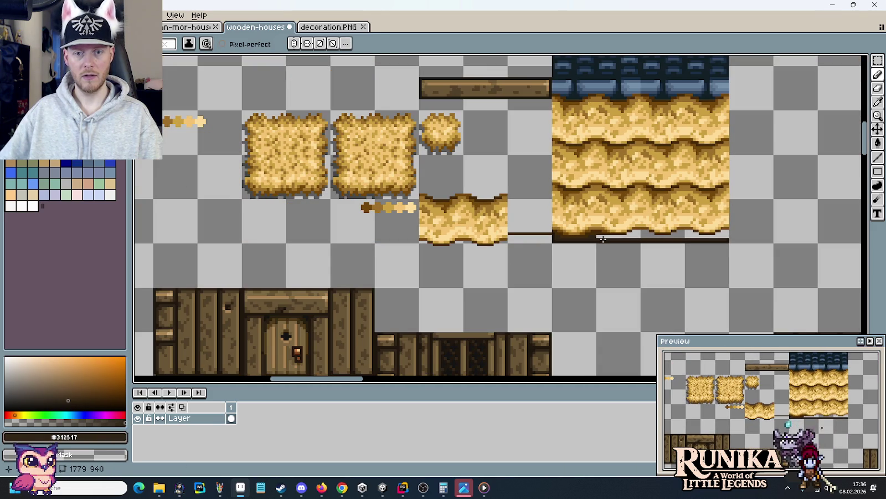
{"action": "scroll", "coordinate": [603, 239], "scroll_direction": "up", "scroll_amount": 1}
{"action": "left_click_drag", "start_coordinate": [533, 258], "coordinate": [671, 257]}
{"action": "scroll", "coordinate": [389, 205], "scroll_direction": "up", "scroll_amount": 1}
Step: Darken the medium brown swatch in HSV and add a dark pixel left of the swatch row
{"action": "key", "text": "i"}
{"action": "left_click", "coordinate": [370, 183]}
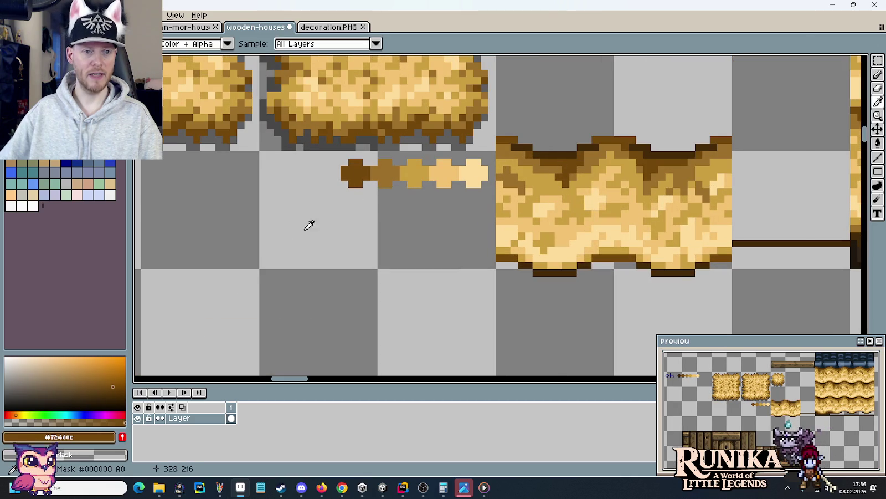
{"action": "left_click", "coordinate": [83, 441]}
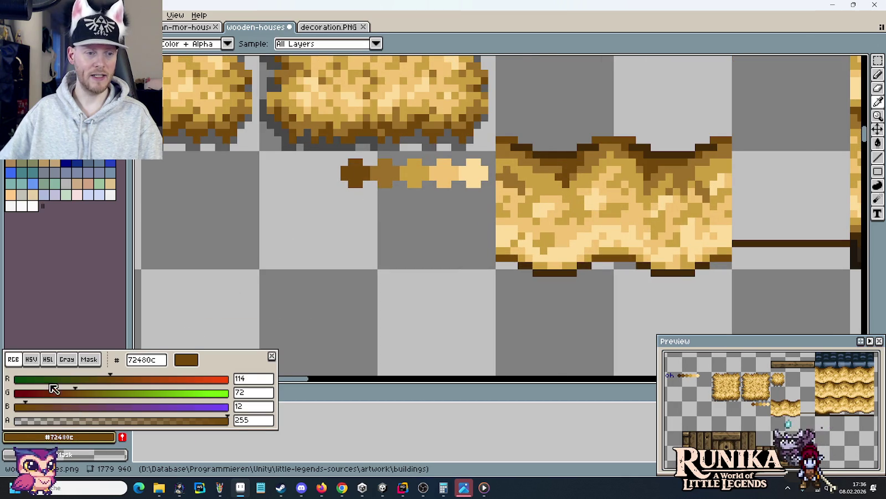
{"action": "left_click", "coordinate": [31, 359]}
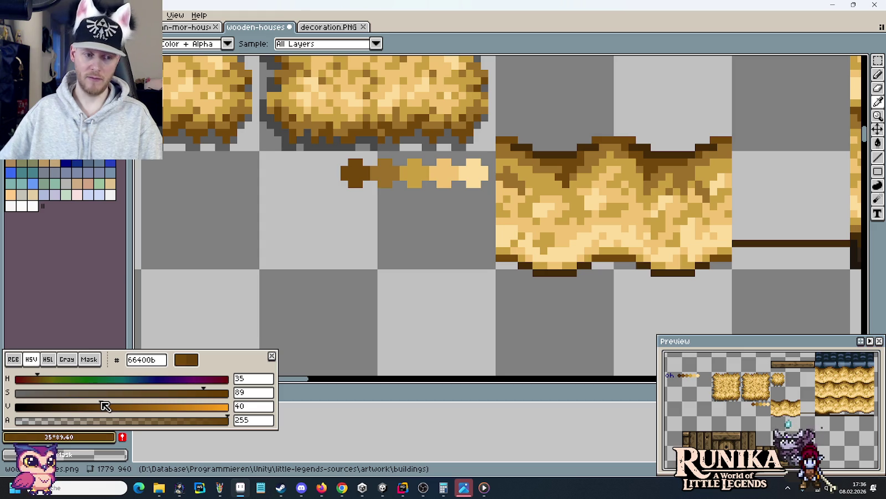
{"action": "left_click_drag", "start_coordinate": [100, 406], "coordinate": [83, 407]}
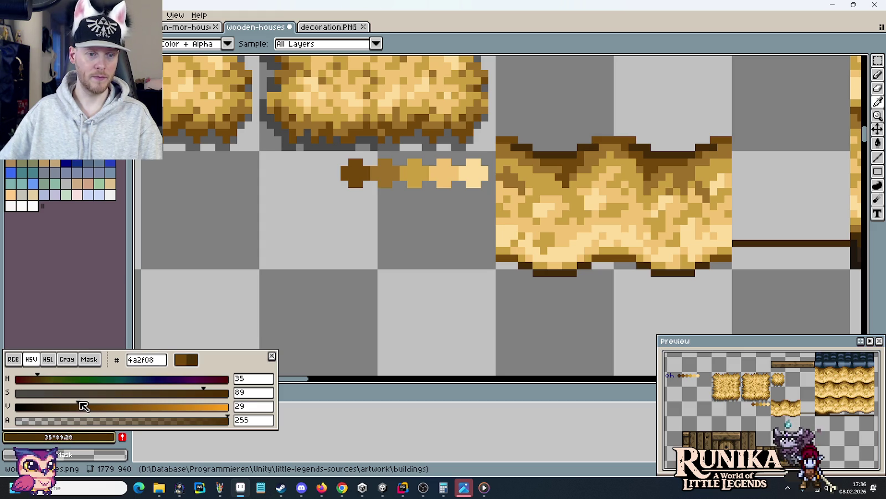
{"action": "scroll", "coordinate": [431, 229], "scroll_direction": "up", "scroll_amount": 2}
{"action": "key", "text": "b"}
{"action": "left_click", "coordinate": [246, 122]}
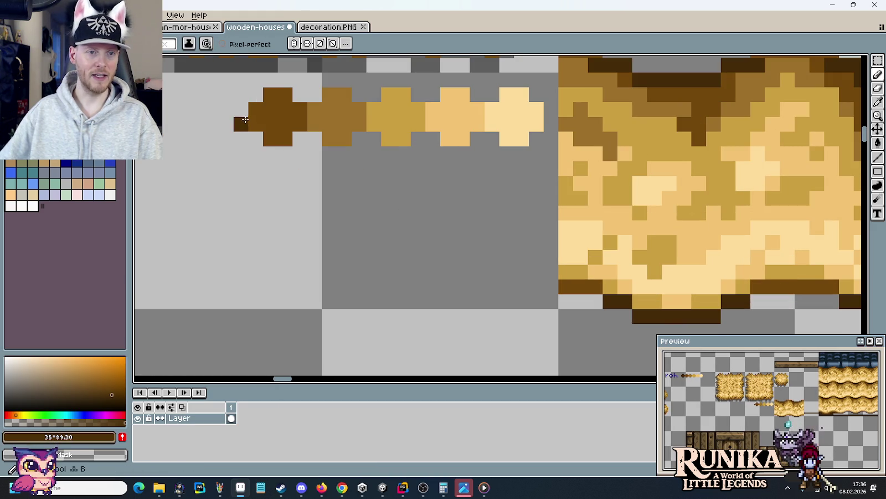
{"action": "scroll", "coordinate": [266, 166], "scroll_direction": "down", "scroll_amount": 2}
{"action": "scroll", "coordinate": [585, 248], "scroll_direction": "up", "scroll_amount": 2}
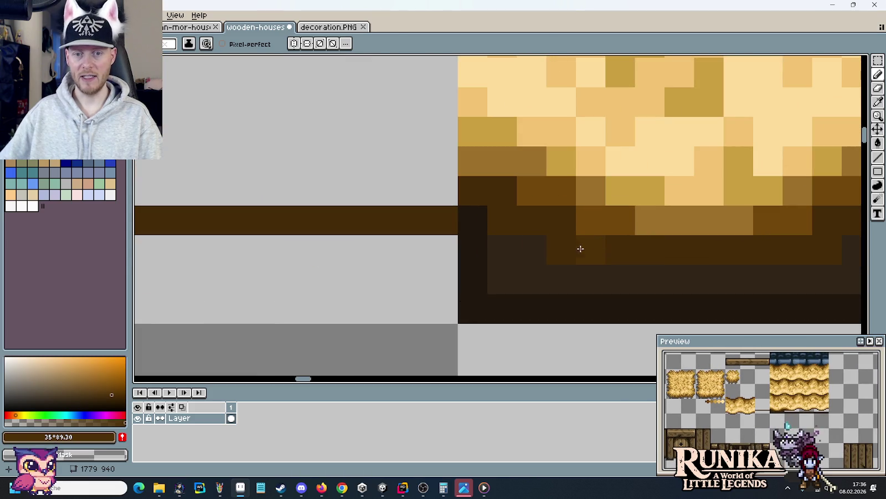
{"action": "scroll", "coordinate": [631, 259], "scroll_direction": "down", "scroll_amount": 2}
Step: Pick the dark brown from the roof edge and darken it to HSV value 18
{"action": "key", "text": "i"}
{"action": "left_click", "coordinate": [633, 253]}
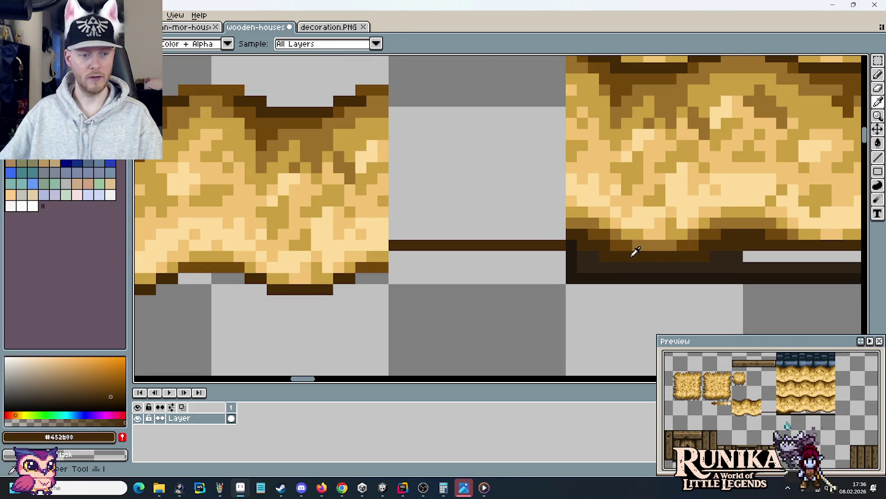
{"action": "left_click", "coordinate": [68, 439]}
{"action": "left_click", "coordinate": [31, 359]}
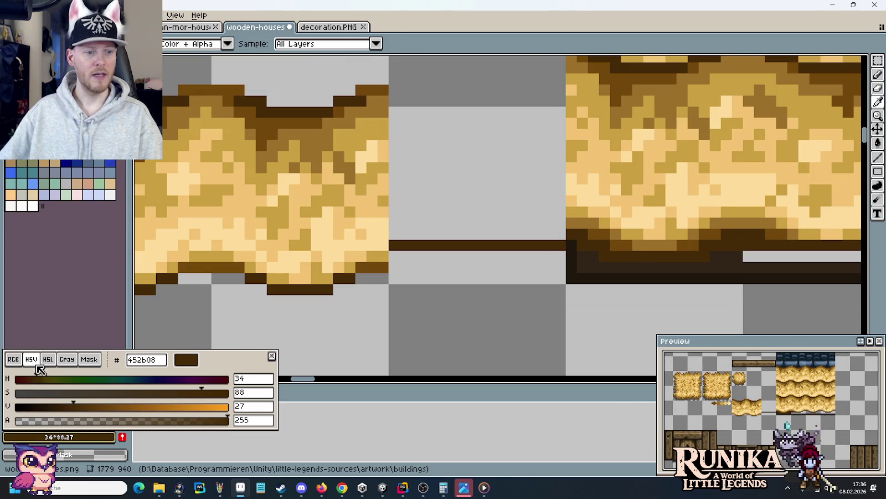
{"action": "left_click_drag", "start_coordinate": [73, 408], "coordinate": [59, 405]}
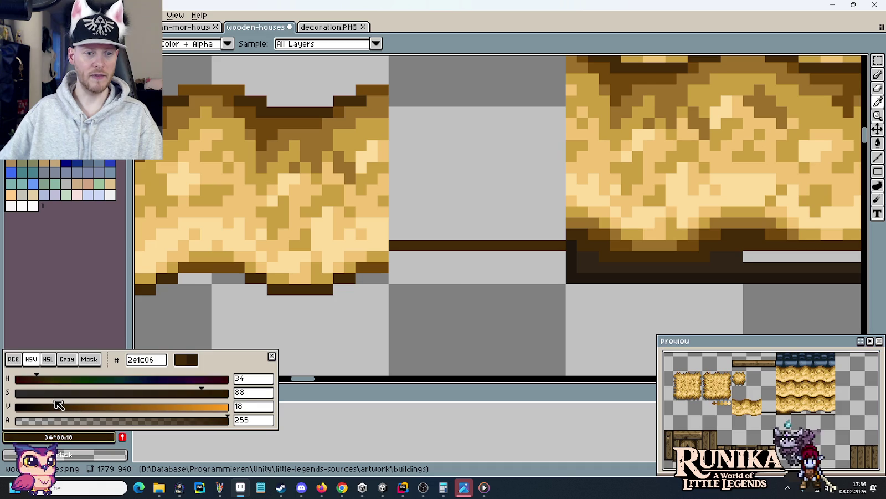
{"action": "scroll", "coordinate": [625, 271], "scroll_direction": "up", "scroll_amount": 3}
{"action": "key", "text": "b"}
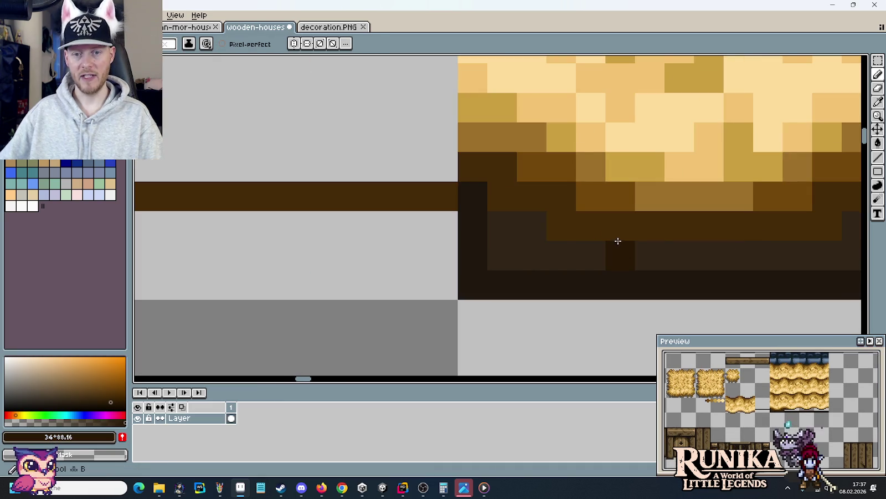
{"action": "scroll", "coordinate": [642, 230], "scroll_direction": "down", "scroll_amount": 3}
{"action": "scroll", "coordinate": [353, 191], "scroll_direction": "up", "scroll_amount": 1}
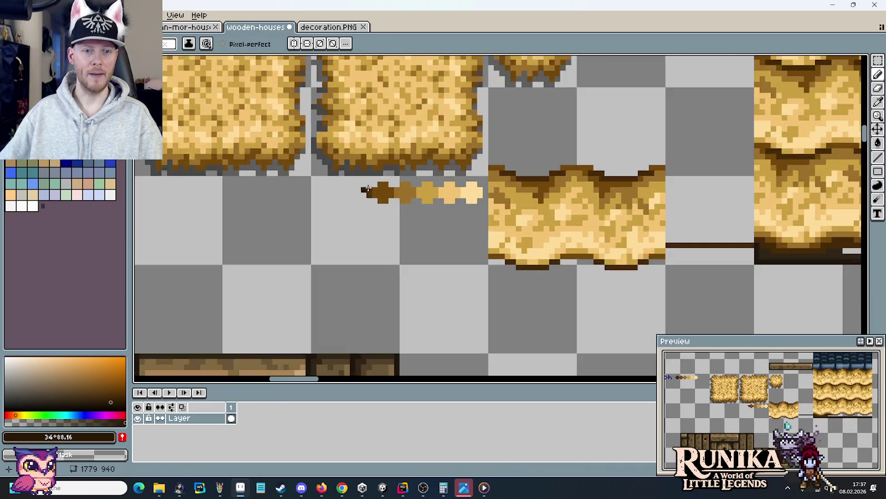
{"action": "scroll", "coordinate": [353, 192], "scroll_direction": "up", "scroll_amount": 2}
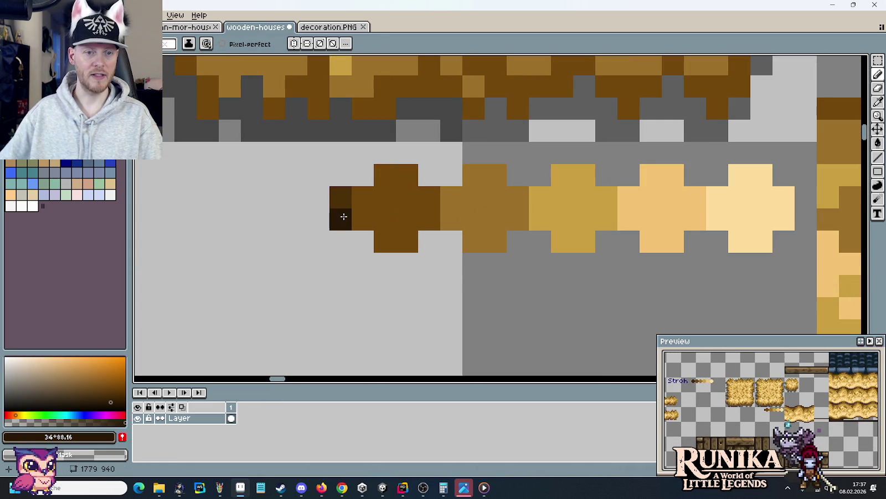
Step: Paint a near-black cross and a dark brown #452b08 cross near the swatch row
{"action": "left_click_drag", "start_coordinate": [344, 214], "coordinate": [303, 176]}
{"action": "mouse_move", "coordinate": [274, 208]}
{"action": "left_mouse_down"}
{"action": "mouse_move", "coordinate": [301, 240]}
{"action": "mouse_move", "coordinate": [315, 229]}
{"action": "left_mouse_up"}
{"action": "scroll", "coordinate": [313, 227], "scroll_direction": "down", "scroll_amount": 5}
{"action": "mouse_move", "coordinate": [426, 173]}
{"action": "left_mouse_down"}
{"action": "mouse_move", "coordinate": [395, 312]}
{"action": "mouse_move", "coordinate": [362, 179]}
{"action": "left_mouse_up"}
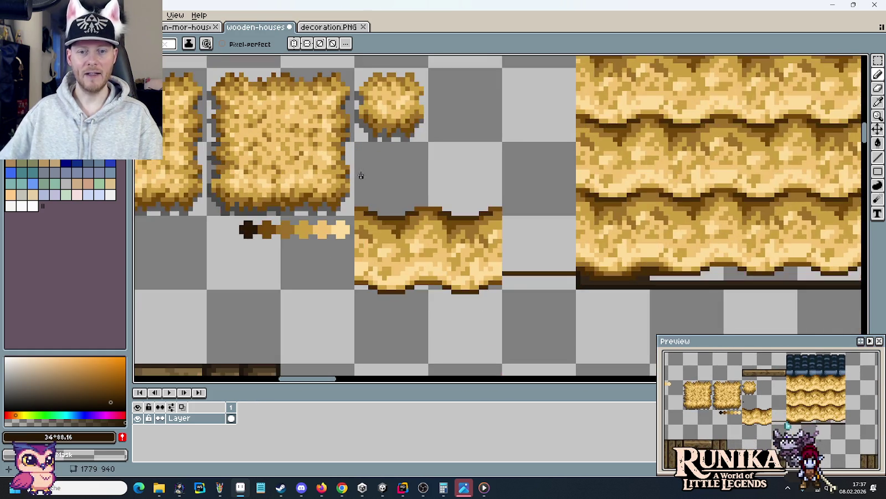
{"action": "scroll", "coordinate": [574, 271], "scroll_direction": "up", "scroll_amount": 3}
{"action": "left_click", "coordinate": [693, 307], "text": "alt"}
{"action": "scroll", "coordinate": [440, 240], "scroll_direction": "down", "scroll_amount": 3}
{"action": "scroll", "coordinate": [376, 188], "scroll_direction": "up", "scroll_amount": 2}
{"action": "scroll", "coordinate": [386, 208], "scroll_direction": "down", "scroll_amount": 1}
{"action": "mouse_move", "coordinate": [375, 239]}
{"action": "left_mouse_down"}
{"action": "mouse_move", "coordinate": [387, 267]}
{"action": "mouse_move", "coordinate": [357, 281]}
{"action": "mouse_move", "coordinate": [352, 253]}
{"action": "left_mouse_up"}
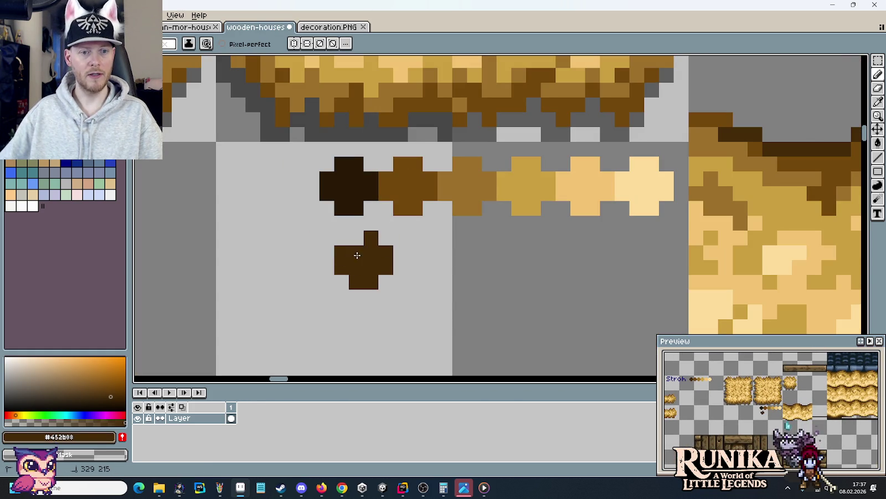
Step: Move both dark crosses into the swatch row at its dark end
{"action": "key", "text": "m"}
{"action": "mouse_move", "coordinate": [302, 154]}
{"action": "left_mouse_down"}
{"action": "mouse_move", "coordinate": [380, 218]}
{"action": "mouse_move", "coordinate": [294, 198]}
{"action": "left_mouse_up"}
{"action": "left_click_drag", "start_coordinate": [426, 324], "coordinate": [316, 212]}
{"action": "mouse_move", "coordinate": [363, 272]}
{"action": "left_mouse_down"}
{"action": "mouse_move", "coordinate": [354, 204]}
{"action": "mouse_move", "coordinate": [347, 211]}
{"action": "left_mouse_up"}
{"action": "left_click", "coordinate": [474, 307]}
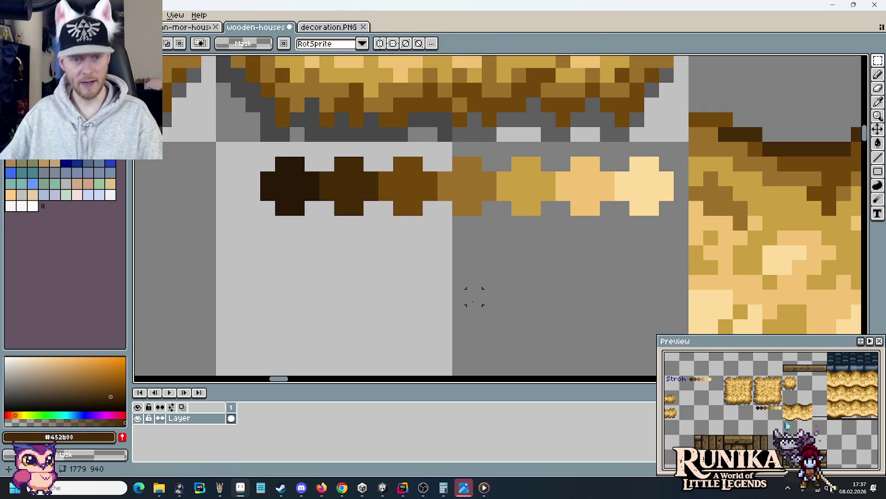
Step: Sample the darkest brown from the first cross and view its HSV values
{"action": "key", "text": "i"}
{"action": "left_click", "coordinate": [290, 211]}
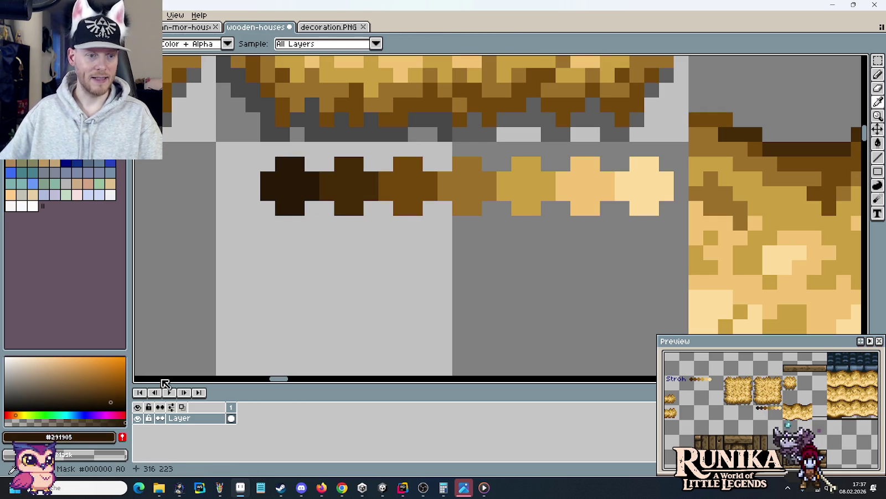
{"action": "left_click", "coordinate": [89, 438]}
{"action": "left_click", "coordinate": [31, 359]}
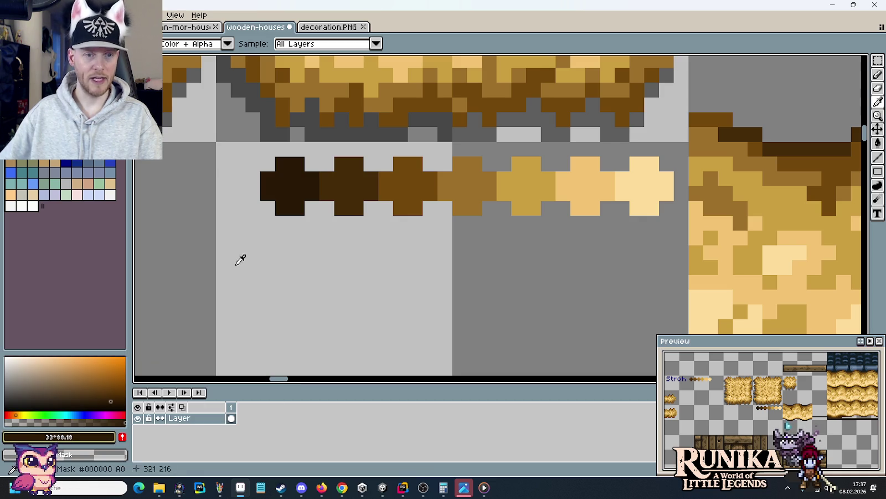
{"action": "key", "text": "g"}
{"action": "scroll", "coordinate": [288, 197], "scroll_direction": "down", "scroll_amount": 3}
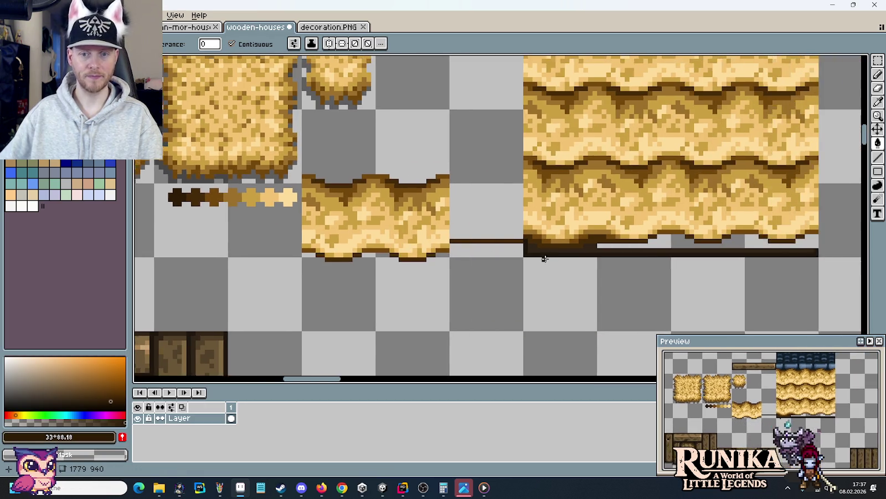
Step: Paint near-black pixels along the straw roof's bottom edge toward its right end
{"action": "scroll", "coordinate": [553, 258], "scroll_direction": "up", "scroll_amount": 2}
{"action": "key", "text": "b"}
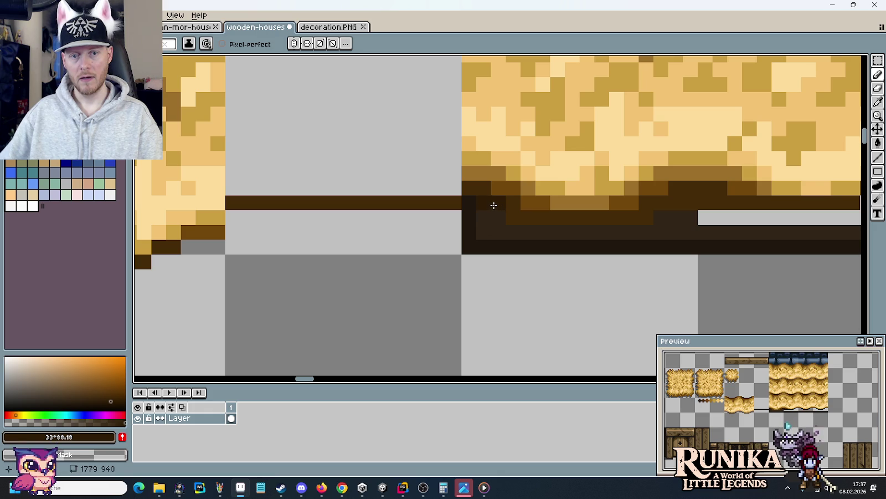
{"action": "scroll", "coordinate": [494, 205], "scroll_direction": "down", "scroll_amount": 1}
{"action": "scroll", "coordinate": [496, 208], "scroll_direction": "up", "scroll_amount": 2}
{"action": "scroll", "coordinate": [499, 210], "scroll_direction": "up", "scroll_amount": 1}
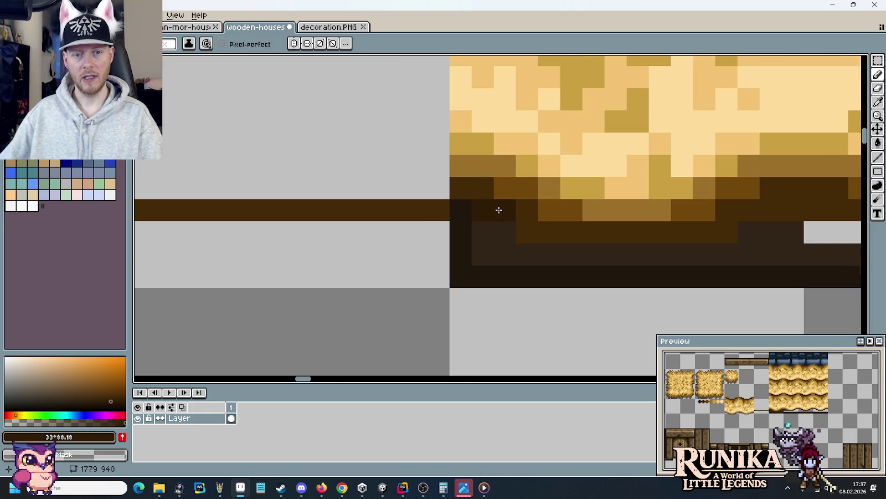
{"action": "mouse_move", "coordinate": [523, 230]}
{"action": "left_mouse_down"}
{"action": "mouse_move", "coordinate": [580, 236]}
{"action": "mouse_move", "coordinate": [582, 243]}
{"action": "left_mouse_up"}
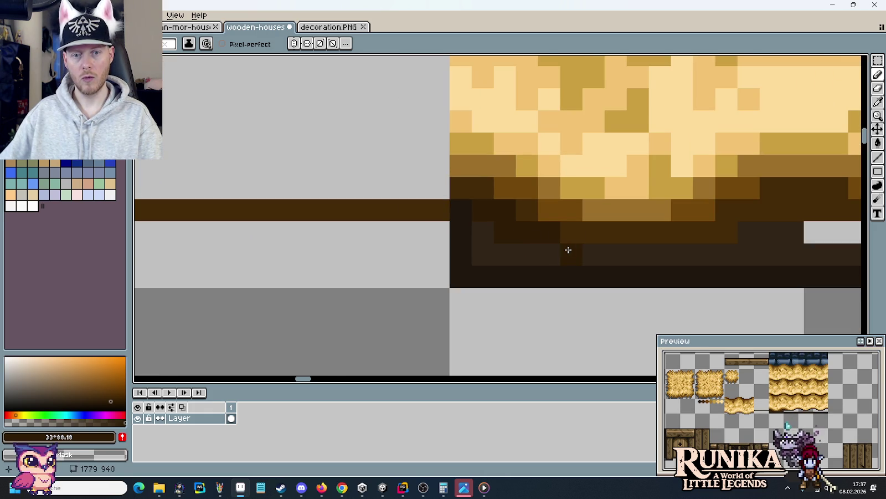
{"action": "mouse_move", "coordinate": [726, 232]}
{"action": "left_mouse_down"}
{"action": "mouse_move", "coordinate": [717, 233]}
{"action": "mouse_move", "coordinate": [744, 210]}
{"action": "mouse_move", "coordinate": [793, 212]}
{"action": "left_mouse_up"}
{"action": "left_click", "coordinate": [814, 232]}
{"action": "scroll", "coordinate": [604, 228], "scroll_direction": "right", "scroll_amount": 2}
{"action": "scroll", "coordinate": [603, 228], "scroll_direction": "right", "scroll_amount": 2}
{"action": "left_click_drag", "start_coordinate": [607, 203], "coordinate": [560, 206]}
{"action": "scroll", "coordinate": [592, 220], "scroll_direction": "down", "scroll_amount": 2}
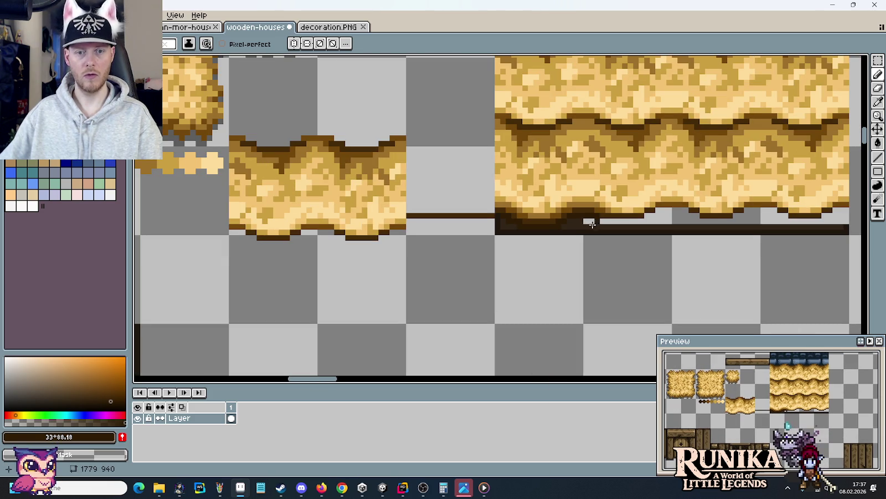
Step: Check the drawing colour, now at value 16, in the colour editor
{"action": "scroll", "coordinate": [554, 249], "scroll_direction": "left", "scroll_amount": 3}
{"action": "scroll", "coordinate": [322, 192], "scroll_direction": "up", "scroll_amount": 1}
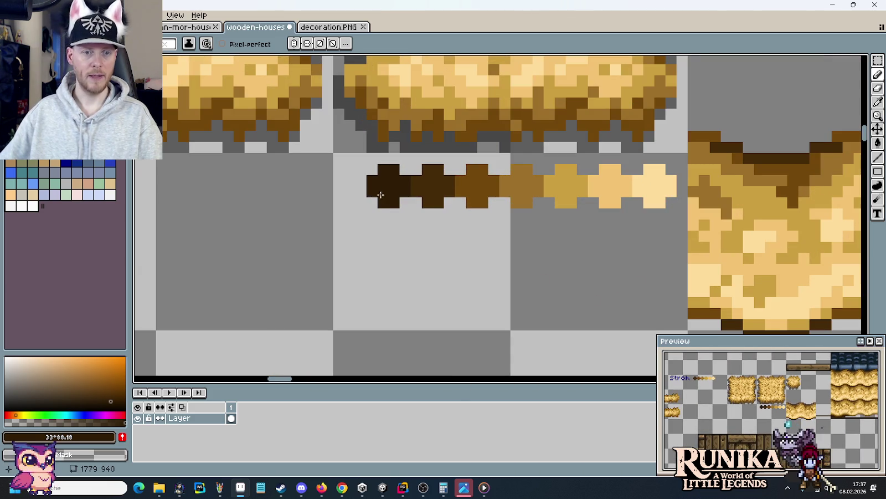
{"action": "left_click", "coordinate": [69, 440]}
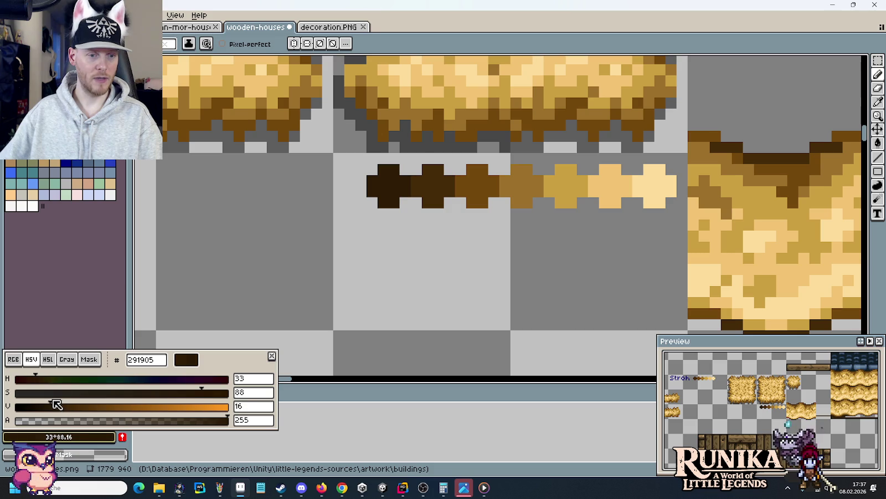
{"action": "key", "text": "Escape"}
{"action": "key", "text": "g"}
{"action": "left_click_drag", "start_coordinate": [475, 249], "coordinate": [130, 248]}
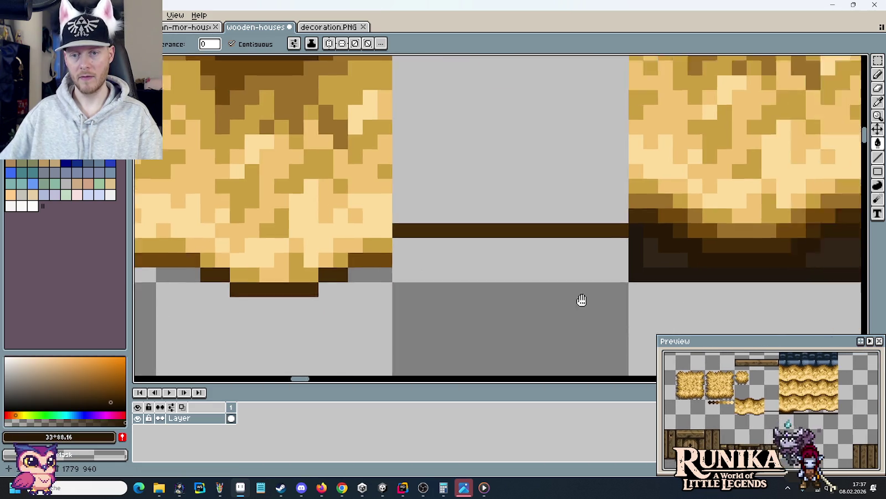
Step: Shift 16×2 and 14×3 strips of the dark bottom edge rightward over the gap
{"action": "scroll", "coordinate": [412, 297], "scroll_direction": "down", "scroll_amount": 2}
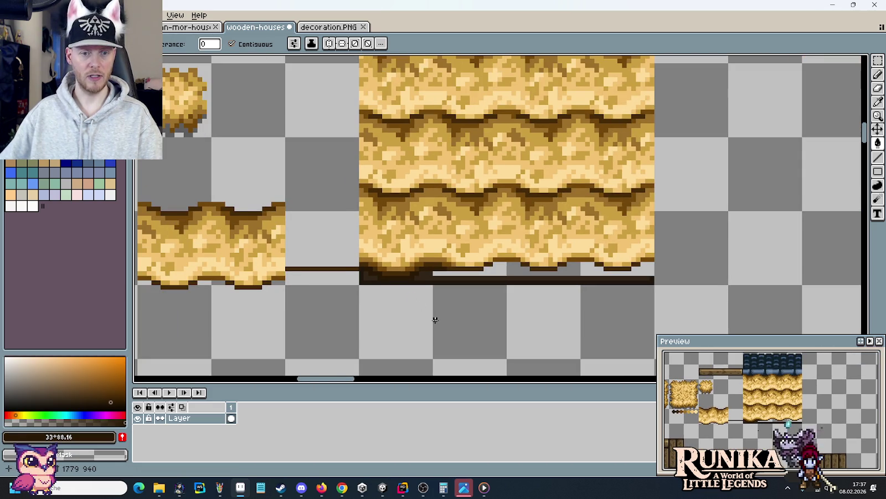
{"action": "scroll", "coordinate": [436, 320], "scroll_direction": "up", "scroll_amount": 3}
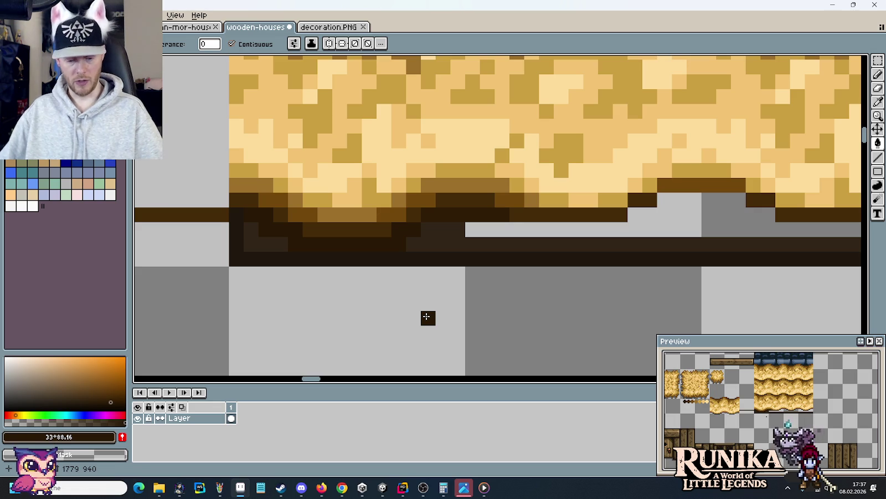
{"action": "key", "text": "m"}
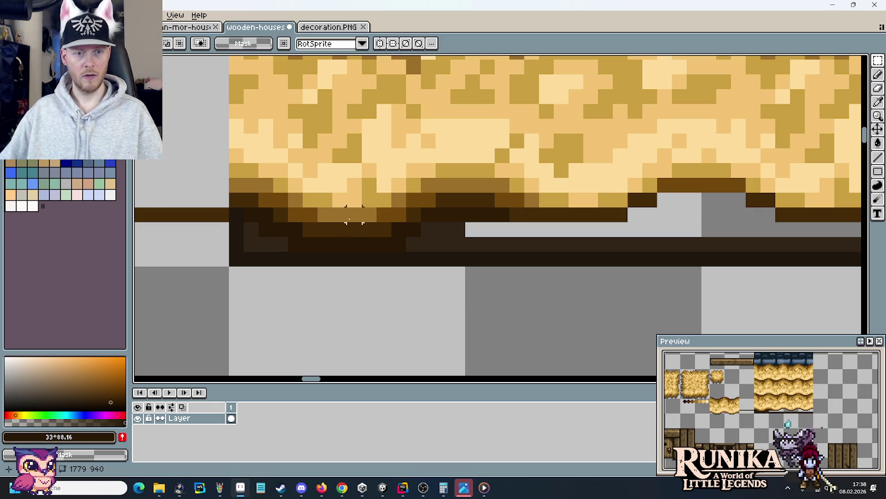
{"action": "left_click_drag", "start_coordinate": [233, 198], "coordinate": [457, 213]}
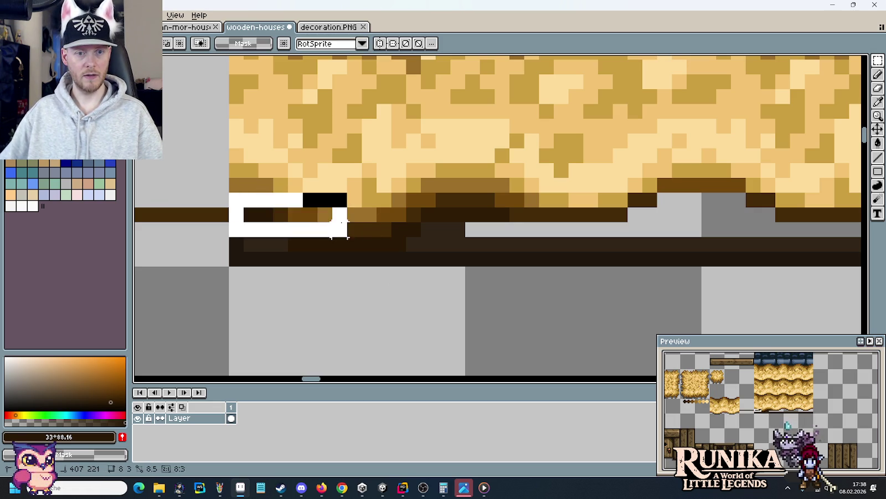
{"action": "left_click_drag", "start_coordinate": [365, 208], "coordinate": [614, 206]}
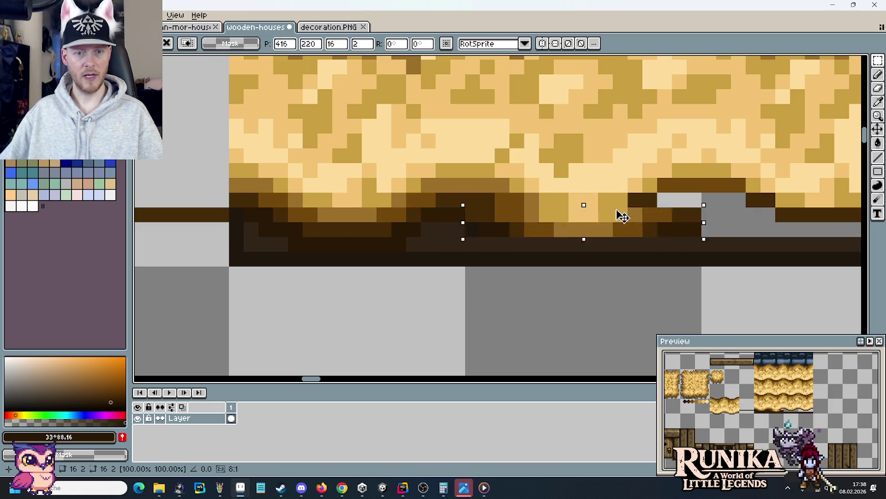
{"action": "mouse_move", "coordinate": [244, 208]}
{"action": "left_mouse_down"}
{"action": "mouse_move", "coordinate": [449, 252]}
{"action": "mouse_move", "coordinate": [659, 239]}
{"action": "left_mouse_up"}
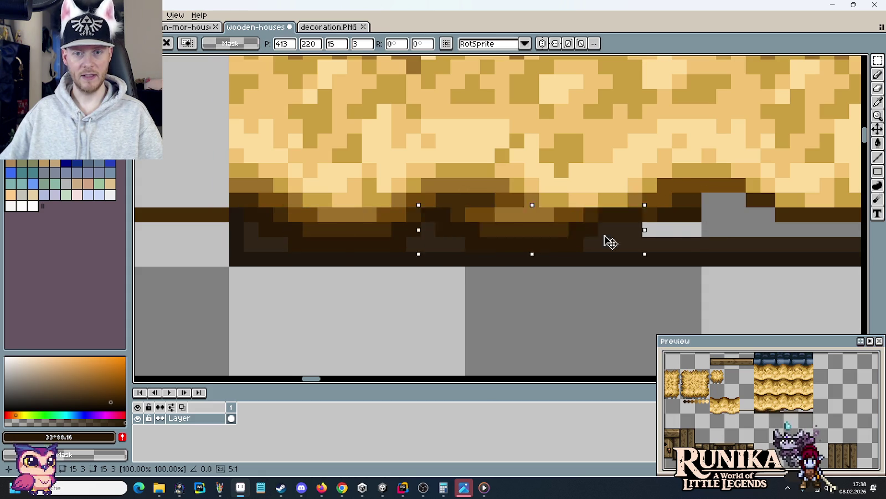
{"action": "left_click", "coordinate": [546, 318]}
Step: Sample the bottom edge's dark browns, ending on the darker #1f170e
{"action": "key", "text": "b"}
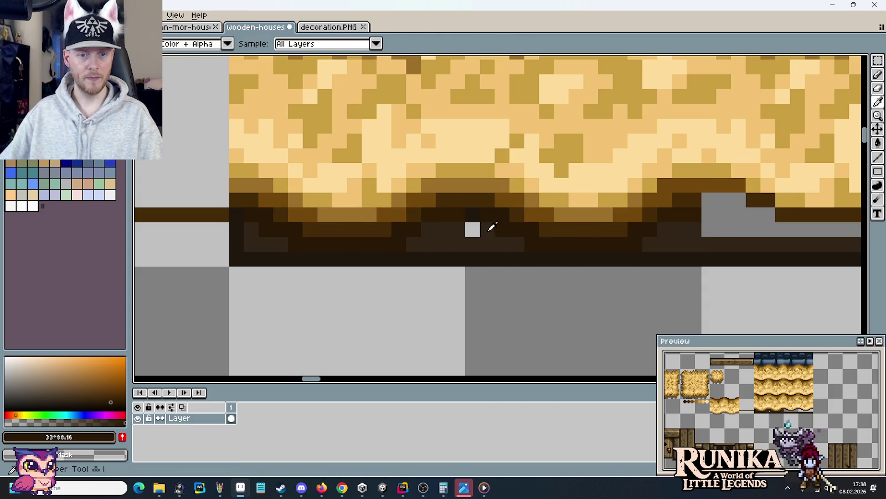
{"action": "left_click", "coordinate": [481, 231], "text": "alt"}
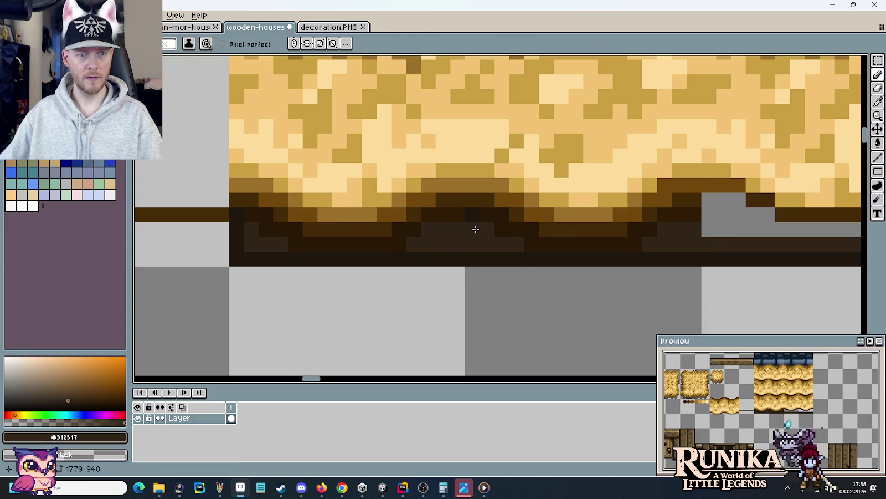
{"action": "left_click", "coordinate": [480, 207], "text": "alt"}
{"action": "scroll", "coordinate": [486, 257], "scroll_direction": "down", "scroll_amount": 3}
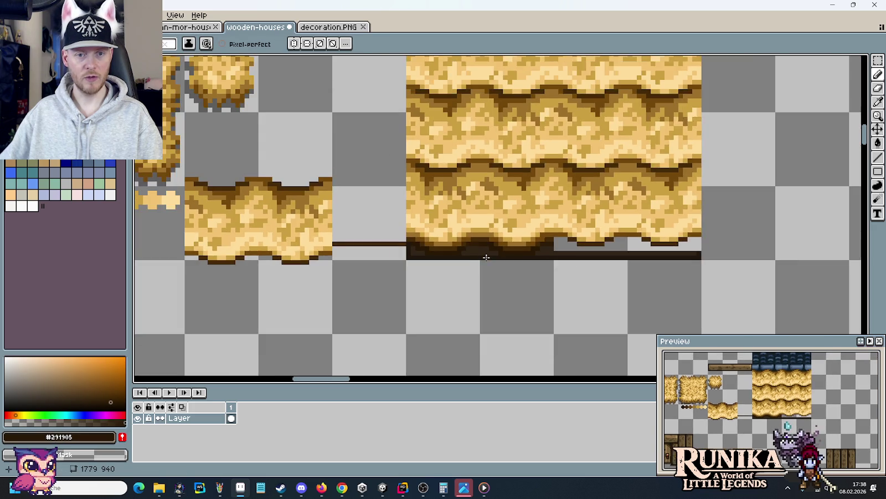
{"action": "scroll", "coordinate": [486, 256], "scroll_direction": "up", "scroll_amount": 1}
{"action": "scroll", "coordinate": [493, 266], "scroll_direction": "up", "scroll_amount": 1}
{"action": "scroll", "coordinate": [471, 271], "scroll_direction": "up", "scroll_amount": 1}
Step: Select a further strip of the dark edge and commit it, closing the band
{"action": "key", "text": "m"}
{"action": "mouse_move", "coordinate": [477, 255]}
{"action": "left_mouse_down"}
{"action": "mouse_move", "coordinate": [310, 230]}
{"action": "mouse_move", "coordinate": [512, 251]}
{"action": "mouse_move", "coordinate": [405, 267]}
{"action": "mouse_move", "coordinate": [579, 265]}
{"action": "left_mouse_up"}
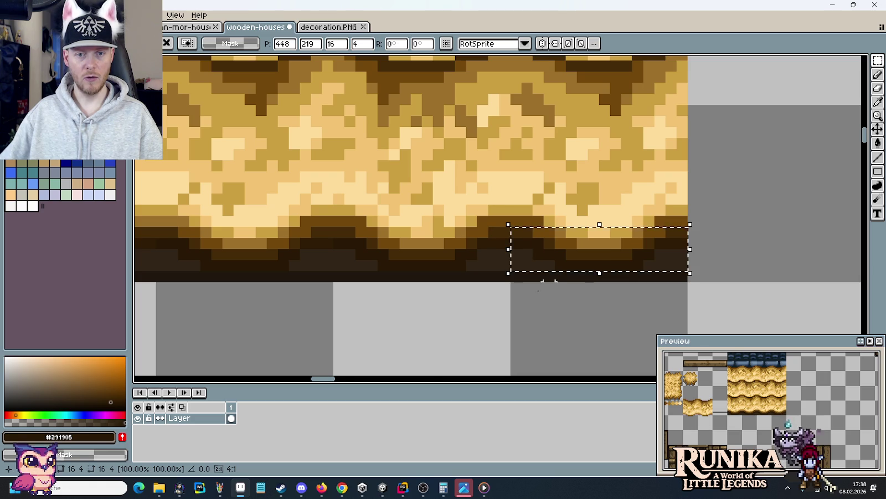
{"action": "key", "text": "ctrl+d"}
{"action": "scroll", "coordinate": [512, 331], "scroll_direction": "down", "scroll_amount": 2}
{"action": "scroll", "coordinate": [512, 330], "scroll_direction": "down", "scroll_amount": 1}
{"action": "scroll", "coordinate": [565, 306], "scroll_direction": "up", "scroll_amount": 1}
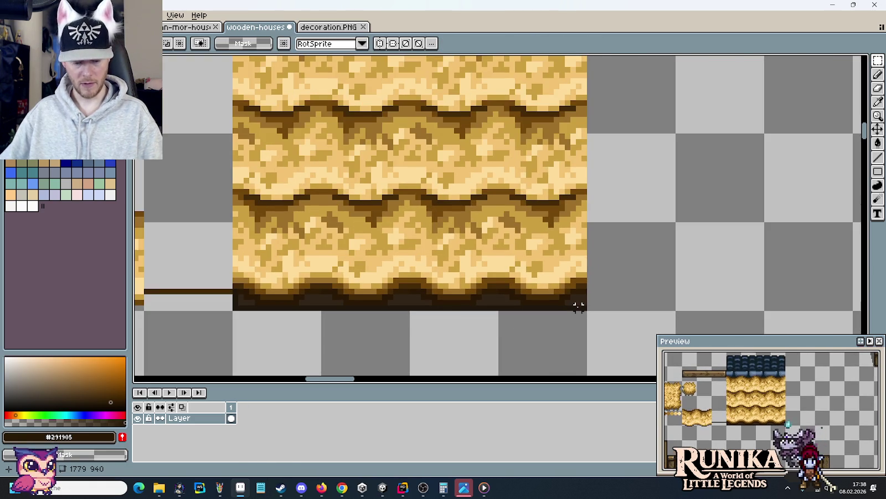
{"action": "key", "text": "b"}
{"action": "scroll", "coordinate": [582, 299], "scroll_direction": "up", "scroll_amount": 1}
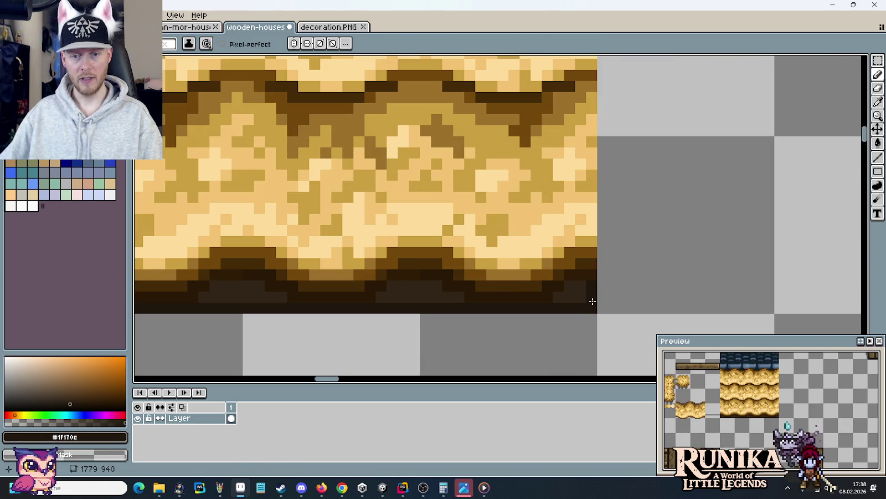
{"action": "scroll", "coordinate": [592, 301], "scroll_direction": "down", "scroll_amount": 1}
{"action": "scroll", "coordinate": [591, 302], "scroll_direction": "down", "scroll_amount": 1}
{"action": "scroll", "coordinate": [588, 305], "scroll_direction": "down", "scroll_amount": 1}
{"action": "left_click_drag", "start_coordinate": [568, 332], "coordinate": [582, 301]}
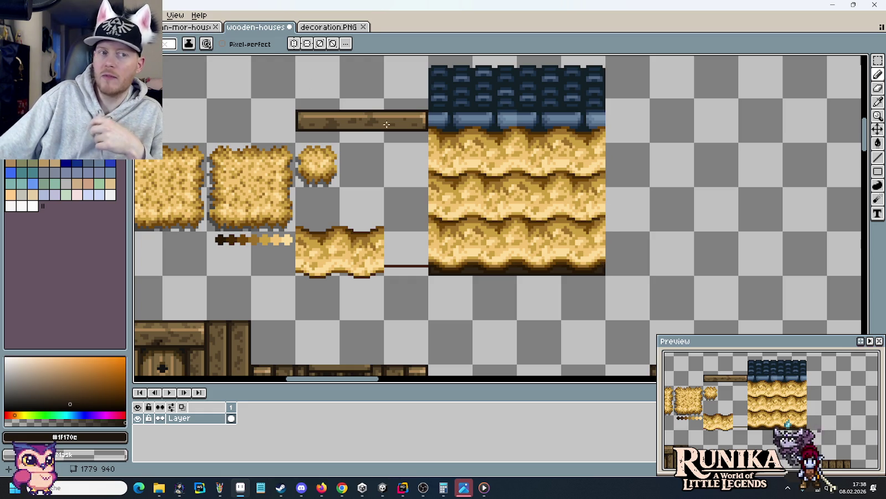
{"action": "key", "text": "ctrl+shift+Tab"}
{"action": "scroll", "coordinate": [517, 231], "scroll_direction": "down", "scroll_amount": 2}
{"action": "scroll", "coordinate": [518, 232], "scroll_direction": "down", "scroll_amount": 1}
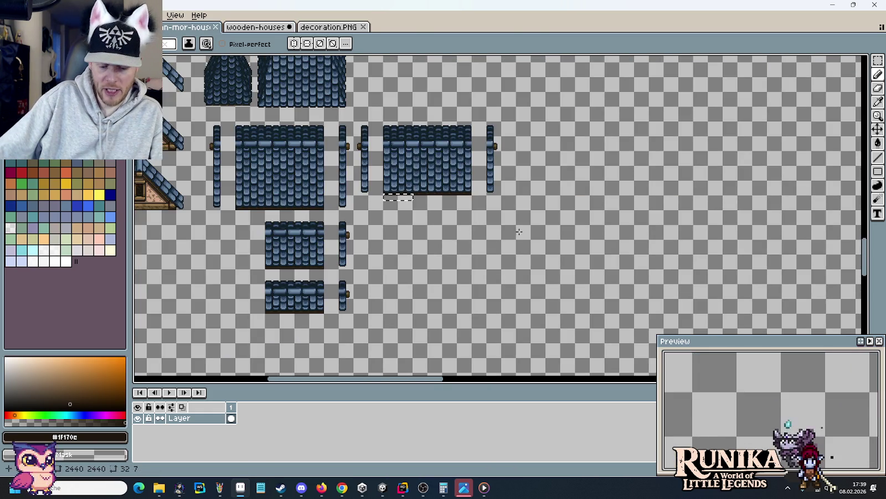
{"action": "key", "text": "m"}
{"action": "scroll", "coordinate": [498, 232], "scroll_direction": "down", "scroll_amount": 1}
{"action": "scroll", "coordinate": [443, 249], "scroll_direction": "up", "scroll_amount": 1}
{"action": "scroll", "coordinate": [437, 253], "scroll_direction": "up", "scroll_amount": 3}
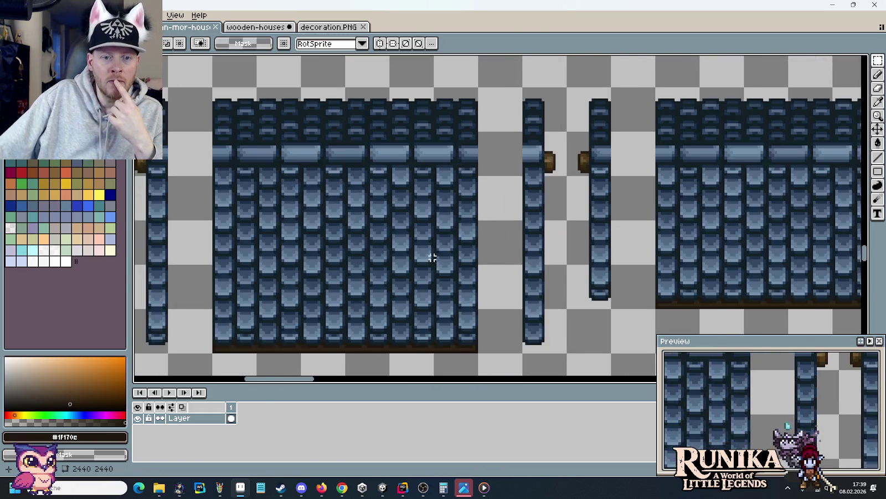
{"action": "scroll", "coordinate": [438, 254], "scroll_direction": "down", "scroll_amount": 1}
{"action": "left_click_drag", "start_coordinate": [464, 352], "coordinate": [284, 289]}
{"action": "left_click_drag", "start_coordinate": [499, 316], "coordinate": [500, 145]}
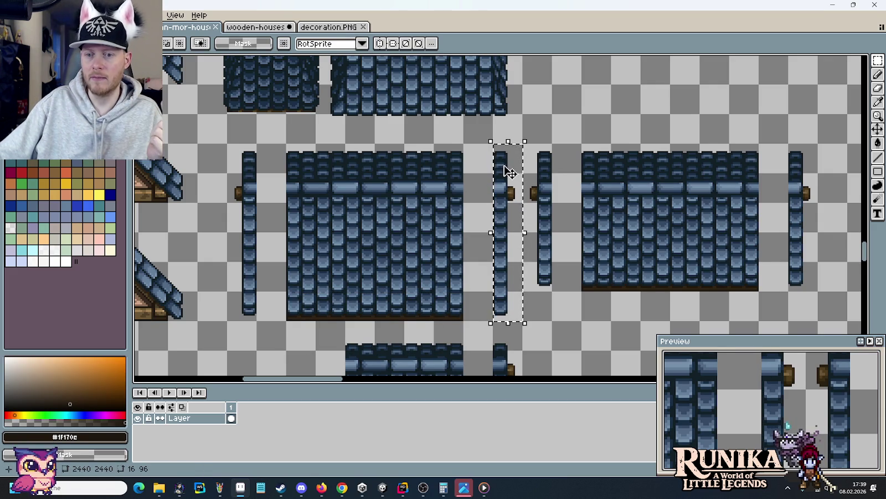
{"action": "mouse_move", "coordinate": [509, 224]}
{"action": "left_mouse_down"}
{"action": "mouse_move", "coordinate": [476, 226]}
{"action": "mouse_move", "coordinate": [499, 228]}
{"action": "left_mouse_up"}
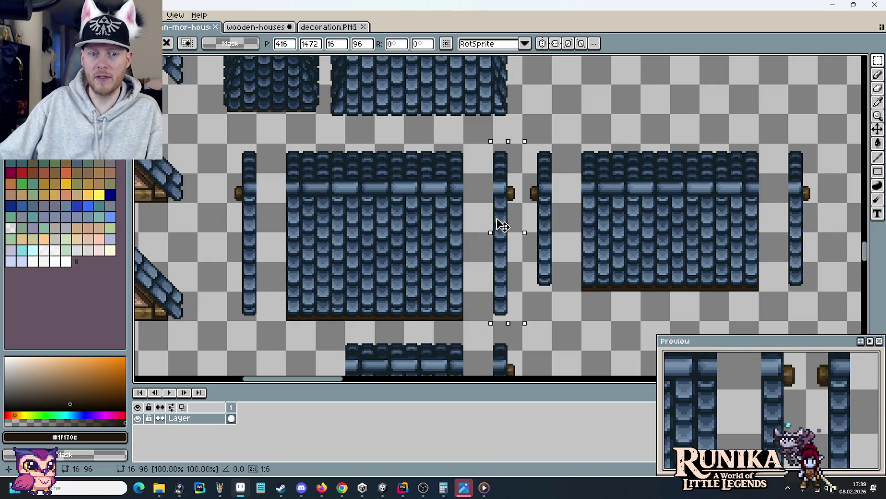
{"action": "key", "text": "Return"}
{"action": "left_click", "coordinate": [241, 31]}
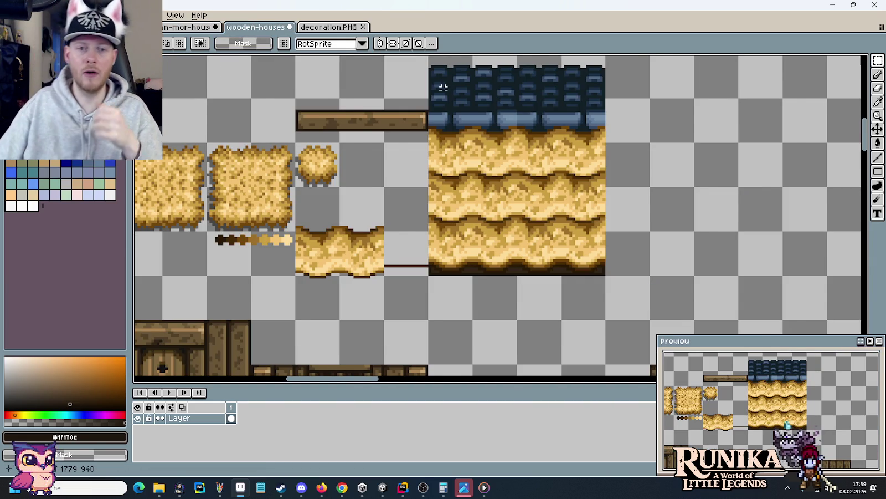
Step: Remove the stray brown line beside the straw roof block
{"action": "scroll", "coordinate": [447, 94], "scroll_direction": "down", "scroll_amount": 1}
{"action": "left_click_drag", "start_coordinate": [559, 217], "coordinate": [576, 256]}
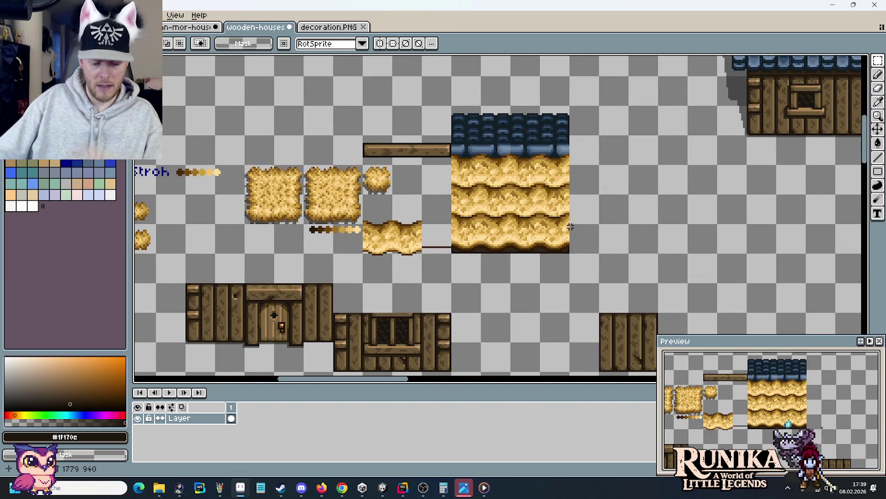
{"action": "scroll", "coordinate": [575, 219], "scroll_direction": "up", "scroll_amount": 1}
{"action": "scroll", "coordinate": [575, 219], "scroll_direction": "up", "scroll_amount": 1}
{"action": "left_click_drag", "start_coordinate": [308, 220], "coordinate": [556, 222]}
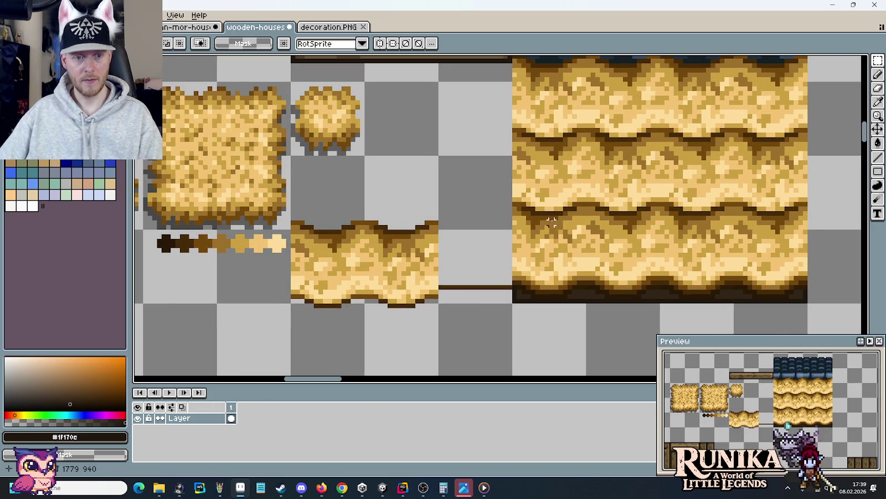
{"action": "left_click_drag", "start_coordinate": [611, 188], "coordinate": [518, 188]}
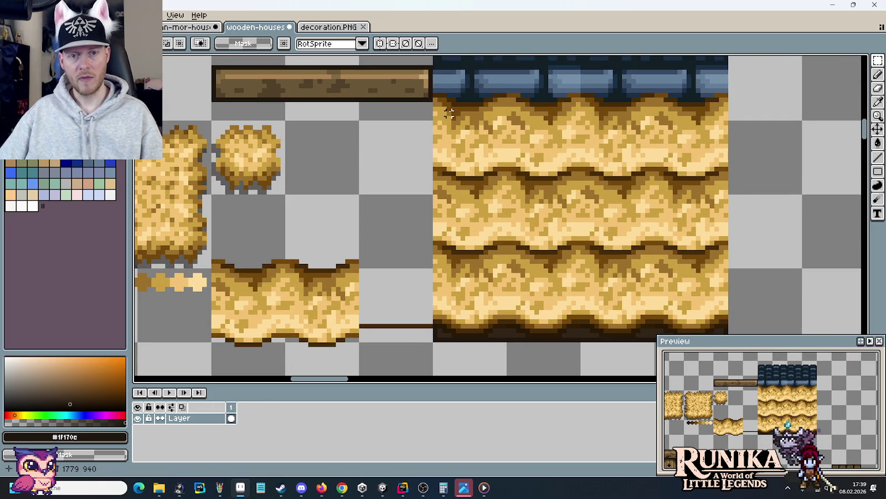
{"action": "left_click_drag", "start_coordinate": [446, 94], "coordinate": [453, 312]}
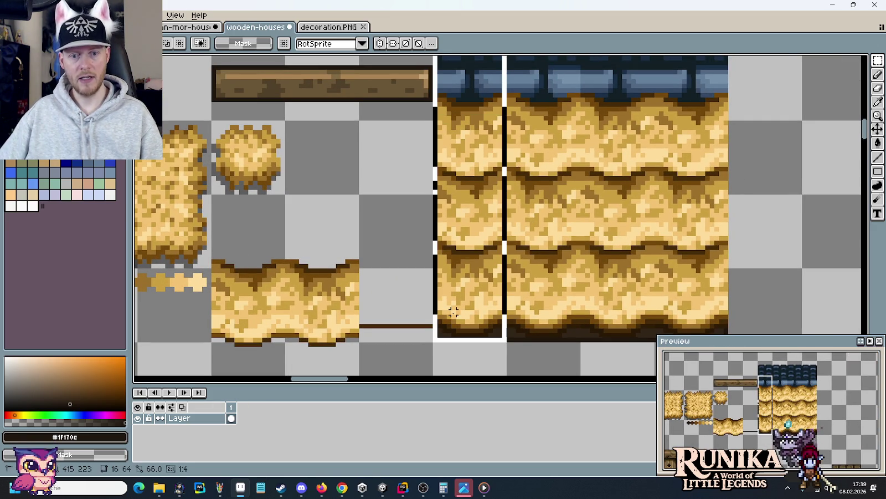
{"action": "left_click_drag", "start_coordinate": [405, 332], "coordinate": [406, 316]}
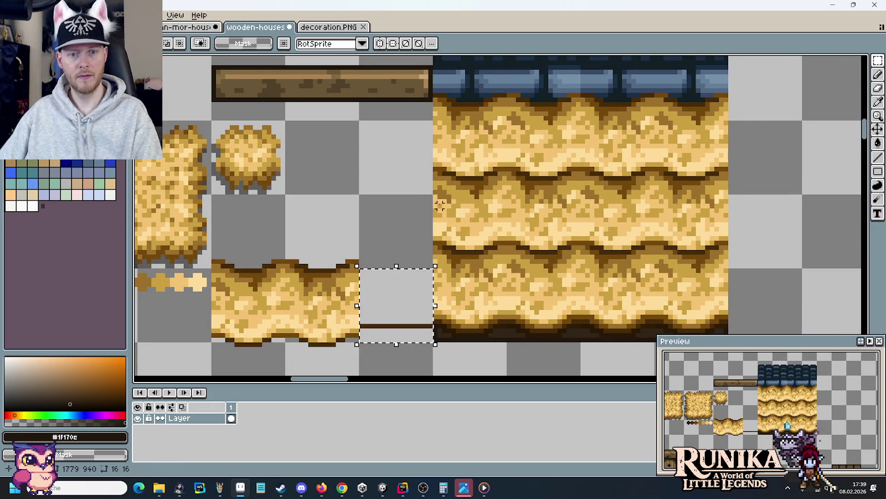
{"action": "key", "text": "ctrl+z"}
Step: Duplicate the left straw column onto the block's right side and commit it
{"action": "left_click_drag", "start_coordinate": [545, 254], "coordinate": [445, 247]}
{"action": "mouse_move", "coordinate": [368, 310]}
{"action": "left_mouse_down"}
{"action": "mouse_move", "coordinate": [367, 177]}
{"action": "mouse_move", "coordinate": [689, 187]}
{"action": "left_mouse_up"}
{"action": "key", "text": "ctrl+v"}
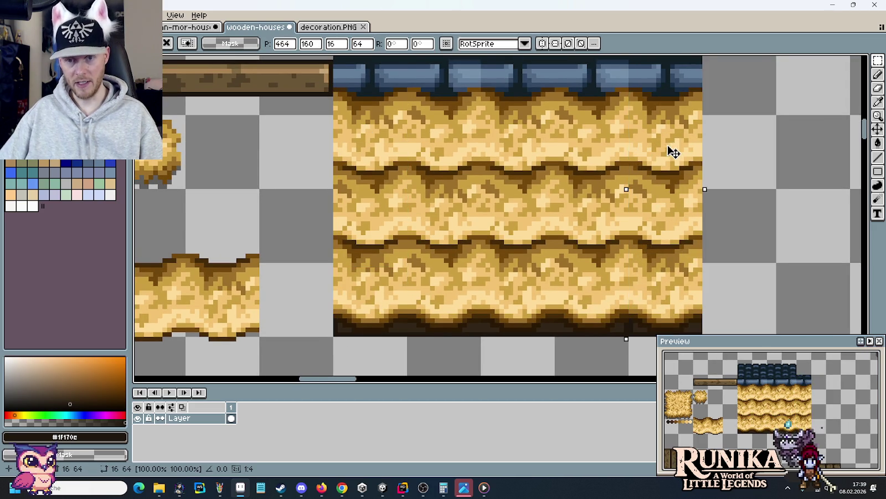
{"action": "left_click_drag", "start_coordinate": [755, 188], "coordinate": [604, 211]}
{"action": "scroll", "coordinate": [633, 200], "scroll_direction": "down", "scroll_amount": 1}
{"action": "left_click", "coordinate": [604, 211]}
Step: Delete the thin leftover strip along the block's right edge
{"action": "left_click_drag", "start_coordinate": [559, 100], "coordinate": [534, 366]}
{"action": "key", "text": "Delete"}
{"action": "key", "text": "ctrl+d"}
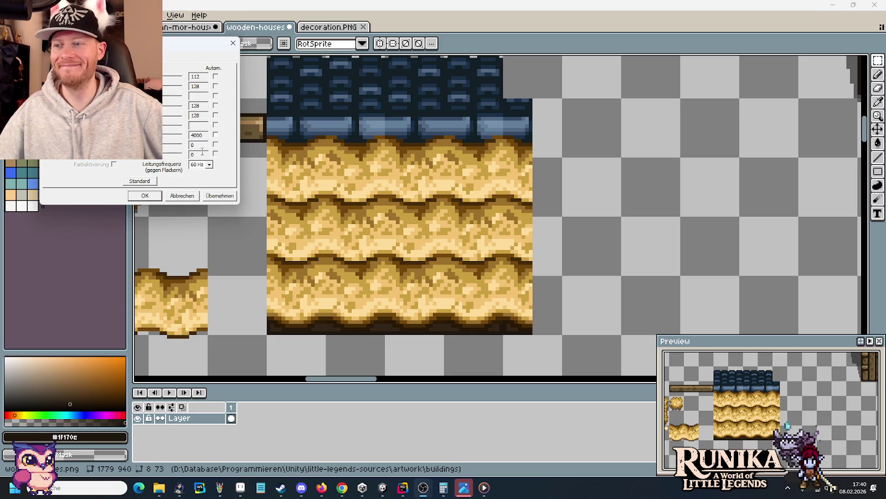
{"action": "left_click", "coordinate": [145, 196]}
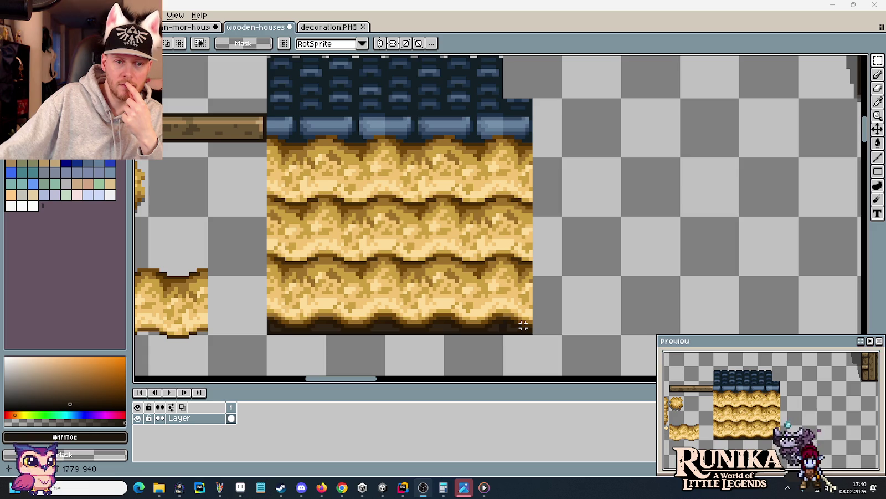
{"action": "left_click_drag", "start_coordinate": [456, 321], "coordinate": [526, 311]}
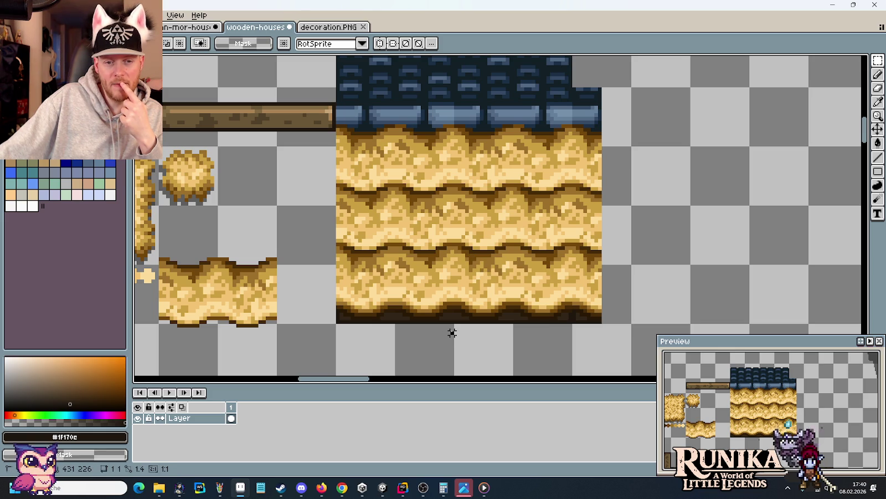
Step: Select the wooden plank and move it one tile left, clear of the roof block
{"action": "mouse_move", "coordinate": [437, 318]}
{"action": "left_mouse_down"}
{"action": "mouse_move", "coordinate": [426, 261]}
{"action": "mouse_move", "coordinate": [427, 88]}
{"action": "left_mouse_up"}
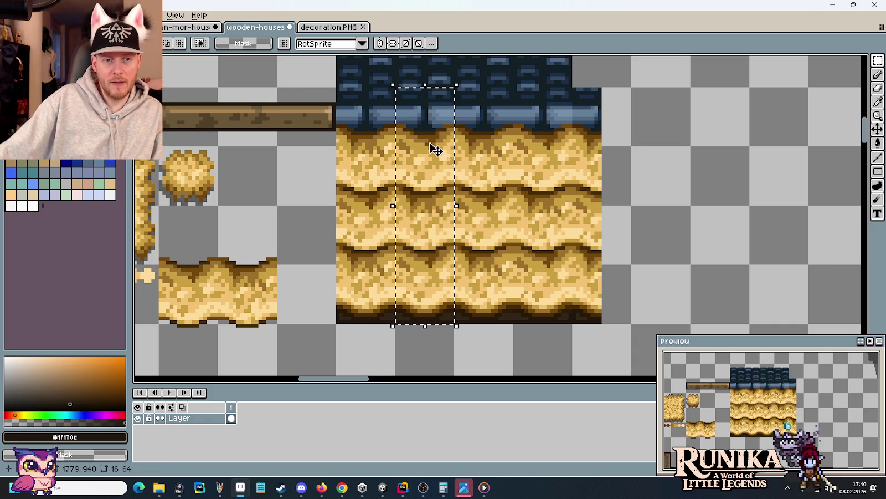
{"action": "mouse_move", "coordinate": [602, 296]}
{"action": "left_mouse_down"}
{"action": "mouse_move", "coordinate": [576, 266]}
{"action": "mouse_move", "coordinate": [365, 113]}
{"action": "left_mouse_up"}
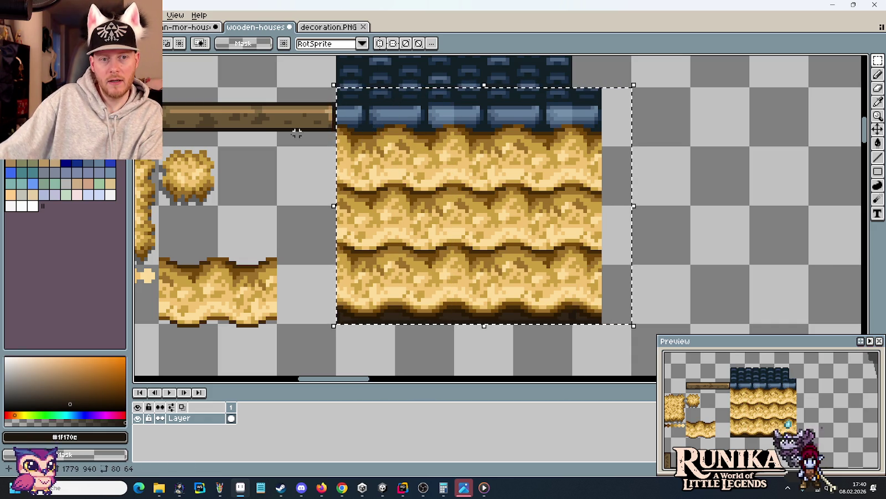
{"action": "left_click_drag", "start_coordinate": [269, 135], "coordinate": [328, 149]}
{"action": "mouse_move", "coordinate": [394, 105]}
{"action": "left_mouse_down"}
{"action": "mouse_move", "coordinate": [313, 142]}
{"action": "mouse_move", "coordinate": [211, 145]}
{"action": "left_mouse_up"}
{"action": "key", "text": "ctrl+d"}
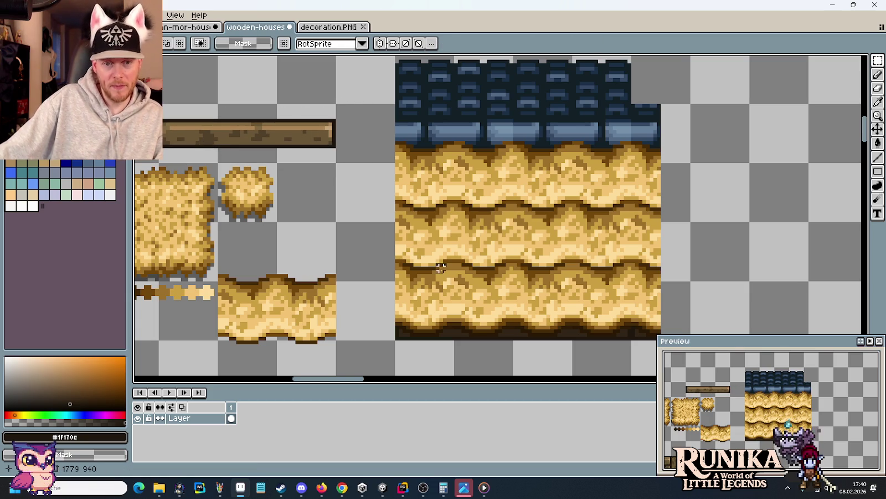
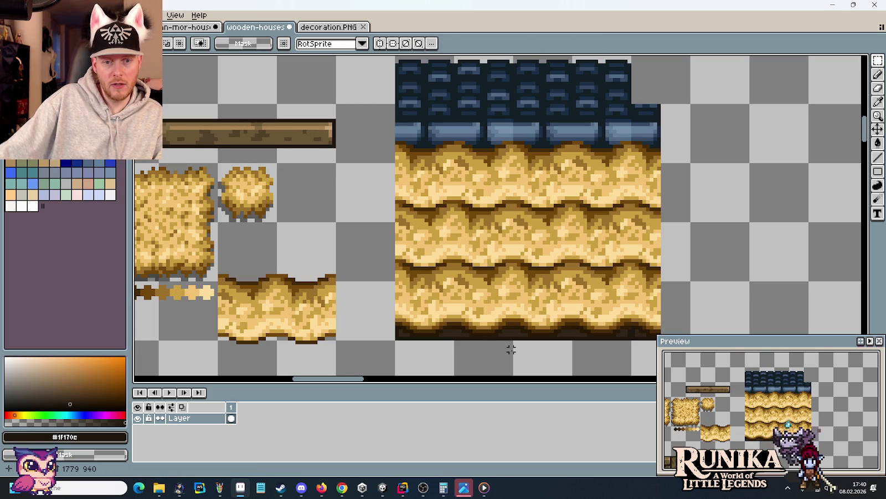
Step: Move a 16-pixel strip of the straw roof left and delete its right-edge strip
{"action": "left_click_drag", "start_coordinate": [426, 320], "coordinate": [608, 149]}
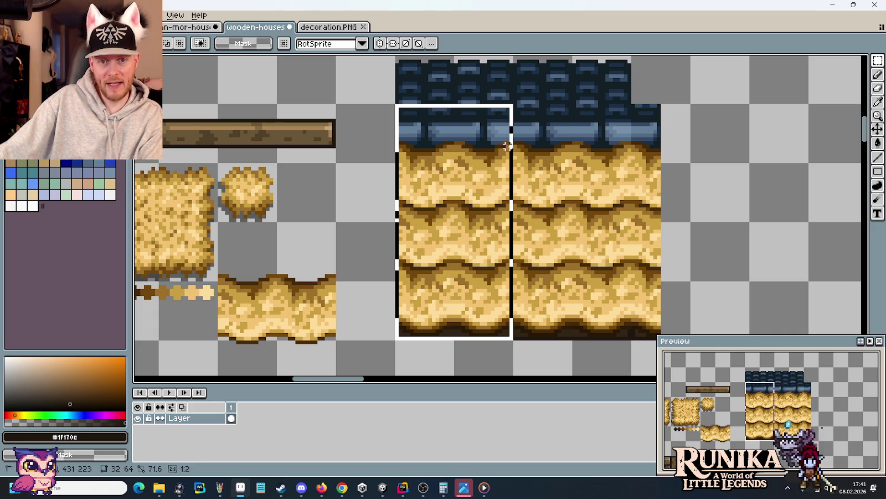
{"action": "mouse_move", "coordinate": [485, 330]}
{"action": "left_mouse_down"}
{"action": "mouse_move", "coordinate": [490, 173]}
{"action": "mouse_move", "coordinate": [375, 176]}
{"action": "left_mouse_up"}
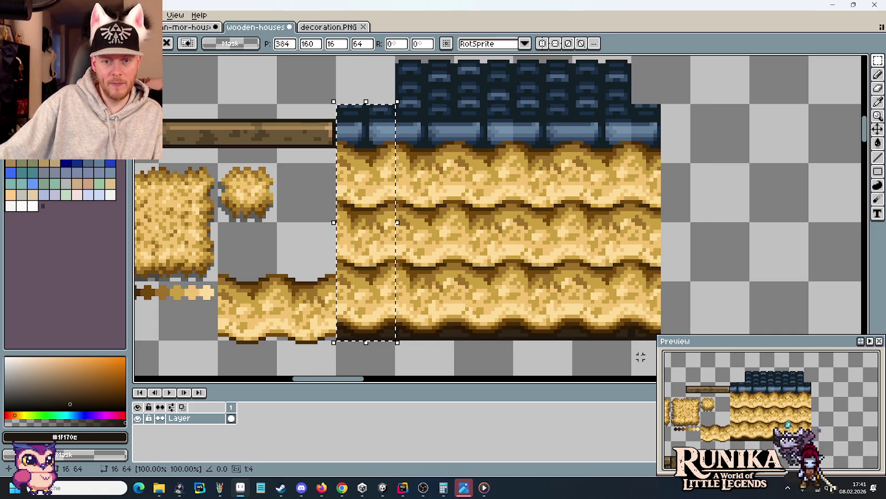
{"action": "scroll", "coordinate": [653, 279], "scroll_direction": "down", "scroll_amount": 2}
{"action": "scroll", "coordinate": [652, 280], "scroll_direction": "down", "scroll_amount": 1}
{"action": "left_click_drag", "start_coordinate": [656, 293], "coordinate": [660, 64]}
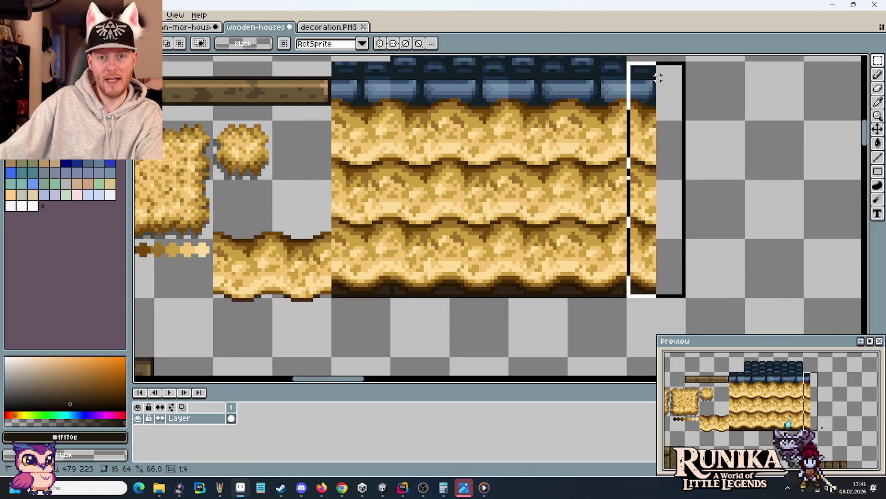
{"action": "key", "text": "Delete"}
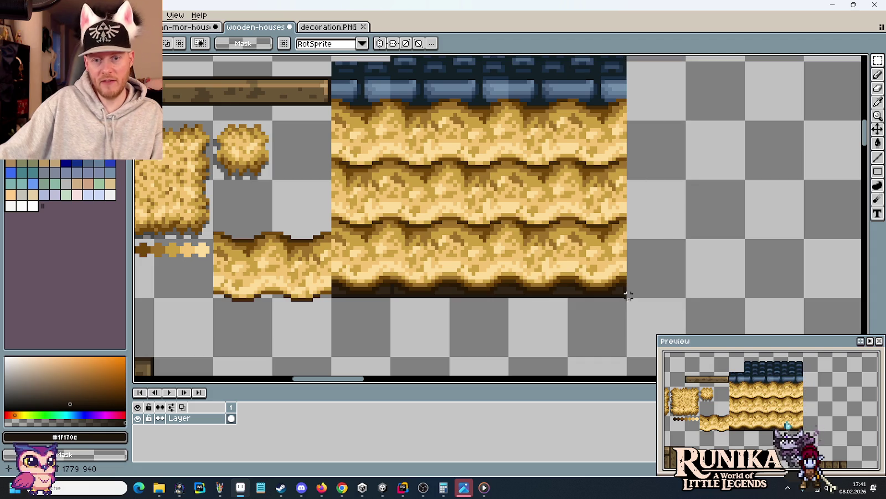
Step: Nudge the whole straw roof block two pixels right and drop it in place
{"action": "mouse_move", "coordinate": [600, 317]}
{"action": "left_mouse_down"}
{"action": "mouse_move", "coordinate": [590, 346]}
{"action": "mouse_move", "coordinate": [321, 90]}
{"action": "left_mouse_up"}
{"action": "key", "text": "Right"}
{"action": "key", "text": "Right"}
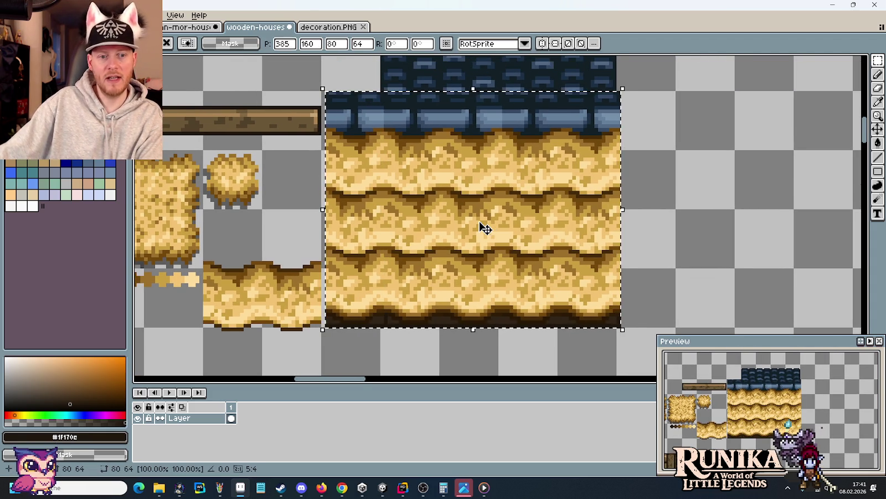
{"action": "key", "text": "Right"}
{"action": "key", "text": "Right"}
{"action": "key", "text": "Right"}
{"action": "key", "text": "Right"}
{"action": "key", "text": "Right"}
{"action": "key", "text": "Right"}
{"action": "key", "text": "Right"}
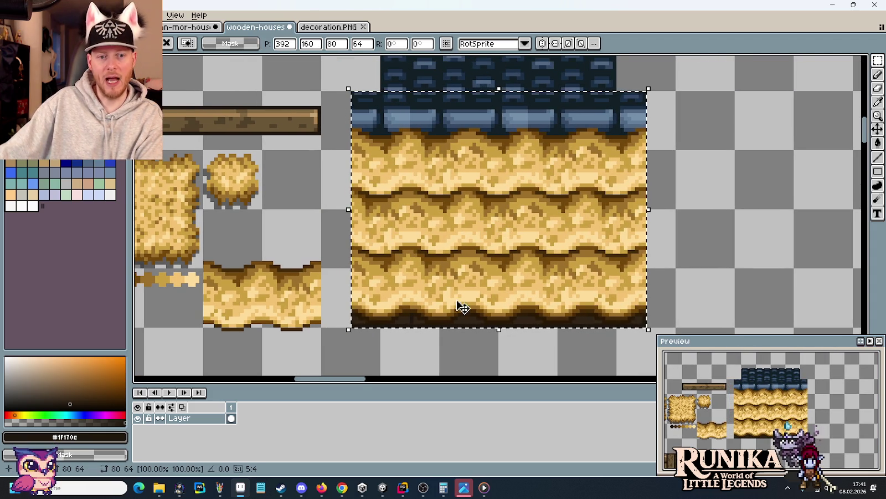
{"action": "left_click", "coordinate": [434, 351]}
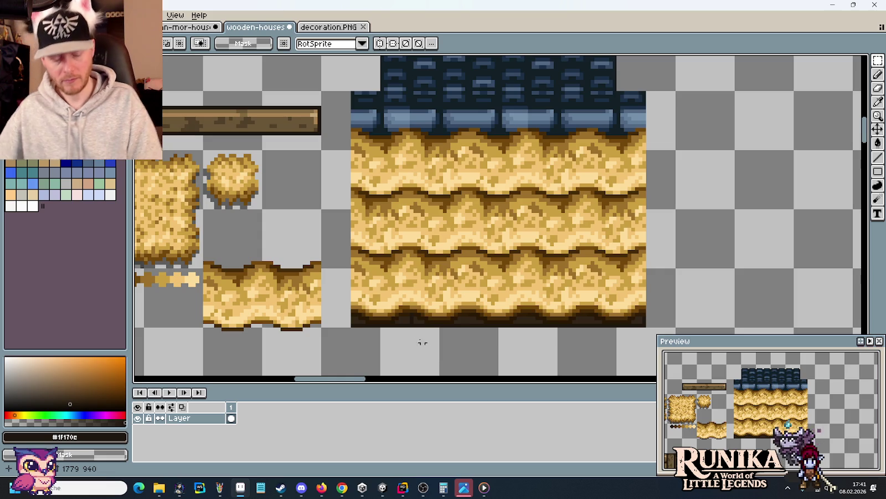
{"action": "scroll", "coordinate": [379, 337], "scroll_direction": "up", "scroll_amount": 2}
{"action": "scroll", "coordinate": [378, 337], "scroll_direction": "up", "scroll_amount": 3}
Step: Clear the straw roof's bottom dark row
{"action": "mouse_move", "coordinate": [378, 270]}
{"action": "left_mouse_down"}
{"action": "mouse_move", "coordinate": [200, 248]}
{"action": "mouse_move", "coordinate": [288, 244]}
{"action": "left_mouse_up"}
{"action": "key", "text": "Delete"}
{"action": "key", "text": "ctrl+d"}
Step: Pick dark brown #291905 from the underside and repaint the dark column to match
{"action": "key", "text": "e"}
{"action": "left_click", "coordinate": [222, 248]}
{"action": "key", "text": "i"}
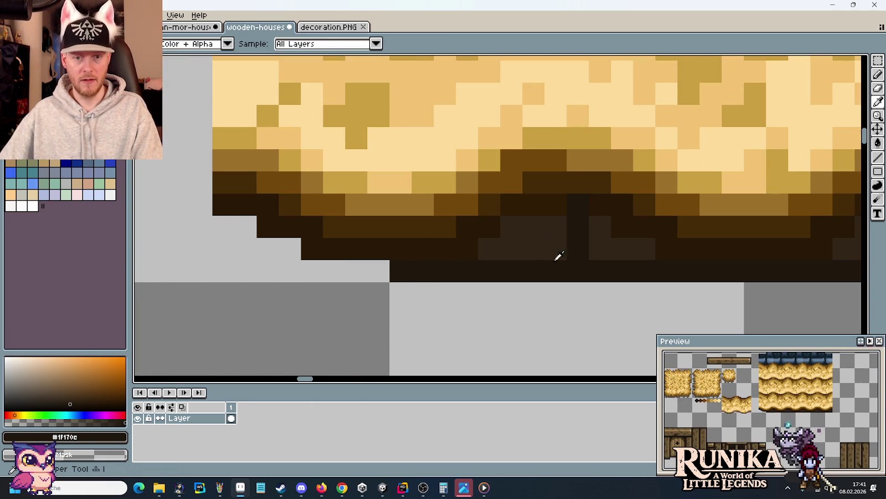
{"action": "left_click", "coordinate": [543, 259]}
{"action": "key", "text": "b"}
{"action": "left_click_drag", "start_coordinate": [578, 232], "coordinate": [588, 212]}
{"action": "left_click", "coordinate": [582, 238]}
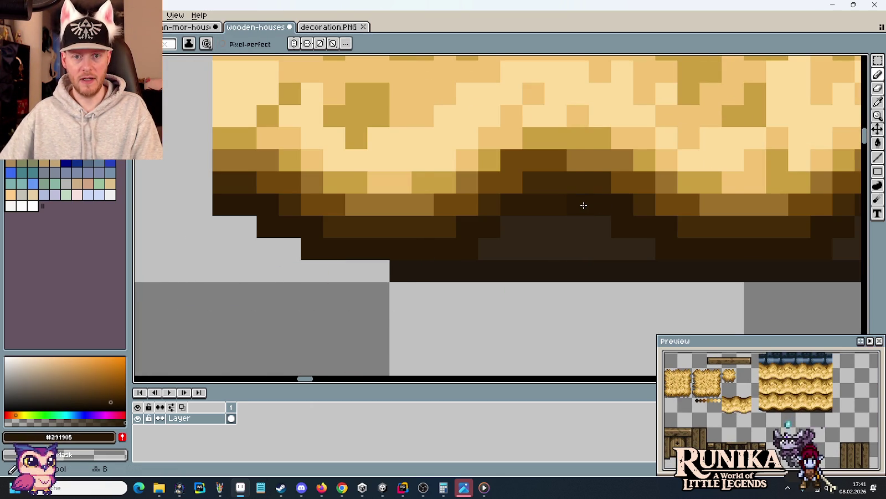
Step: Repaint a dark block in the lighter brown of its neighbours
{"action": "scroll", "coordinate": [584, 205], "scroll_direction": "down", "scroll_amount": 2}
{"action": "scroll", "coordinate": [512, 259], "scroll_direction": "up", "scroll_amount": 1}
{"action": "scroll", "coordinate": [410, 259], "scroll_direction": "up", "scroll_amount": 2}
{"action": "scroll", "coordinate": [443, 231], "scroll_direction": "up", "scroll_amount": 2}
{"action": "left_click", "coordinate": [443, 230]}
Step: Bucket-fill two grey underside blocks with dark brown
{"action": "scroll", "coordinate": [417, 151], "scroll_direction": "down", "scroll_amount": 1}
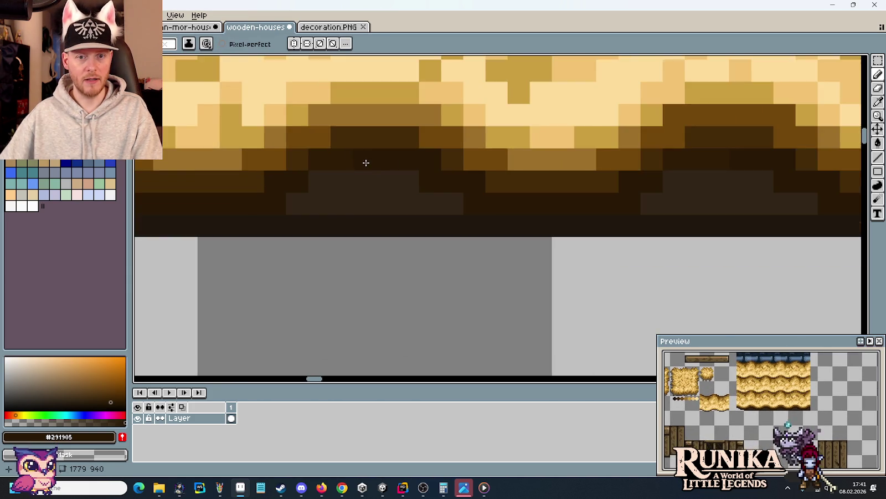
{"action": "mouse_move", "coordinate": [395, 222]}
{"action": "left_mouse_down"}
{"action": "mouse_move", "coordinate": [491, 269]}
{"action": "mouse_move", "coordinate": [534, 304]}
{"action": "mouse_move", "coordinate": [558, 305]}
{"action": "left_mouse_up"}
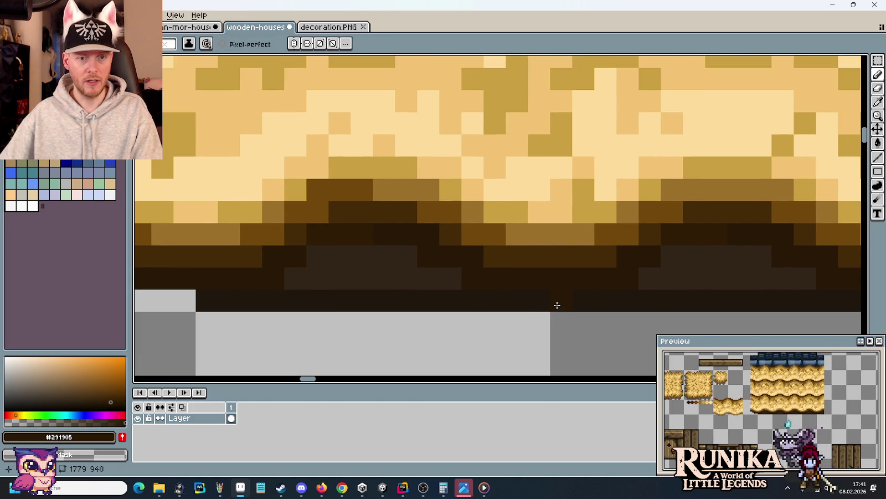
{"action": "mouse_move", "coordinate": [394, 236]}
{"action": "left_mouse_down"}
{"action": "mouse_move", "coordinate": [281, 251]}
{"action": "mouse_move", "coordinate": [606, 253]}
{"action": "mouse_move", "coordinate": [435, 233]}
{"action": "left_mouse_up"}
{"action": "key", "text": "i"}
{"action": "scroll", "coordinate": [443, 227], "scroll_direction": "right", "scroll_amount": 5}
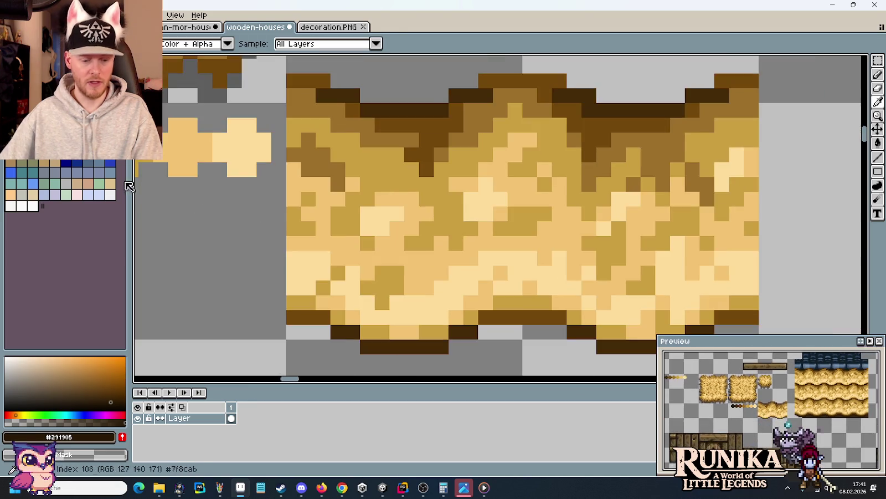
{"action": "scroll", "coordinate": [460, 210], "scroll_direction": "down", "scroll_amount": 3}
{"action": "scroll", "coordinate": [482, 193], "scroll_direction": "right", "scroll_amount": 1}
{"action": "key", "text": "g"}
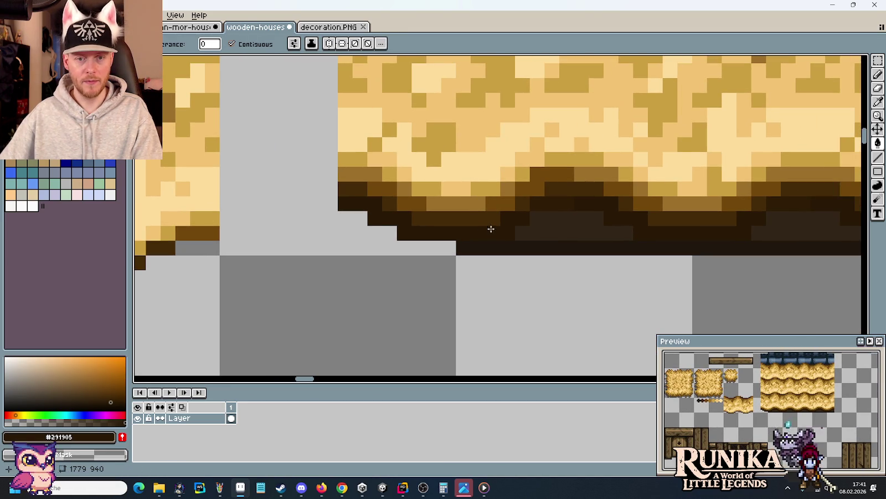
{"action": "scroll", "coordinate": [599, 227], "scroll_direction": "up", "scroll_amount": 3}
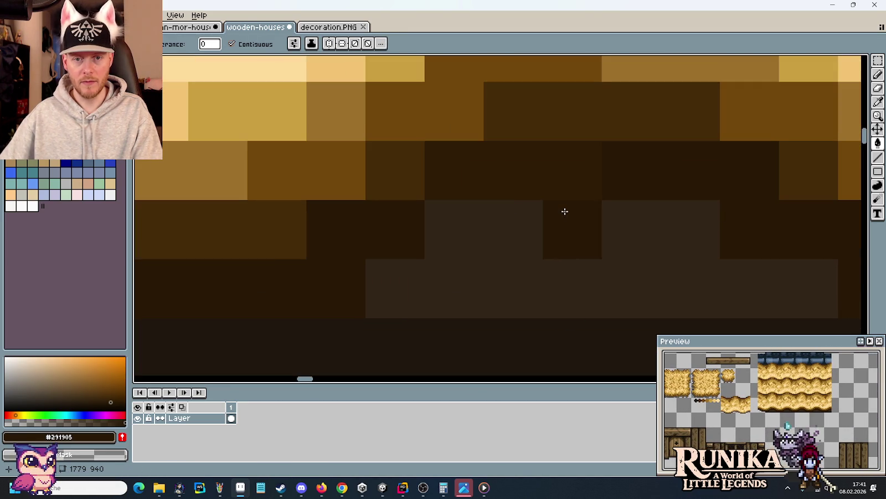
{"action": "scroll", "coordinate": [404, 244], "scroll_direction": "down", "scroll_amount": 3}
{"action": "scroll", "coordinate": [626, 306], "scroll_direction": "left", "scroll_amount": 3}
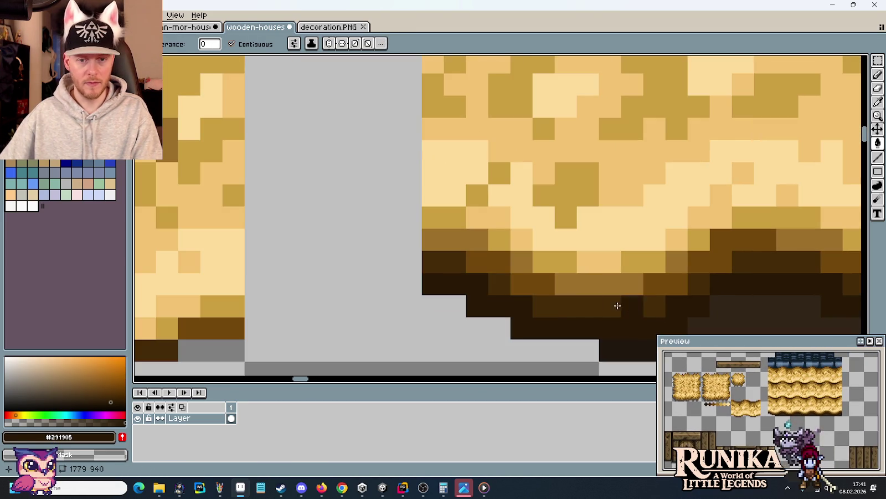
{"action": "scroll", "coordinate": [419, 232], "scroll_direction": "down", "scroll_amount": 3}
{"action": "scroll", "coordinate": [420, 232], "scroll_direction": "right", "scroll_amount": 2}
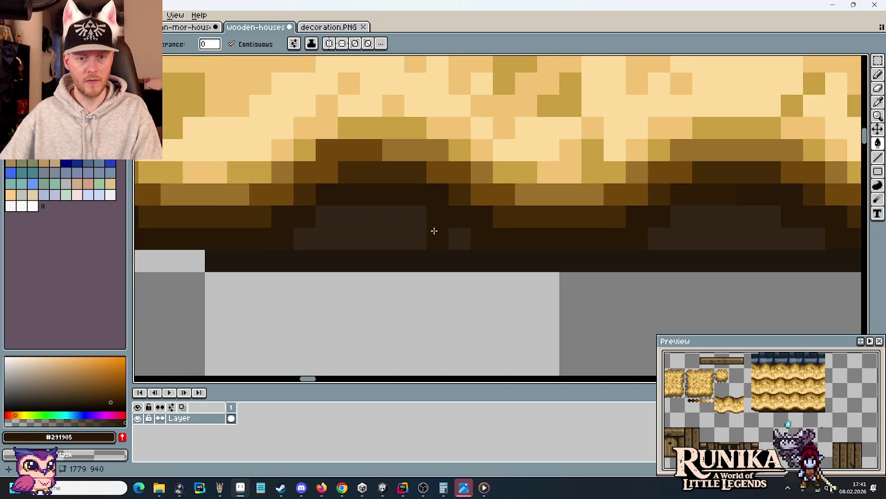
{"action": "left_click", "coordinate": [335, 211]}
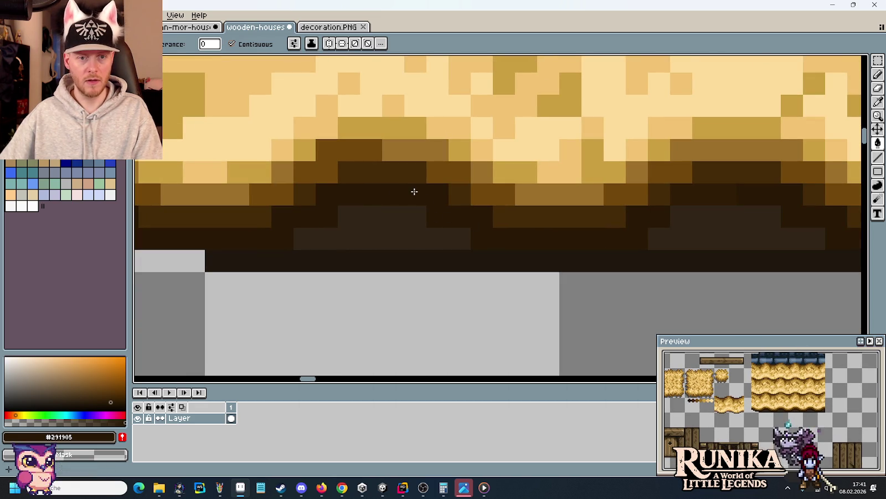
{"action": "left_click", "coordinate": [679, 213]}
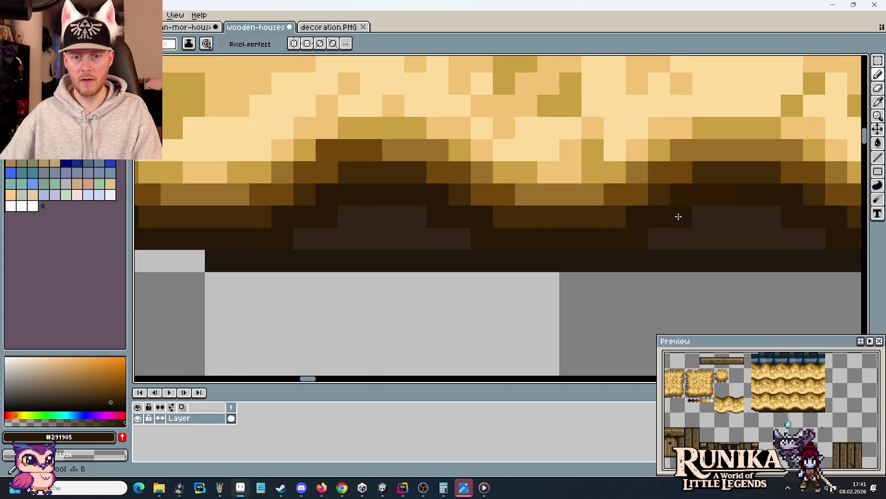
Step: Darken the light pixel near the roof's right end and extend the dark bottom-row line
{"action": "scroll", "coordinate": [734, 209], "scroll_direction": "up", "scroll_amount": 1}
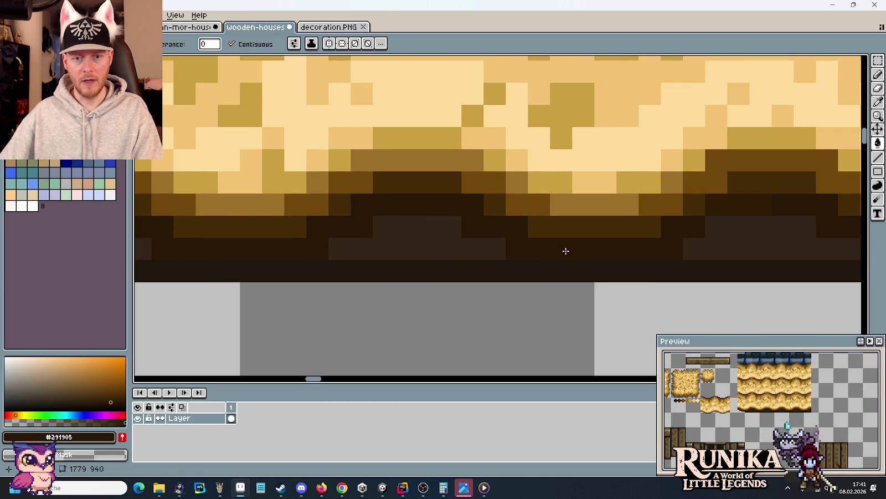
{"action": "key", "text": "b"}
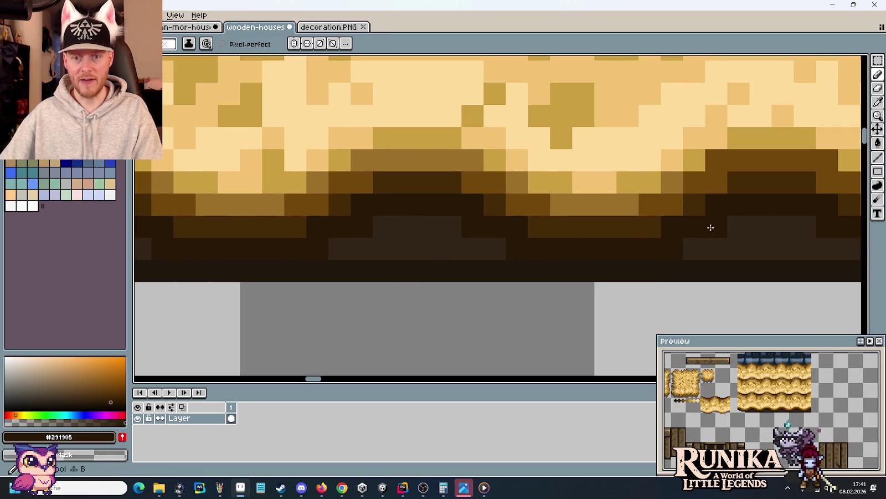
{"action": "scroll", "coordinate": [366, 242], "scroll_direction": "left", "scroll_amount": 2}
{"action": "scroll", "coordinate": [366, 242], "scroll_direction": "right", "scroll_amount": 1}
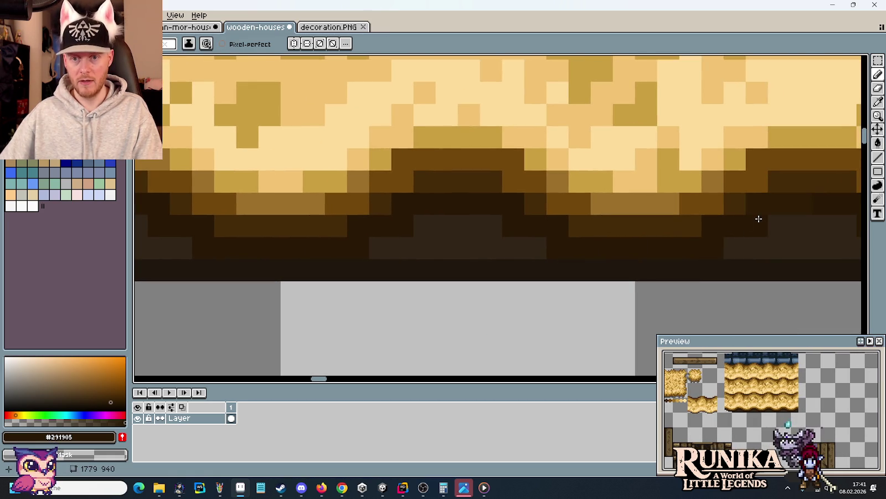
{"action": "key", "text": "g"}
{"action": "scroll", "coordinate": [497, 242], "scroll_direction": "left", "scroll_amount": 3}
{"action": "scroll", "coordinate": [497, 243], "scroll_direction": "right", "scroll_amount": 2}
{"action": "scroll", "coordinate": [523, 251], "scroll_direction": "right", "scroll_amount": 1}
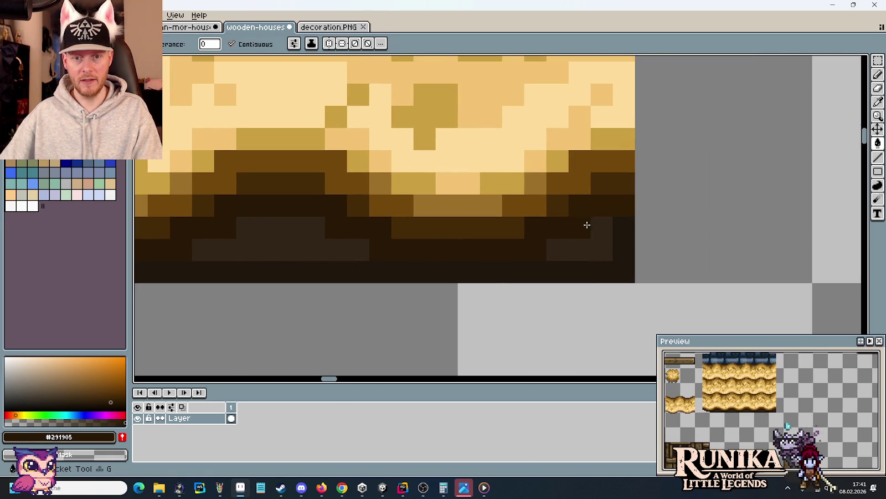
{"action": "left_click", "coordinate": [580, 227]}
{"action": "key", "text": "b"}
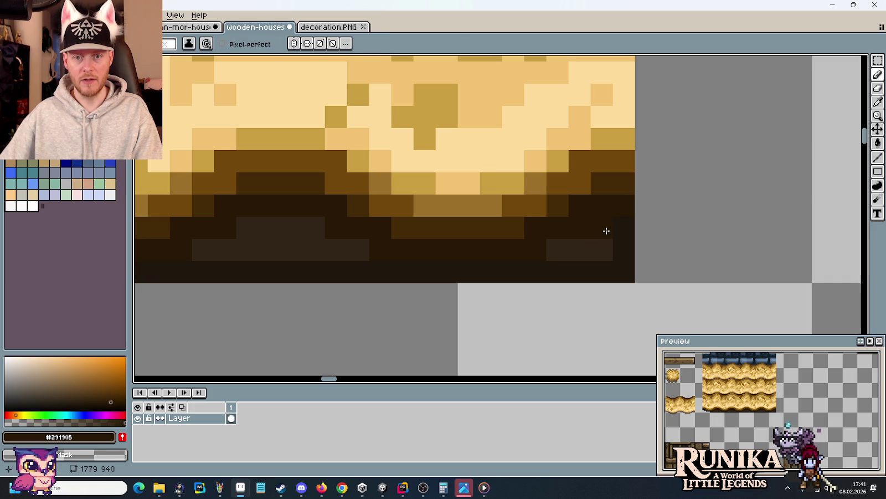
{"action": "left_click_drag", "start_coordinate": [588, 275], "coordinate": [470, 275]}
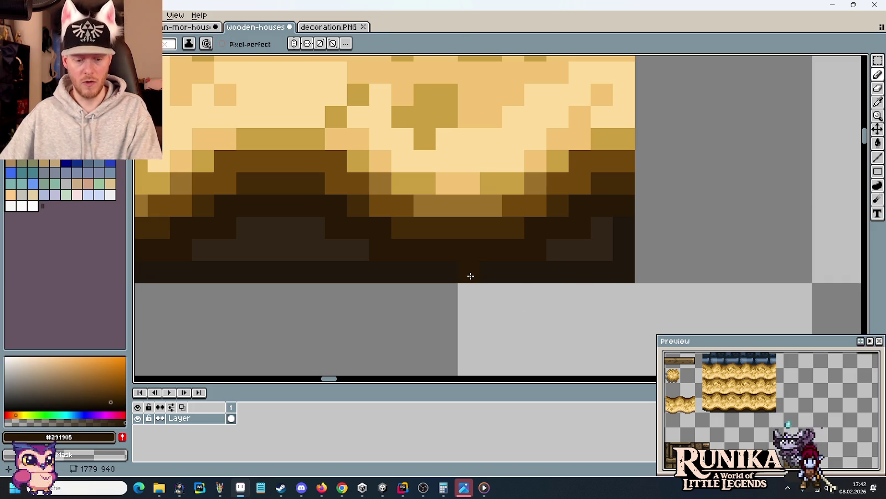
{"action": "key", "text": "m"}
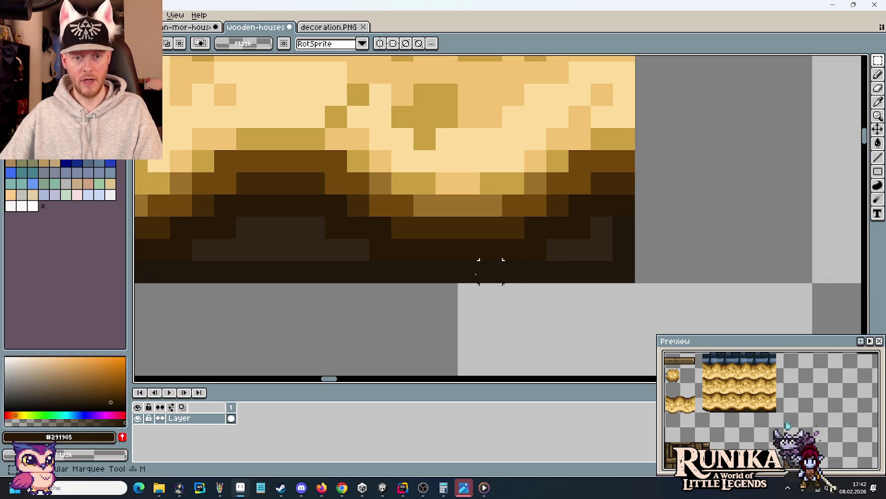
{"action": "mouse_move", "coordinate": [471, 275]}
{"action": "left_mouse_down"}
{"action": "mouse_move", "coordinate": [630, 290]}
{"action": "mouse_move", "coordinate": [635, 305]}
{"action": "left_mouse_up"}
{"action": "key", "text": "Delete"}
{"action": "left_click_drag", "start_coordinate": [547, 239], "coordinate": [667, 259]}
{"action": "key", "text": "Delete"}
{"action": "left_click_drag", "start_coordinate": [589, 214], "coordinate": [659, 262]}
{"action": "key", "text": "Delete"}
{"action": "scroll", "coordinate": [571, 240], "scroll_direction": "down", "scroll_amount": 2}
{"action": "scroll", "coordinate": [571, 239], "scroll_direction": "down", "scroll_amount": 1}
{"action": "scroll", "coordinate": [576, 256], "scroll_direction": "down", "scroll_amount": 1}
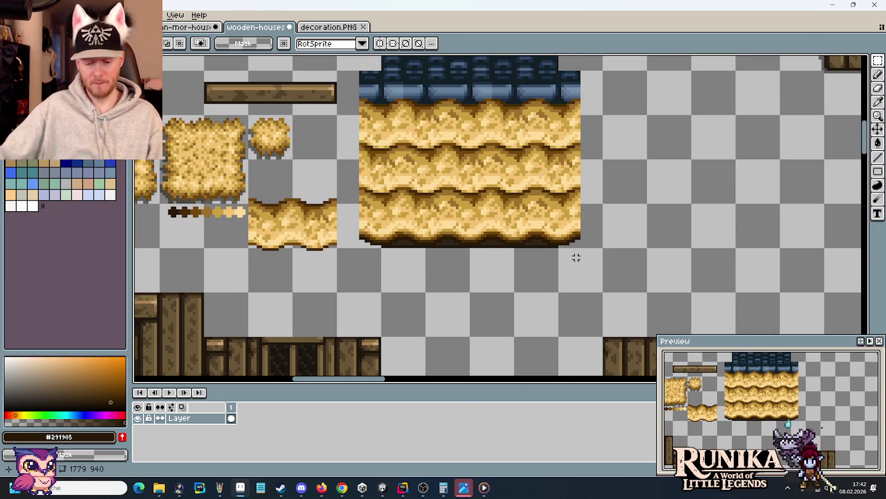
{"action": "scroll", "coordinate": [373, 228], "scroll_direction": "up", "scroll_amount": 2}
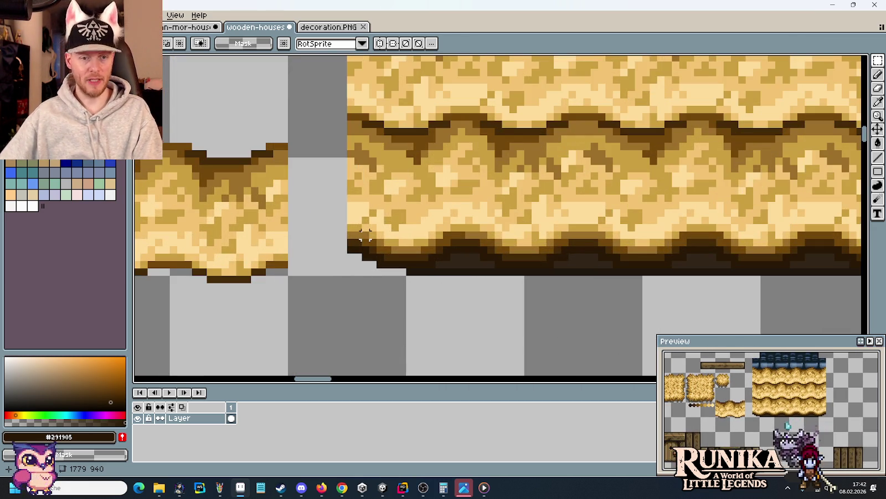
{"action": "scroll", "coordinate": [373, 229], "scroll_direction": "up", "scroll_amount": 2}
{"action": "scroll", "coordinate": [372, 242], "scroll_direction": "down", "scroll_amount": 1}
{"action": "key", "text": "b"}
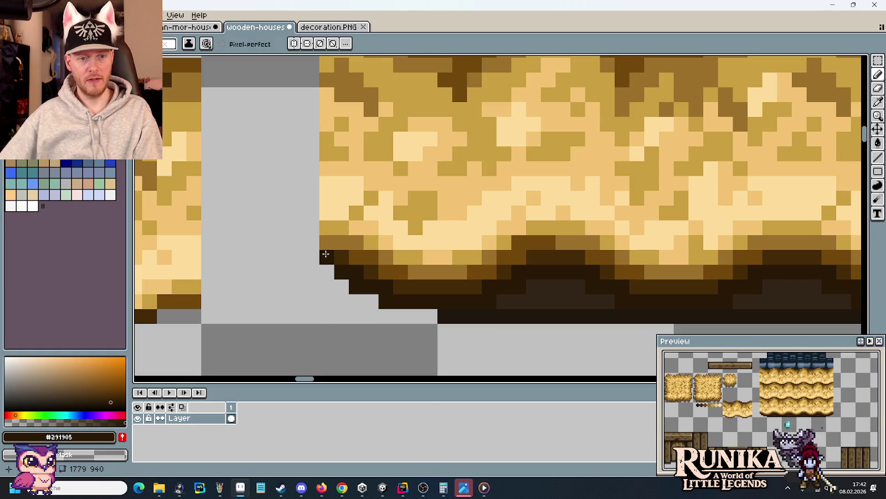
{"action": "left_click", "coordinate": [341, 243], "text": "alt"}
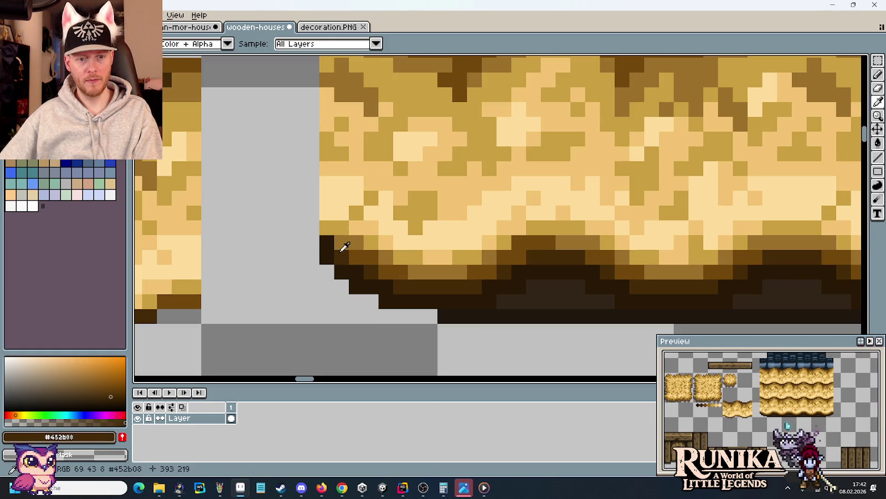
{"action": "left_click", "coordinate": [329, 233]}
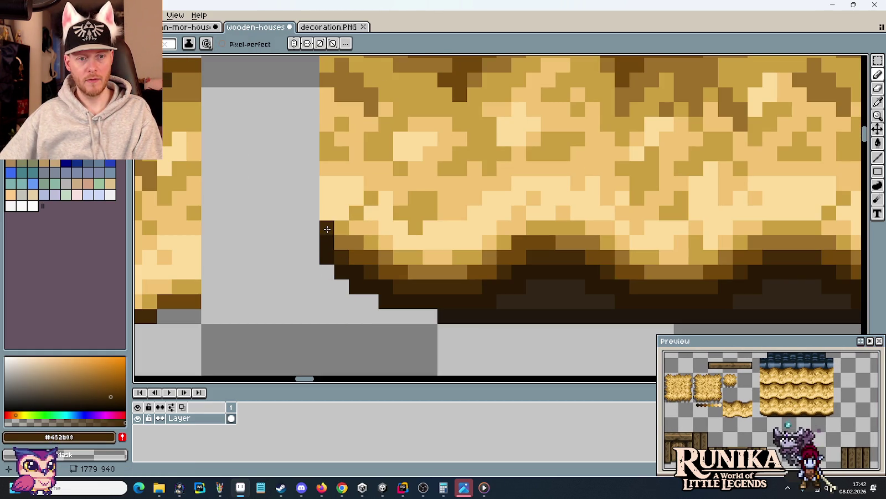
{"action": "left_click_drag", "start_coordinate": [327, 228], "coordinate": [327, 203]}
{"action": "scroll", "coordinate": [327, 204], "scroll_direction": "down", "scroll_amount": 2}
{"action": "scroll", "coordinate": [325, 216], "scroll_direction": "down", "scroll_amount": 2}
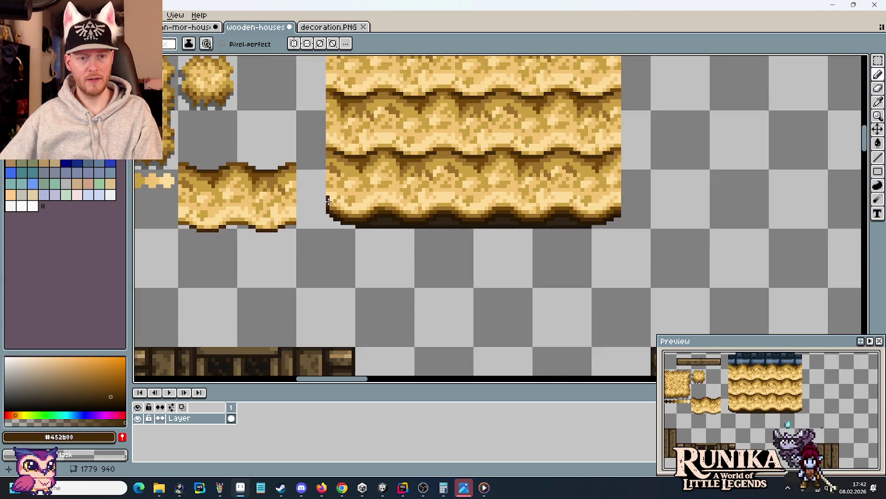
{"action": "scroll", "coordinate": [318, 233], "scroll_direction": "up", "scroll_amount": 1}
{"action": "scroll", "coordinate": [316, 243], "scroll_direction": "up", "scroll_amount": 1}
{"action": "scroll", "coordinate": [315, 245], "scroll_direction": "up", "scroll_amount": 1}
{"action": "scroll", "coordinate": [377, 294], "scroll_direction": "up", "scroll_amount": 1}
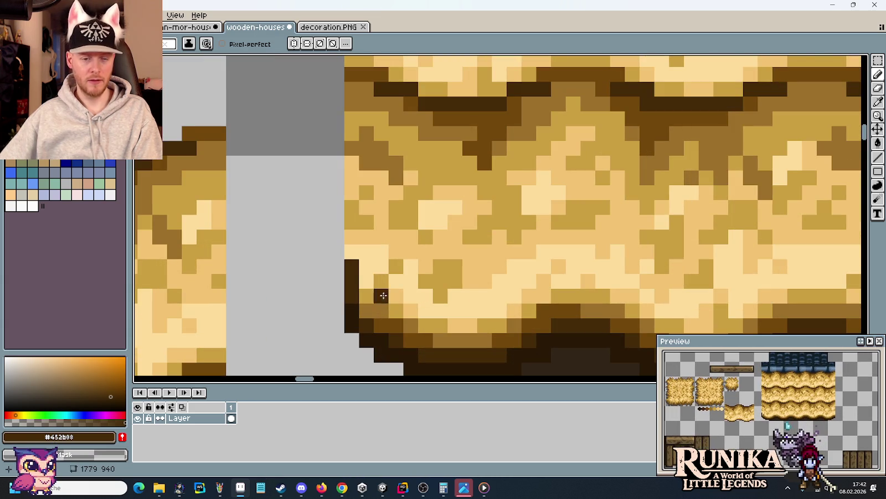
{"action": "scroll", "coordinate": [369, 293], "scroll_direction": "down", "scroll_amount": 3}
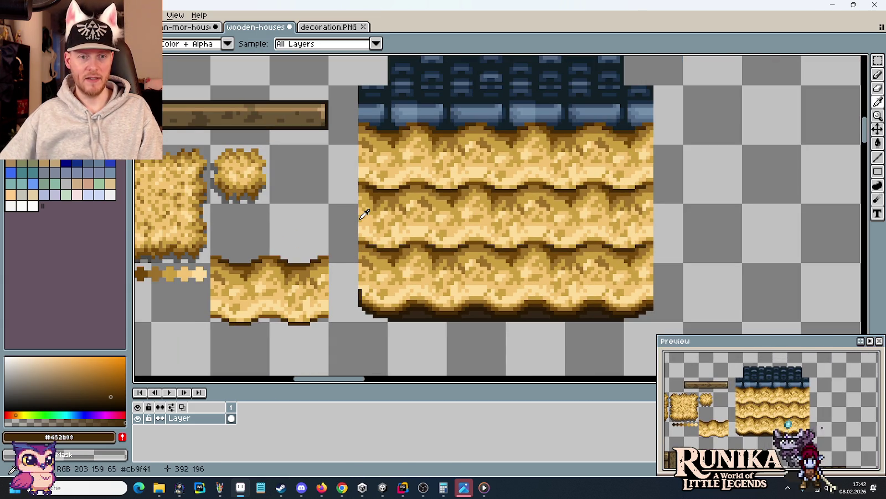
{"action": "key", "text": "alt+Tab"}
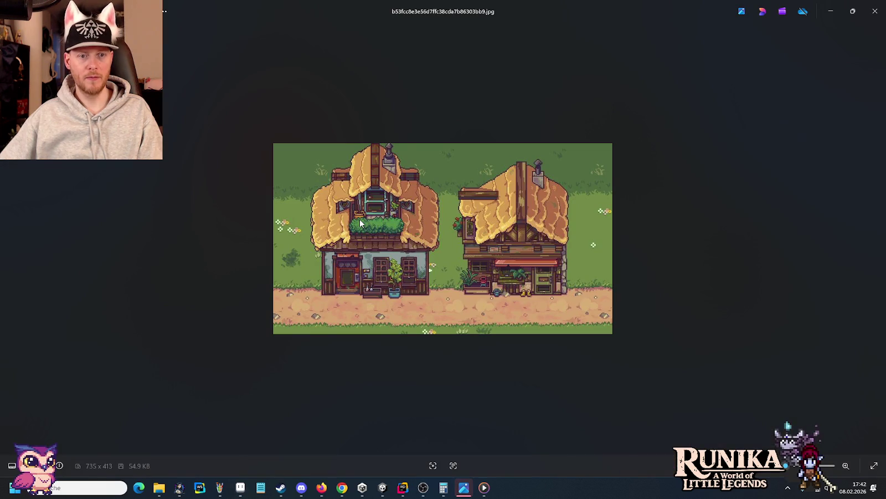
{"action": "key", "text": "alt+Tab"}
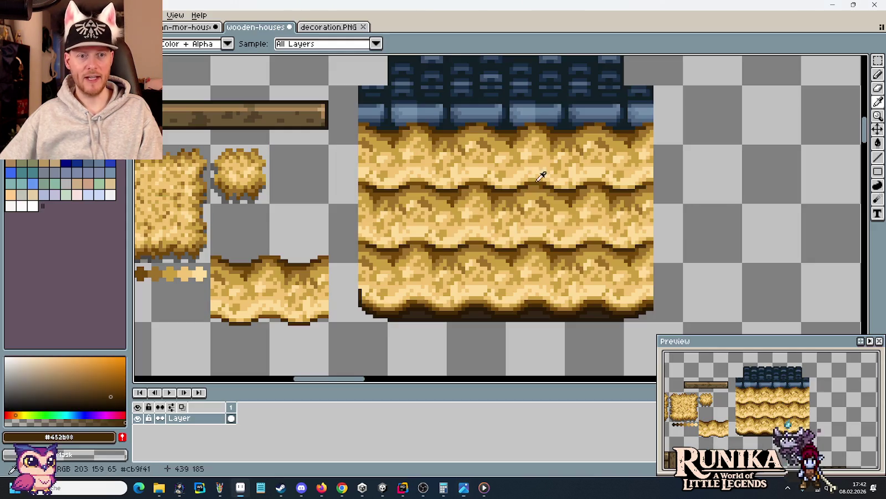
{"action": "key", "text": "alt+Tab"}
{"action": "key", "text": "Right"}
{"action": "key", "text": "Right"}
{"action": "key", "text": "Right"}
{"action": "key", "text": "Right"}
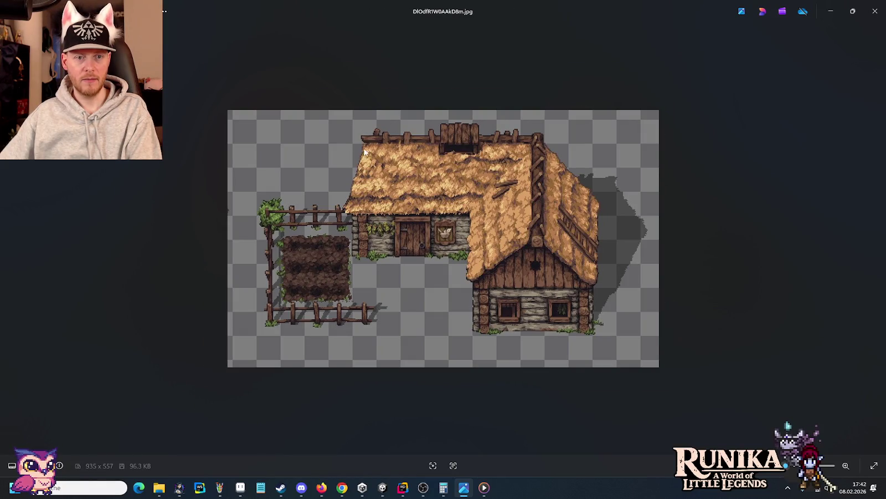
{"action": "key", "text": "alt+Tab"}
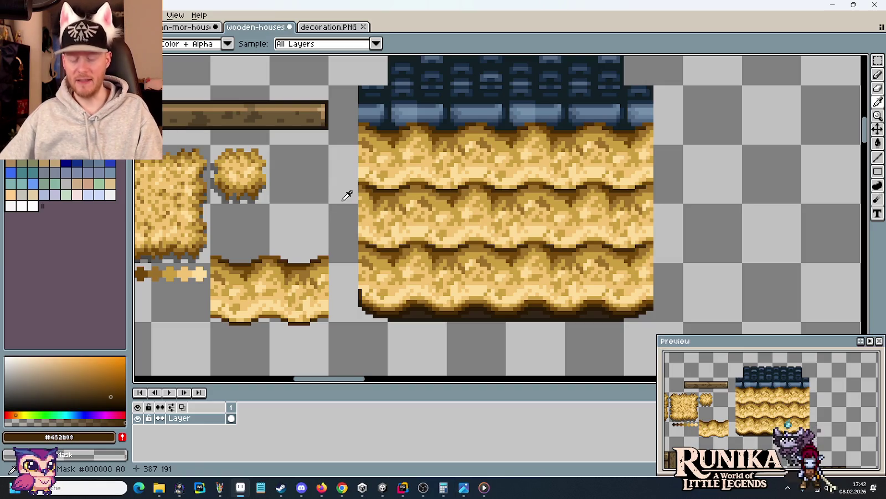
{"action": "scroll", "coordinate": [375, 194], "scroll_direction": "up", "scroll_amount": 1}
Step: Eyedropper-sample medium brown #72480c from the roof, back on the pencil
{"action": "scroll", "coordinate": [388, 191], "scroll_direction": "up", "scroll_amount": 1}
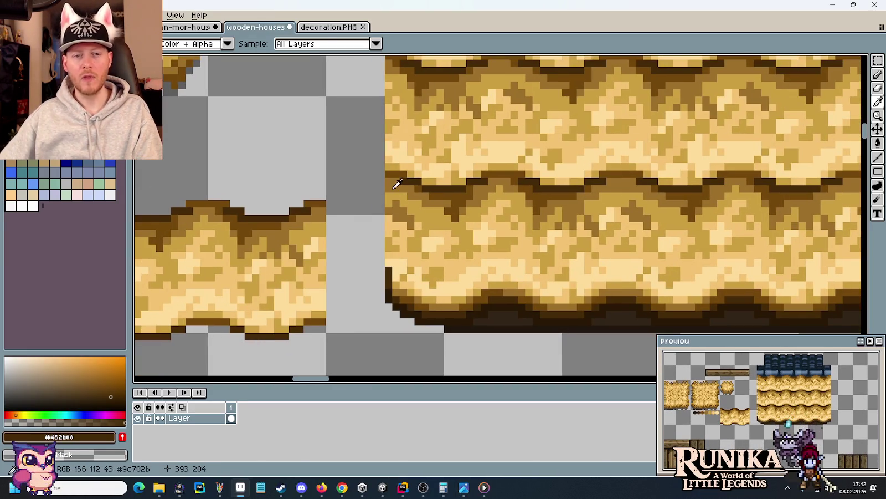
{"action": "key", "text": "b"}
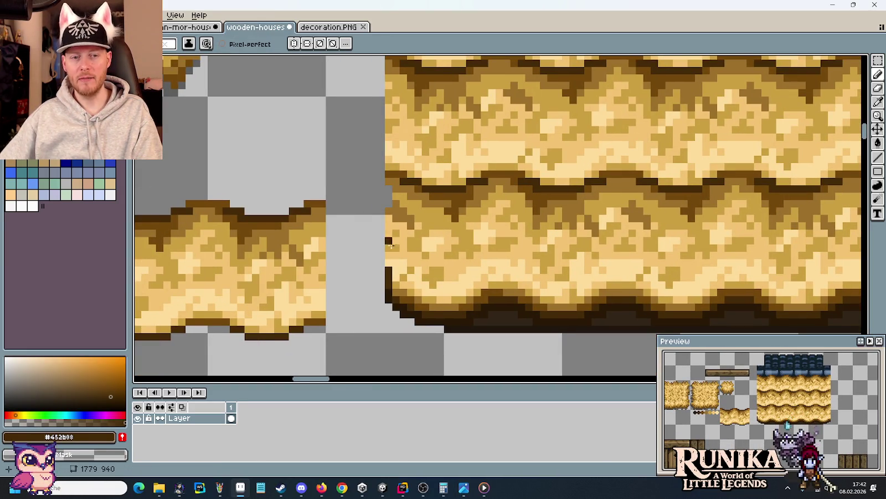
{"action": "key", "text": "i"}
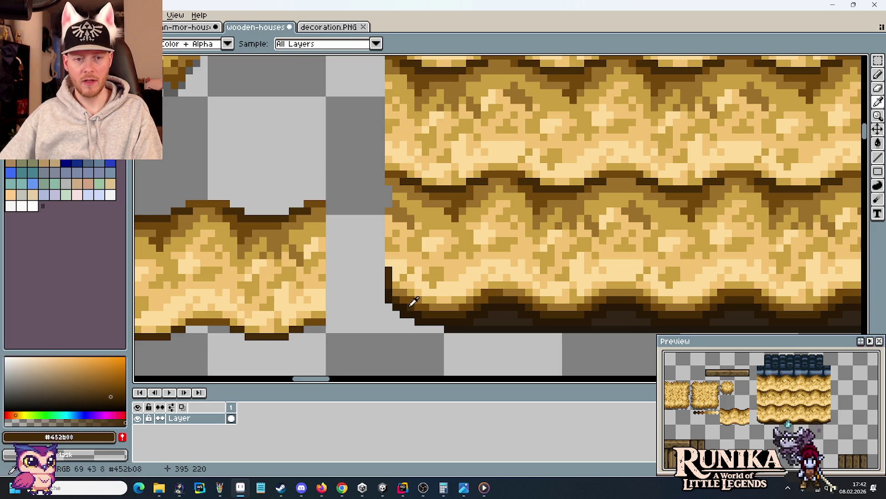
{"action": "left_click", "coordinate": [411, 303]}
{"action": "key", "text": "b"}
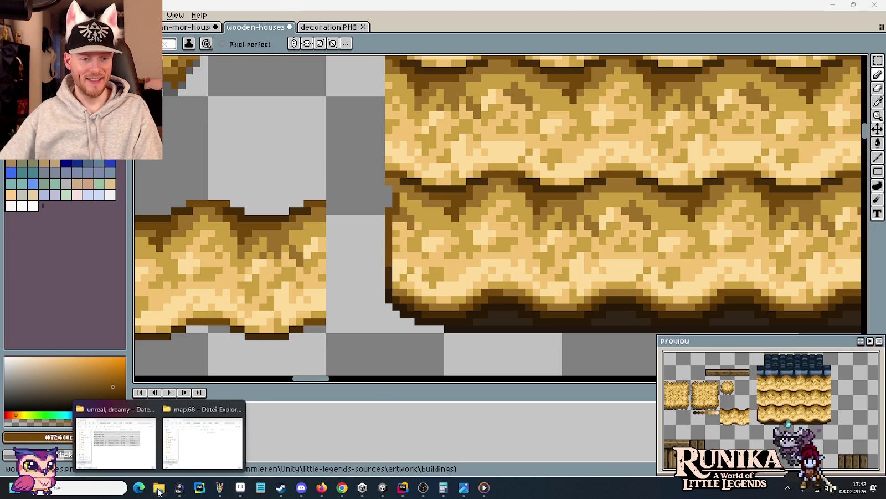
Step: Play the track in the music\viking folder from File Explorer, then return to Aseprite
{"action": "mouse_move", "coordinate": [159, 488]}
{"action": "left_click", "coordinate": [125, 438]}
{"action": "left_click", "coordinate": [448, 116]}
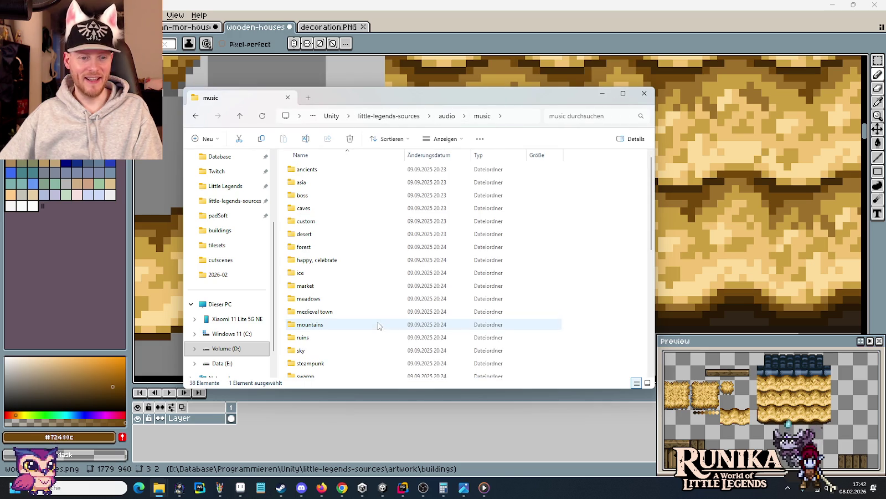
{"action": "double_click", "coordinate": [305, 333]}
{"action": "double_click", "coordinate": [318, 172]}
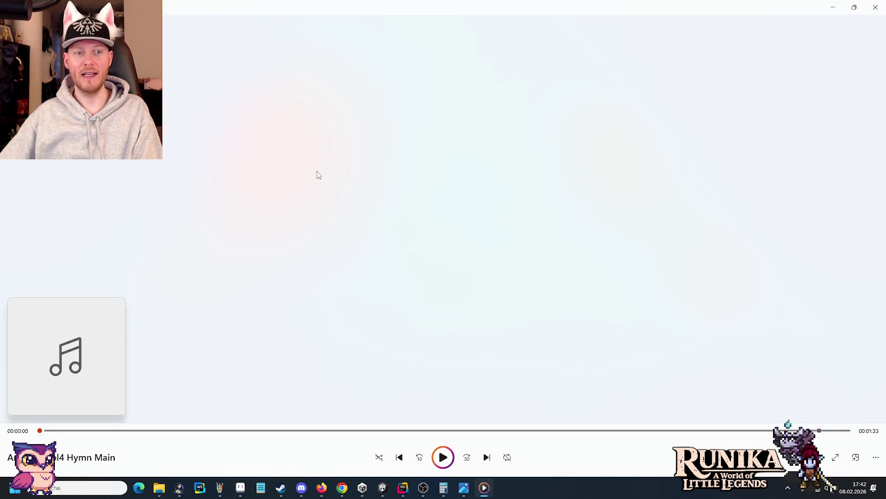
{"action": "left_click", "coordinate": [241, 487]}
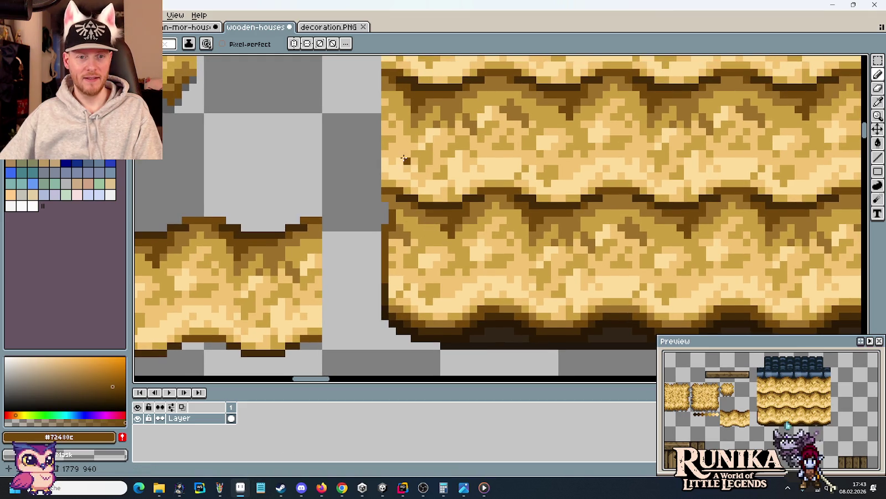
Step: Move the small pixel block flush against the straw roof's left edge
{"action": "left_click_drag", "start_coordinate": [404, 159], "coordinate": [402, 175]}
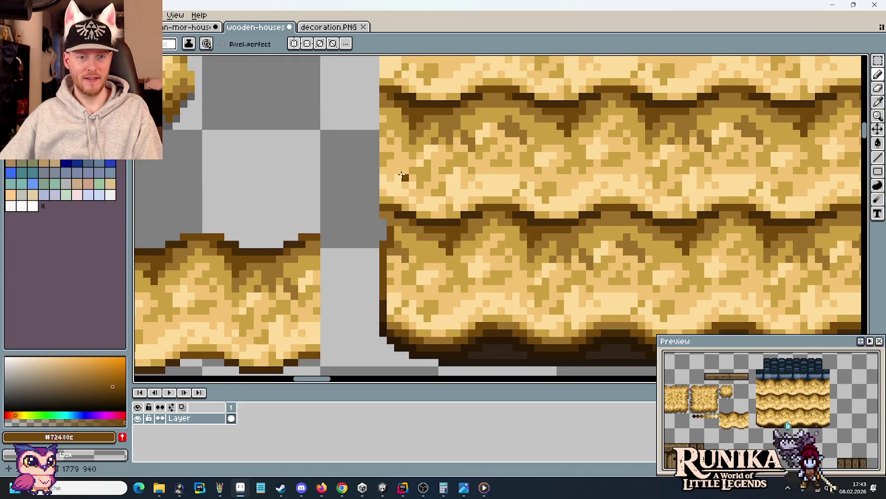
{"action": "left_click_drag", "start_coordinate": [399, 237], "coordinate": [405, 201]}
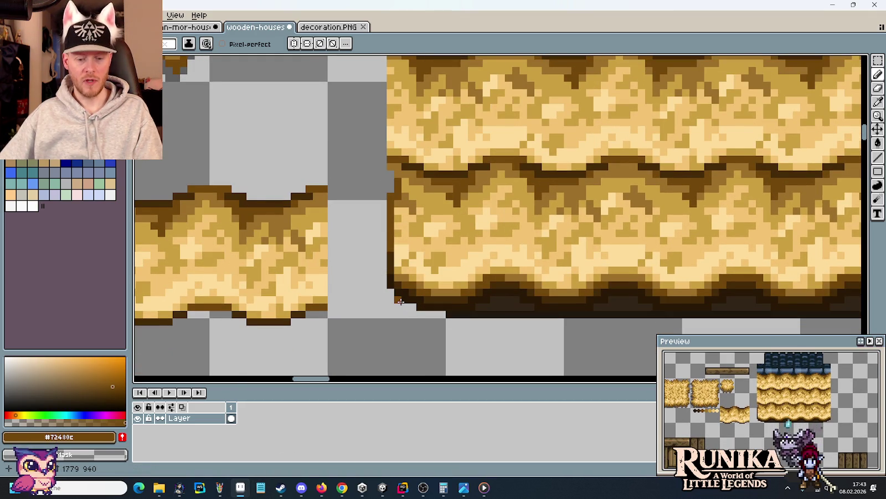
{"action": "key", "text": "m"}
{"action": "mouse_move", "coordinate": [378, 242]}
{"action": "left_mouse_down"}
{"action": "mouse_move", "coordinate": [403, 312]}
{"action": "mouse_move", "coordinate": [383, 184]}
{"action": "mouse_move", "coordinate": [392, 187]}
{"action": "mouse_move", "coordinate": [366, 183]}
{"action": "left_mouse_up"}
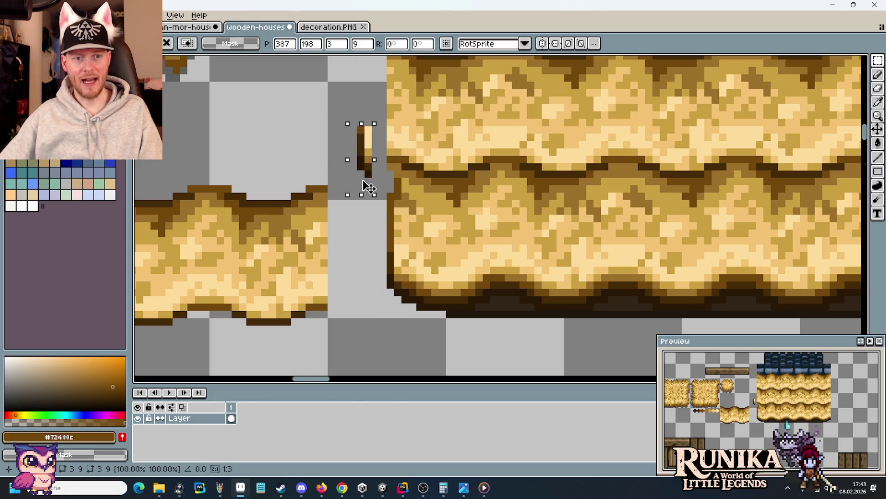
{"action": "key", "text": "ctrl+d"}
{"action": "left_click_drag", "start_coordinate": [336, 112], "coordinate": [388, 205]}
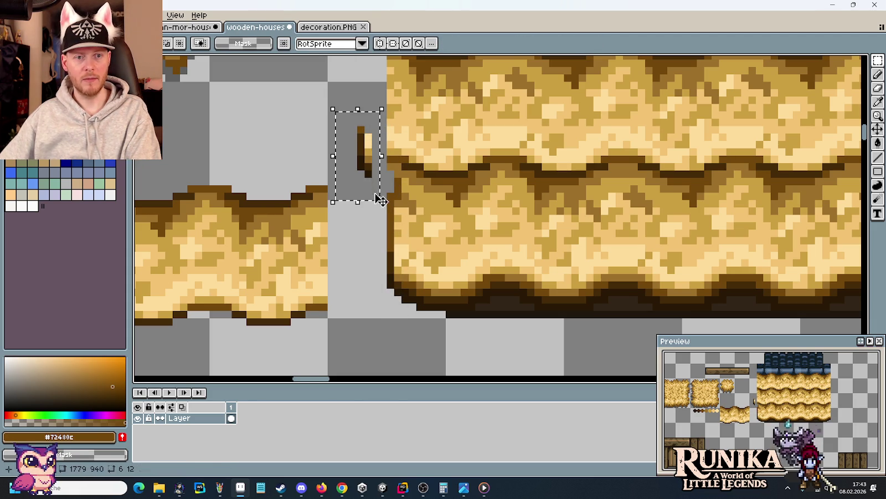
{"action": "left_click_drag", "start_coordinate": [370, 166], "coordinate": [401, 188]}
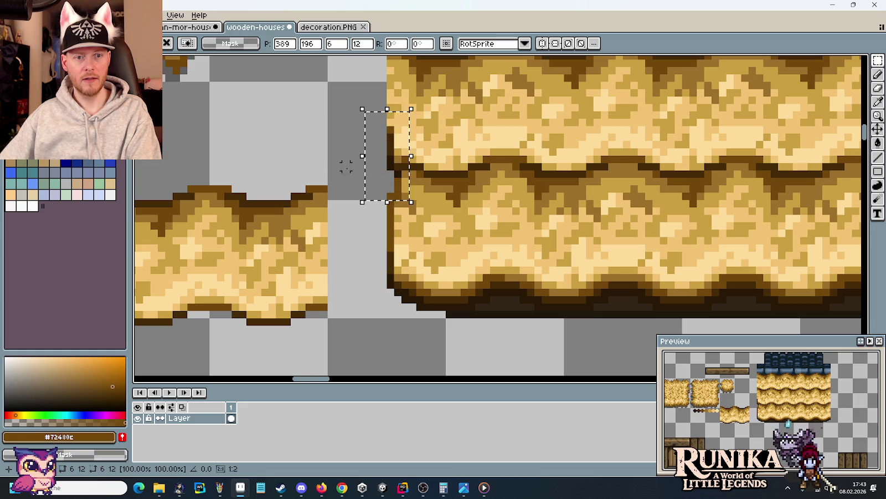
{"action": "key", "text": "ctrl+d"}
Step: Sample tan #9c702b from the roof as the pencil colour
{"action": "scroll", "coordinate": [486, 217], "scroll_direction": "down", "scroll_amount": 1}
{"action": "scroll", "coordinate": [486, 218], "scroll_direction": "down", "scroll_amount": 1}
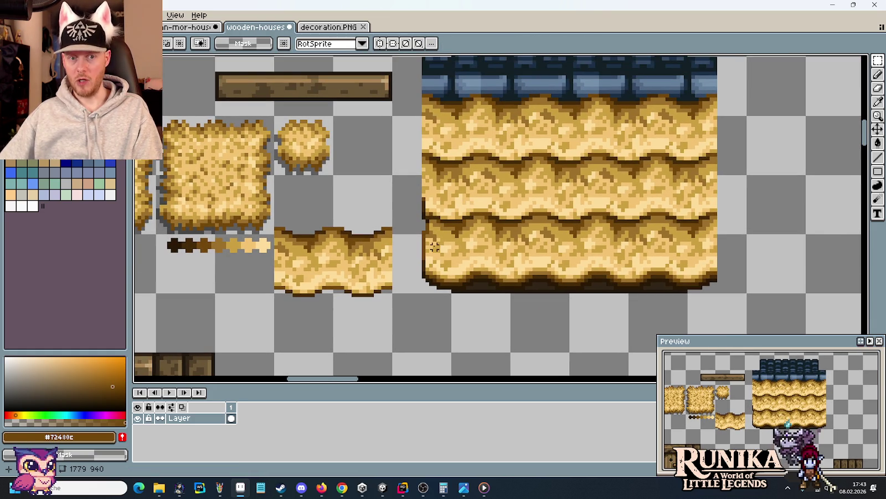
{"action": "scroll", "coordinate": [430, 254], "scroll_direction": "up", "scroll_amount": 1}
{"action": "scroll", "coordinate": [431, 253], "scroll_direction": "up", "scroll_amount": 1}
{"action": "scroll", "coordinate": [443, 252], "scroll_direction": "up", "scroll_amount": 1}
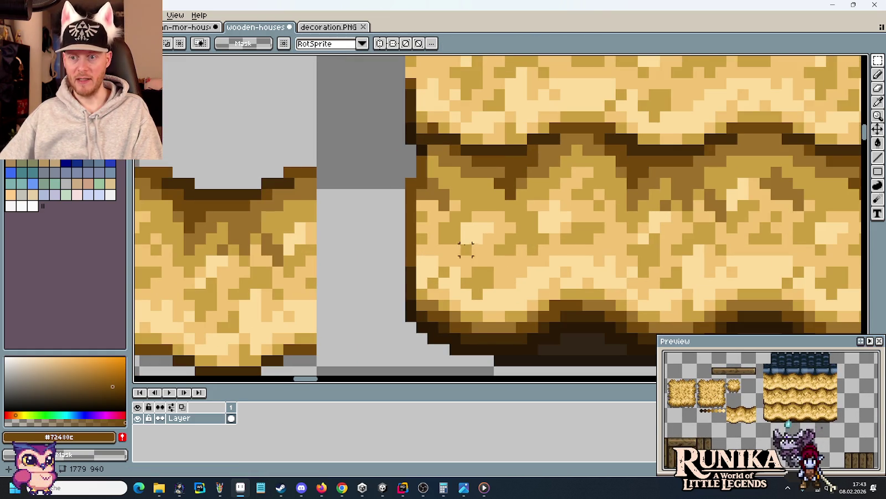
{"action": "scroll", "coordinate": [461, 244], "scroll_direction": "up", "scroll_amount": 1}
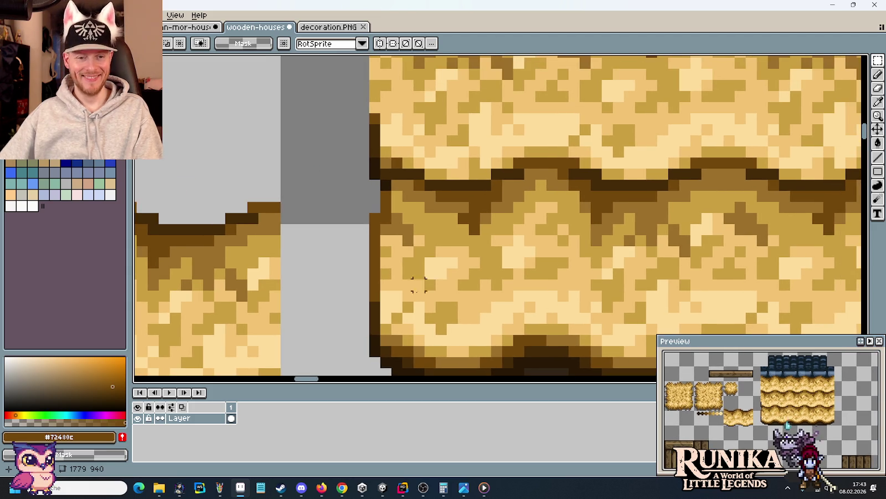
{"action": "scroll", "coordinate": [438, 254], "scroll_direction": "down", "scroll_amount": 1}
{"action": "key", "text": "i"}
{"action": "left_click", "coordinate": [406, 297]}
{"action": "key", "text": "b"}
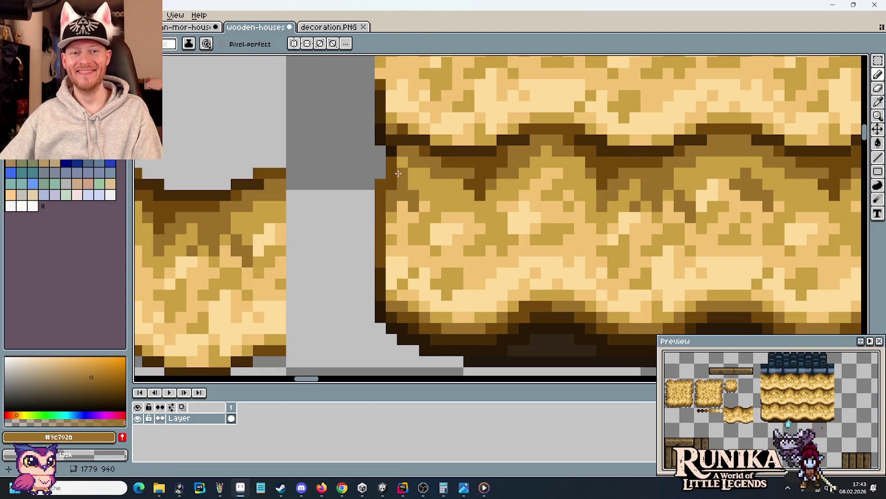
Step: Sample dark brown and paint dark pixels along the roof's left edge
{"action": "left_click", "coordinate": [412, 153], "text": "alt"}
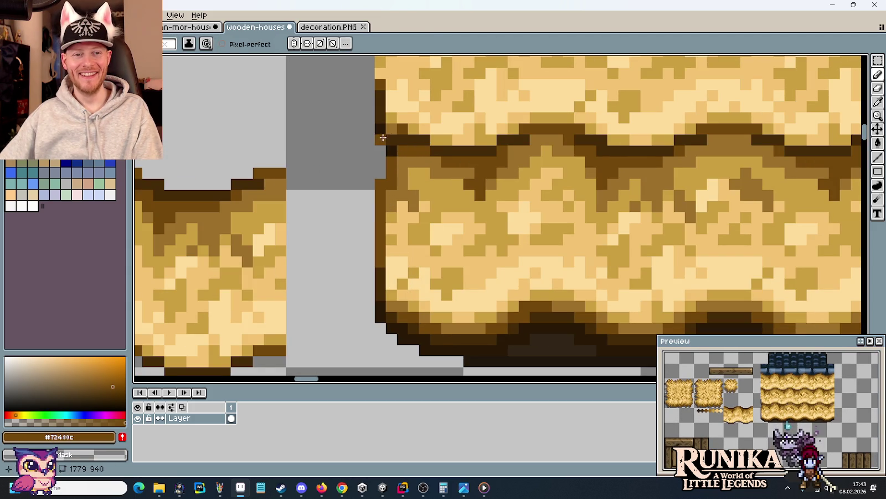
{"action": "left_click", "coordinate": [389, 139], "text": "alt"}
{"action": "left_click", "coordinate": [395, 131], "text": "alt"}
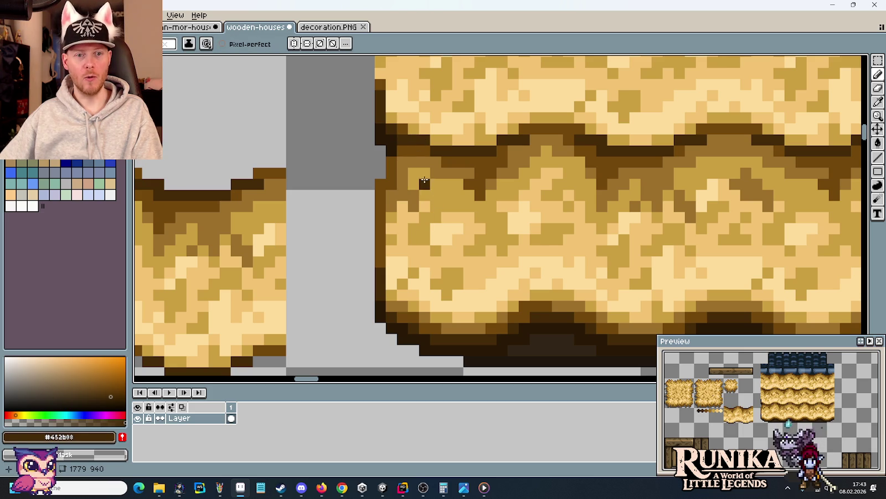
{"action": "left_click", "coordinate": [398, 157], "text": "alt"}
{"action": "scroll", "coordinate": [433, 245], "scroll_direction": "down", "scroll_amount": 3}
{"action": "scroll", "coordinate": [401, 143], "scroll_direction": "up", "scroll_amount": 4}
{"action": "left_click", "coordinate": [390, 153], "text": "alt"}
{"action": "left_click_drag", "start_coordinate": [391, 165], "coordinate": [381, 178]}
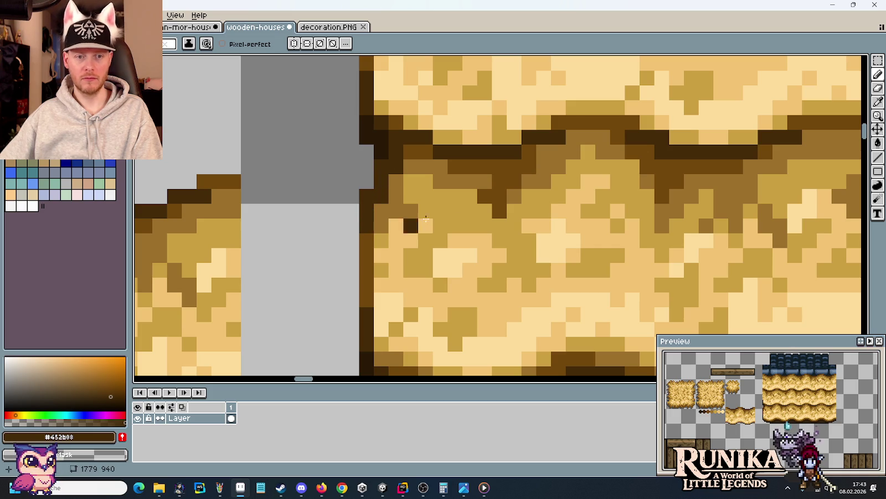
Step: Undo that stroke and darken two left-edge pixels with medium brown
{"action": "scroll", "coordinate": [425, 224], "scroll_direction": "down", "scroll_amount": 3}
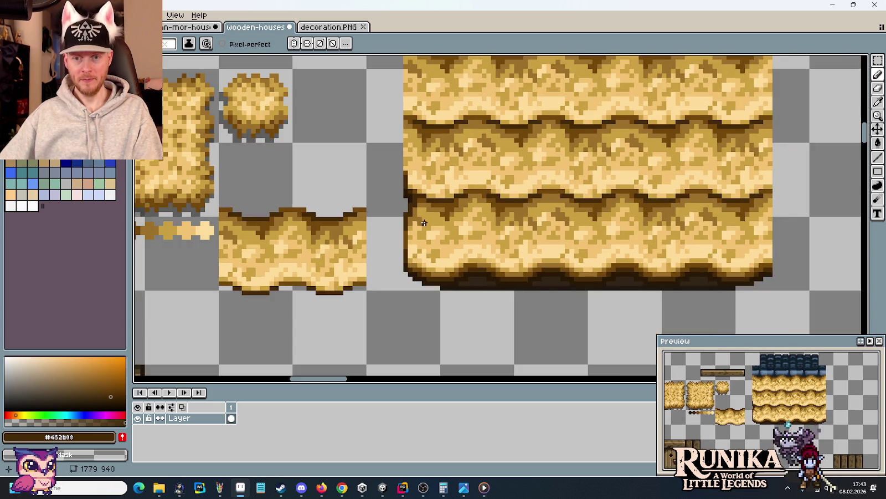
{"action": "scroll", "coordinate": [425, 224], "scroll_direction": "up", "scroll_amount": 3}
{"action": "key", "text": "ctrl+z"}
{"action": "key", "text": "i"}
{"action": "left_click", "coordinate": [392, 136]}
{"action": "key", "text": "b"}
{"action": "left_click", "coordinate": [380, 154]}
{"action": "left_click", "coordinate": [366, 175]}
Step: Paint several pixels near the left edge in lighter brown #9c702b
{"action": "key", "text": "i"}
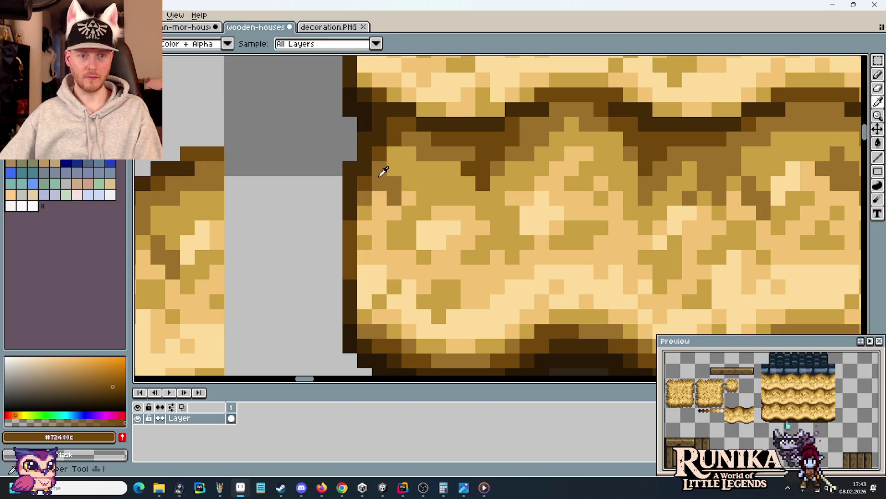
{"action": "left_click", "coordinate": [381, 173]}
{"action": "key", "text": "b"}
{"action": "left_click", "coordinate": [380, 197]}
{"action": "left_click", "coordinate": [381, 230]}
{"action": "scroll", "coordinate": [380, 230], "scroll_direction": "down", "scroll_amount": 3}
{"action": "key", "text": "i"}
{"action": "key", "text": "b"}
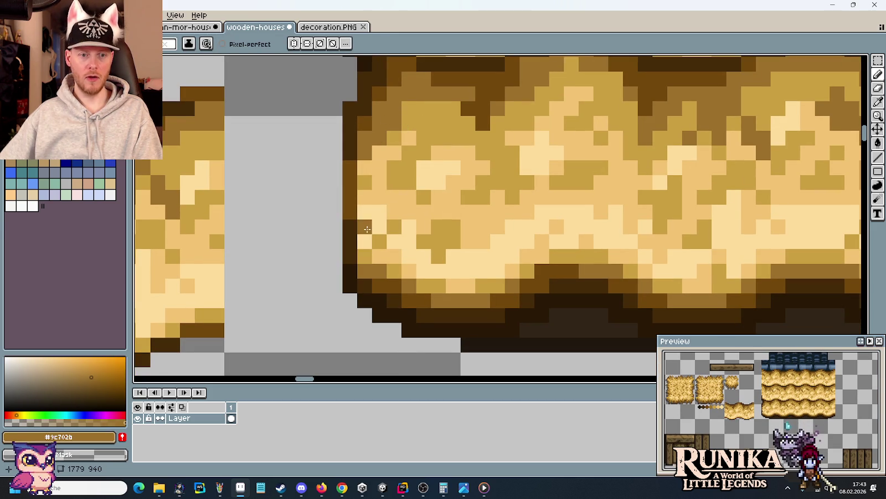
{"action": "left_click", "coordinate": [366, 251]}
{"action": "key", "text": "ctrl+z"}
{"action": "left_click", "coordinate": [365, 196]}
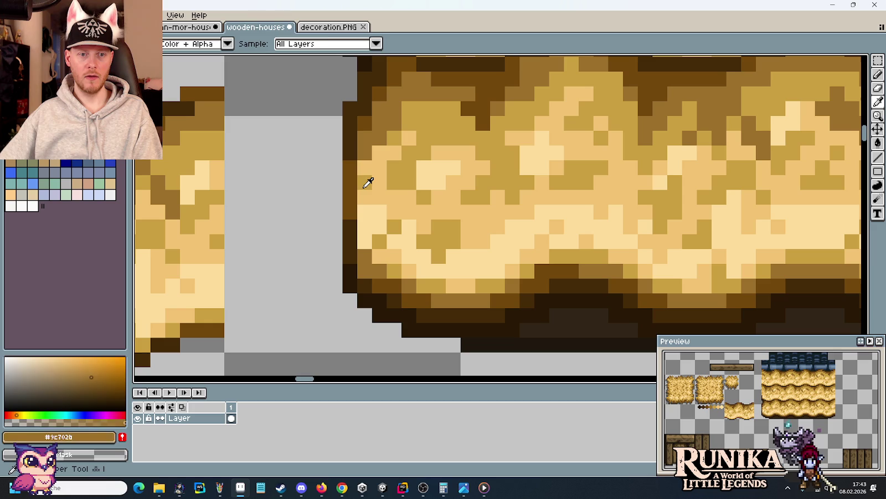
Step: Repaint the roof's left-edge pixels in pale tan #cb9f41
{"action": "left_click", "coordinate": [366, 182], "text": "alt"}
{"action": "left_click", "coordinate": [362, 168]}
{"action": "left_click", "coordinate": [371, 149], "text": "alt"}
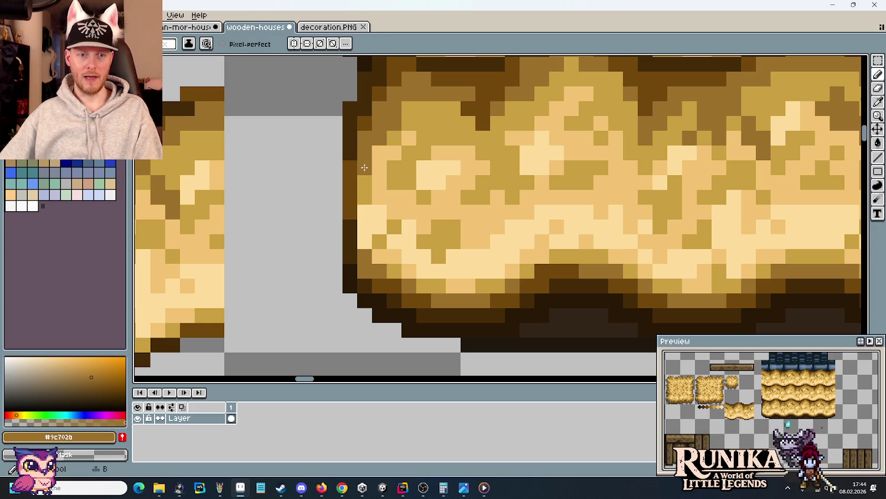
{"action": "key", "text": "i"}
{"action": "left_click", "coordinate": [371, 194], "text": "alt"}
{"action": "left_click_drag", "start_coordinate": [365, 219], "coordinate": [364, 246]}
{"action": "left_click", "coordinate": [380, 256]}
{"action": "key", "text": "b"}
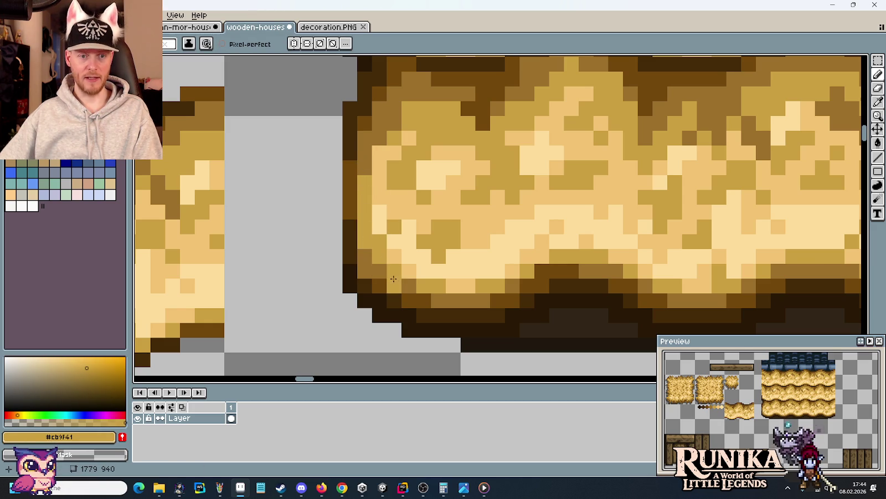
Step: Sample underside browns #72480c and #452b08, then select the thin left-edge strip
{"action": "scroll", "coordinate": [381, 267], "scroll_direction": "down", "scroll_amount": 4}
{"action": "scroll", "coordinate": [391, 279], "scroll_direction": "up", "scroll_amount": 1}
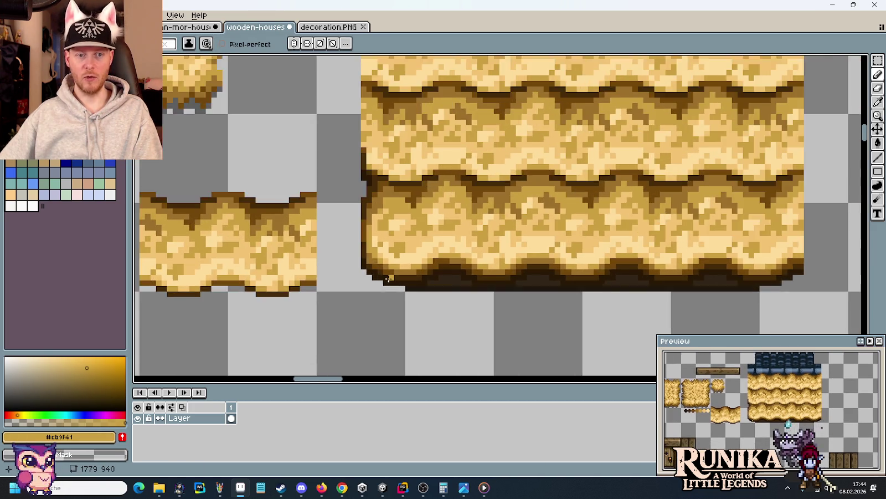
{"action": "scroll", "coordinate": [391, 278], "scroll_direction": "up", "scroll_amount": 2}
{"action": "left_click", "coordinate": [341, 227], "text": "alt"}
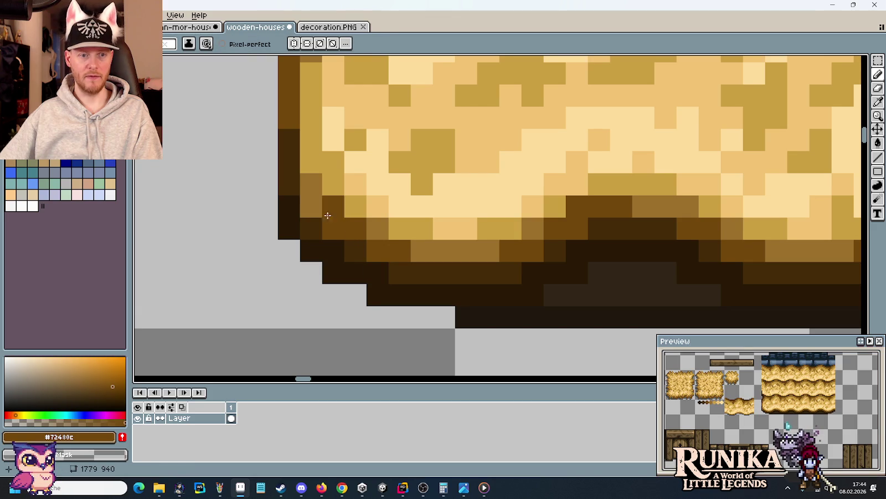
{"action": "scroll", "coordinate": [316, 211], "scroll_direction": "down", "scroll_amount": 3}
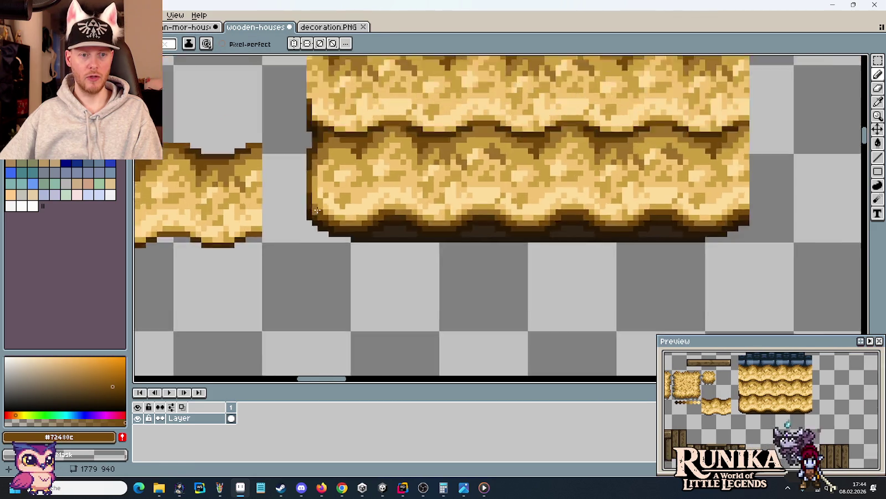
{"action": "scroll", "coordinate": [316, 211], "scroll_direction": "up", "scroll_amount": 3}
{"action": "left_click", "coordinate": [313, 202], "text": "alt"}
{"action": "left_click", "coordinate": [314, 226], "text": "alt"}
{"action": "scroll", "coordinate": [316, 227], "scroll_direction": "down", "scroll_amount": 1}
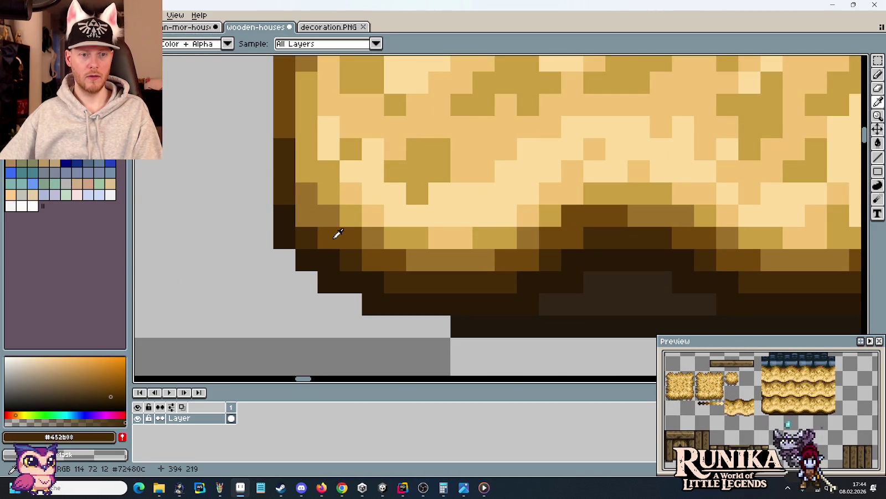
{"action": "scroll", "coordinate": [332, 233], "scroll_direction": "down", "scroll_amount": 1}
{"action": "scroll", "coordinate": [336, 235], "scroll_direction": "down", "scroll_amount": 1}
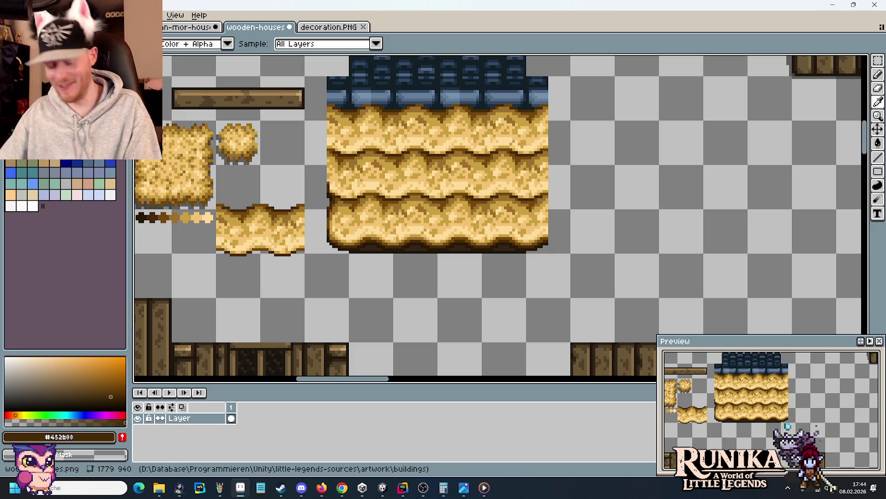
{"action": "scroll", "coordinate": [382, 228], "scroll_direction": "up", "scroll_amount": 3}
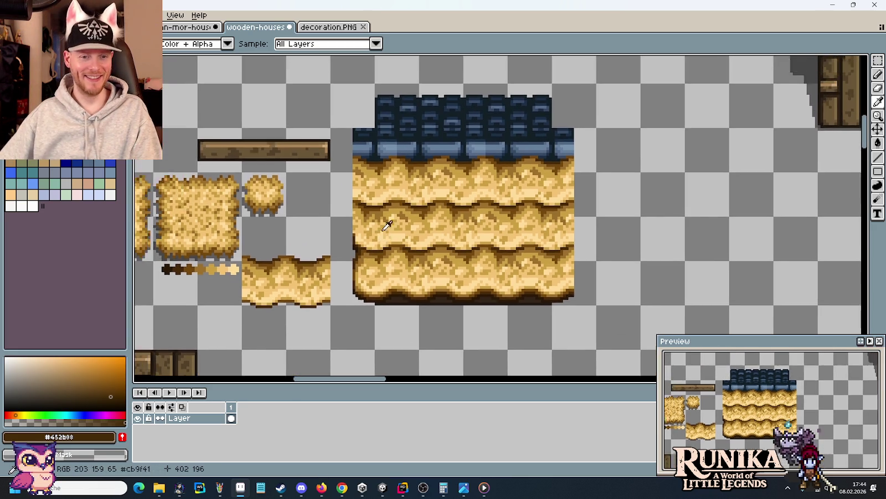
{"action": "scroll", "coordinate": [356, 220], "scroll_direction": "down", "scroll_amount": 2}
{"action": "scroll", "coordinate": [347, 233], "scroll_direction": "up", "scroll_amount": 2}
{"action": "scroll", "coordinate": [347, 234], "scroll_direction": "up", "scroll_amount": 1}
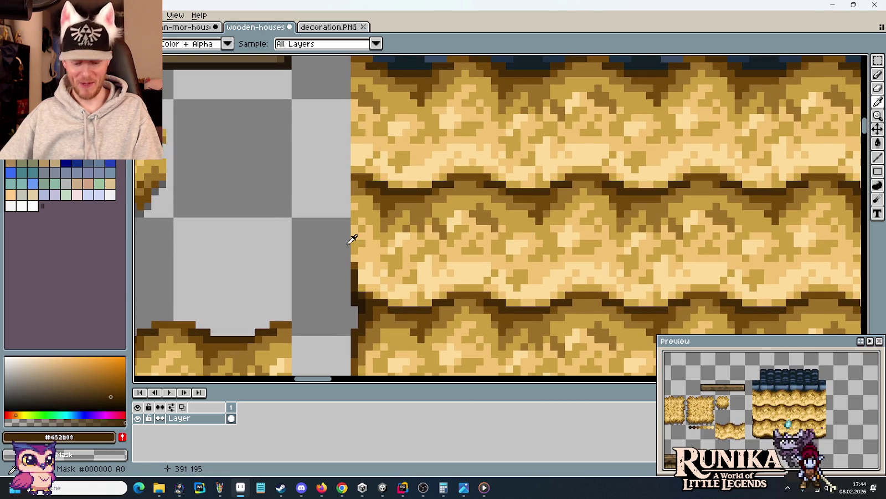
{"action": "scroll", "coordinate": [355, 149], "scroll_direction": "up", "scroll_amount": 2}
{"action": "key", "text": "m"}
{"action": "mouse_move", "coordinate": [339, 89]}
{"action": "left_mouse_down"}
{"action": "mouse_move", "coordinate": [356, 292]}
{"action": "mouse_move", "coordinate": [427, 111]}
{"action": "left_mouse_up"}
Step: Nudge the 3×28 left-edge roof strip right against the edge, then shift a 3×8 piece
{"action": "left_click", "coordinate": [356, 292]}
{"action": "scroll", "coordinate": [426, 110], "scroll_direction": "down", "scroll_amount": 1}
{"action": "mouse_move", "coordinate": [382, 135]}
{"action": "left_mouse_down"}
{"action": "mouse_move", "coordinate": [372, 198]}
{"action": "mouse_move", "coordinate": [381, 329]}
{"action": "mouse_move", "coordinate": [383, 242]}
{"action": "mouse_move", "coordinate": [391, 239]}
{"action": "left_mouse_up"}
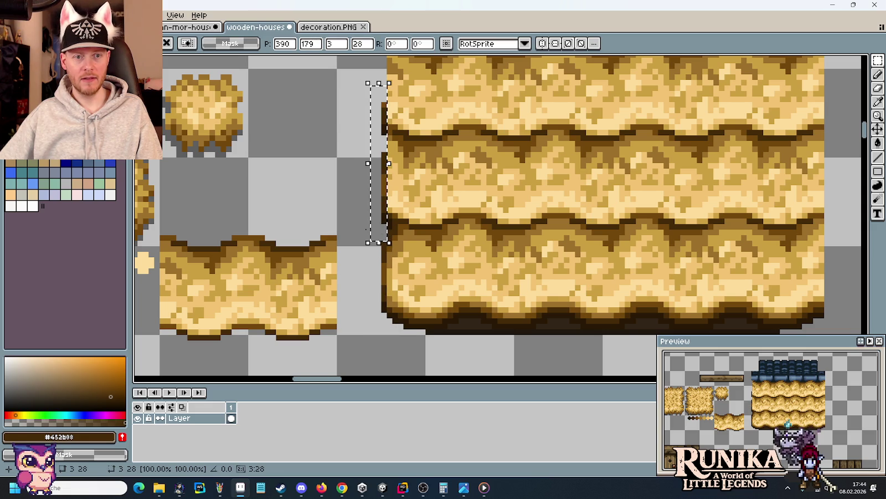
{"action": "left_click", "coordinate": [341, 194]}
{"action": "mouse_move", "coordinate": [389, 209]}
{"action": "left_mouse_down"}
{"action": "mouse_move", "coordinate": [406, 252]}
{"action": "mouse_move", "coordinate": [403, 145]}
{"action": "left_mouse_up"}
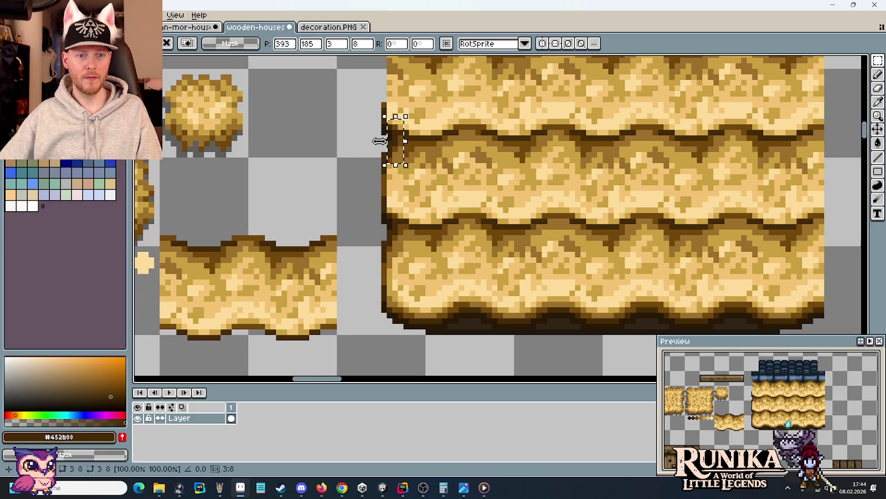
{"action": "left_click", "coordinate": [342, 152]}
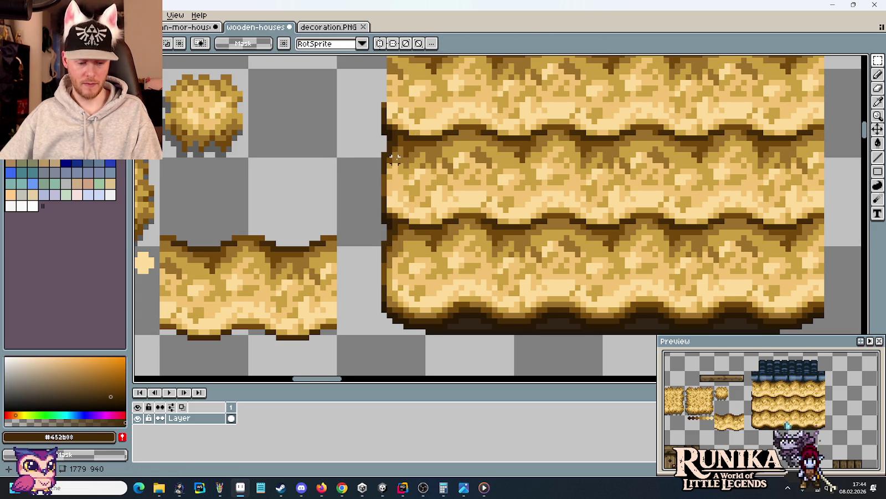
Step: Repaint the straw tile's upper-left pixels with browns #9c702b, #72480c and straw #cb9f41
{"action": "scroll", "coordinate": [394, 159], "scroll_direction": "up", "scroll_amount": 2}
{"action": "key", "text": "b"}
{"action": "left_click", "coordinate": [404, 145], "text": "alt"}
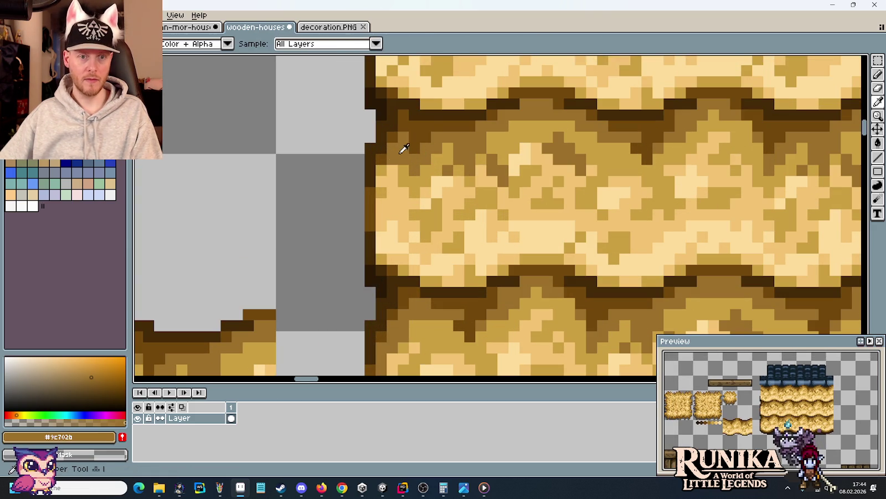
{"action": "mouse_move", "coordinate": [398, 270]}
{"action": "left_mouse_down"}
{"action": "mouse_move", "coordinate": [425, 153]}
{"action": "mouse_move", "coordinate": [422, 176]}
{"action": "left_mouse_up"}
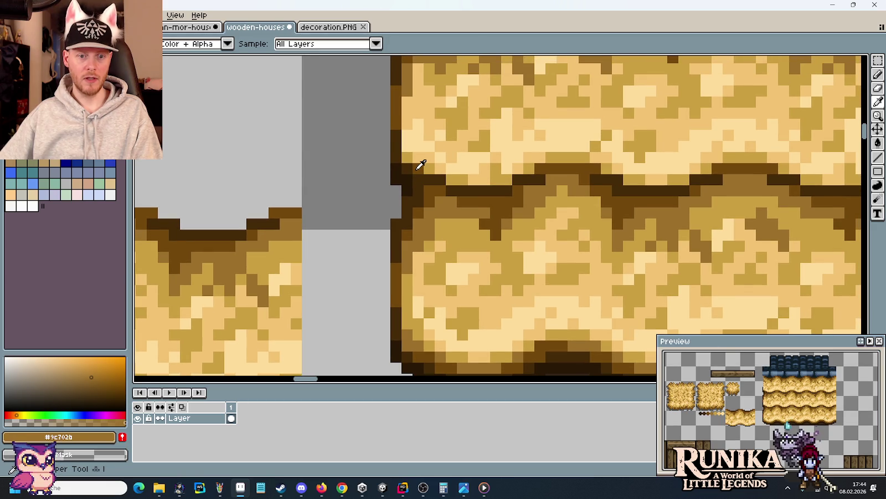
{"action": "left_click", "coordinate": [421, 164], "text": "alt"}
{"action": "scroll", "coordinate": [422, 165], "scroll_direction": "down", "scroll_amount": 3}
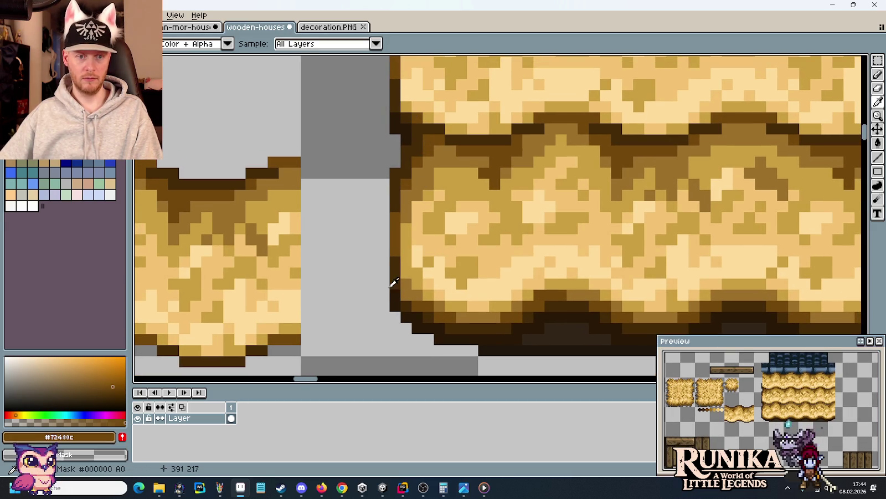
{"action": "left_click", "coordinate": [426, 283]}
{"action": "key", "text": "b"}
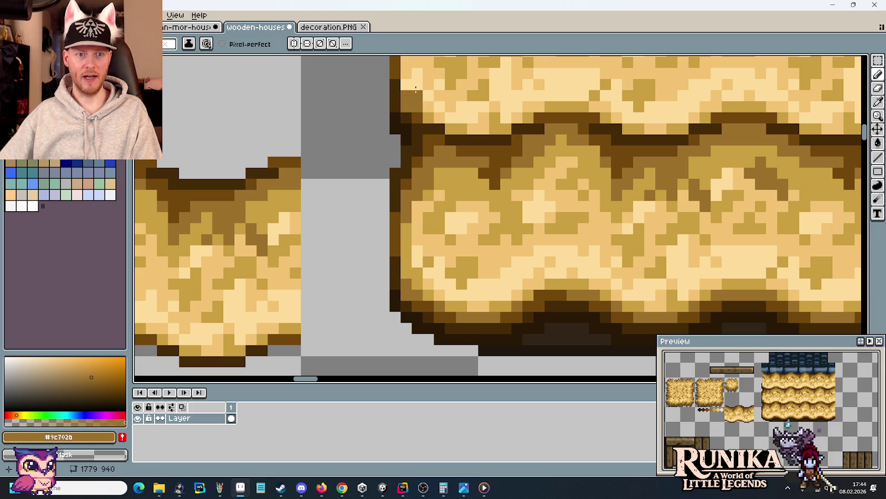
{"action": "scroll", "coordinate": [412, 100], "scroll_direction": "up", "scroll_amount": 2}
{"action": "left_click", "coordinate": [404, 285], "text": "alt"}
{"action": "scroll", "coordinate": [408, 103], "scroll_direction": "up", "scroll_amount": 2}
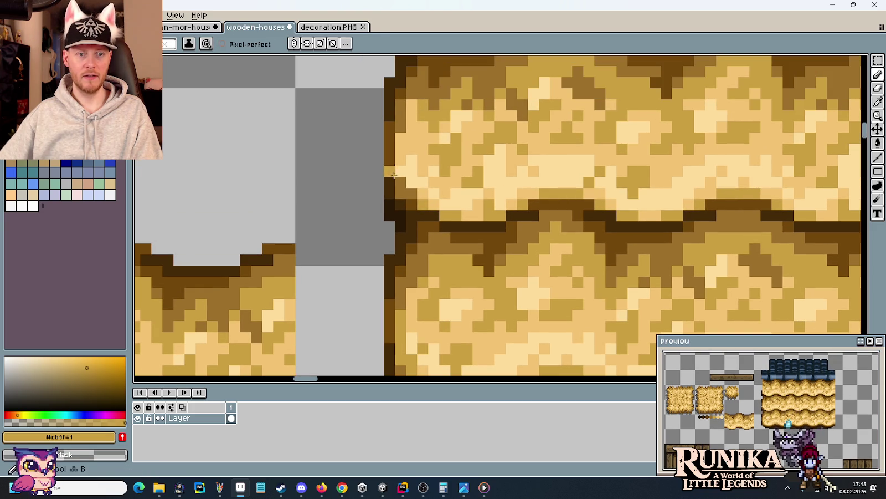
{"action": "left_click", "coordinate": [414, 97], "text": "alt"}
Step: Shade the straw tile's left side with straw tones #cb9f41 and #f2c372
{"action": "scroll", "coordinate": [417, 128], "scroll_direction": "down", "scroll_amount": 2}
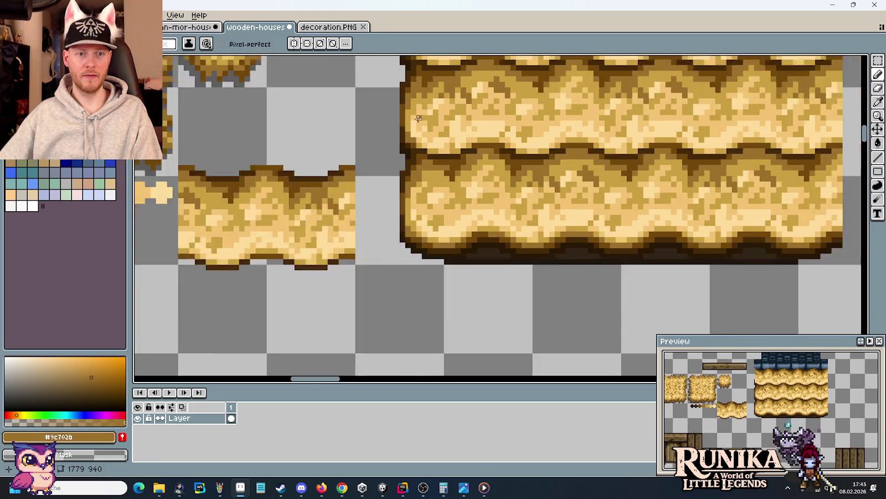
{"action": "scroll", "coordinate": [418, 118], "scroll_direction": "down", "scroll_amount": 1}
{"action": "scroll", "coordinate": [419, 118], "scroll_direction": "up", "scroll_amount": 3}
{"action": "left_click", "coordinate": [397, 145], "text": "alt"}
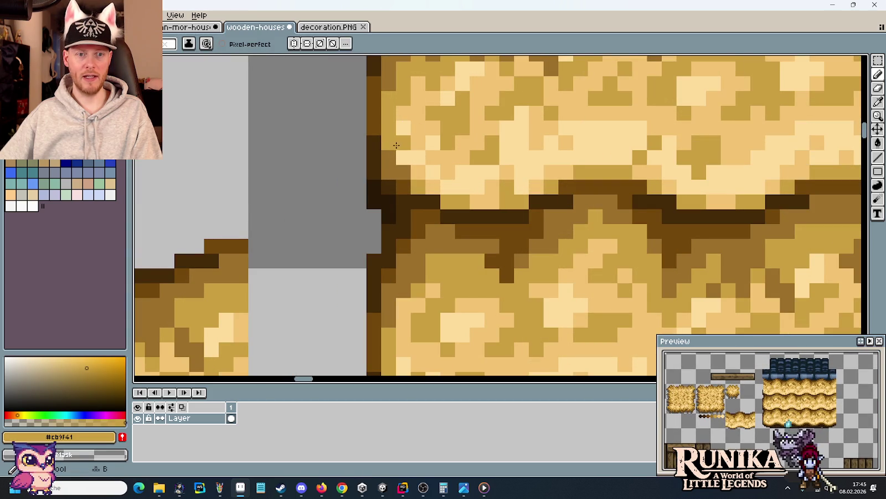
{"action": "left_click", "coordinate": [422, 137], "text": "alt"}
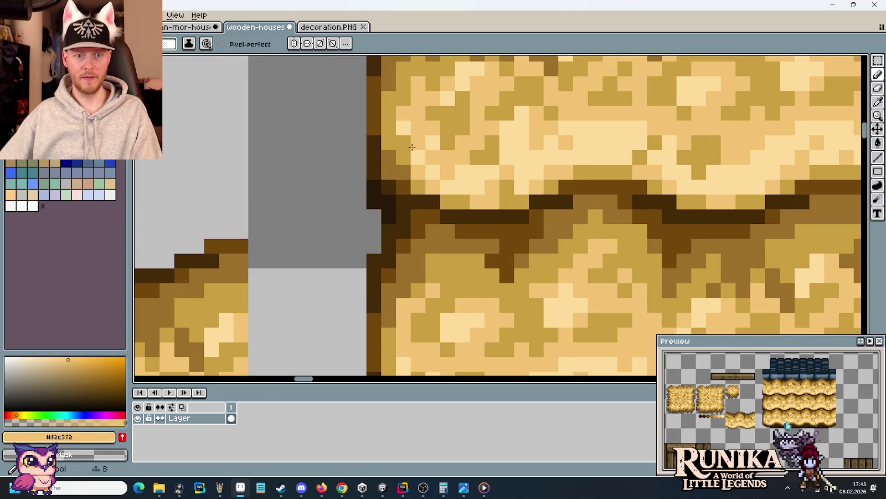
{"action": "scroll", "coordinate": [419, 104], "scroll_direction": "down", "scroll_amount": 1}
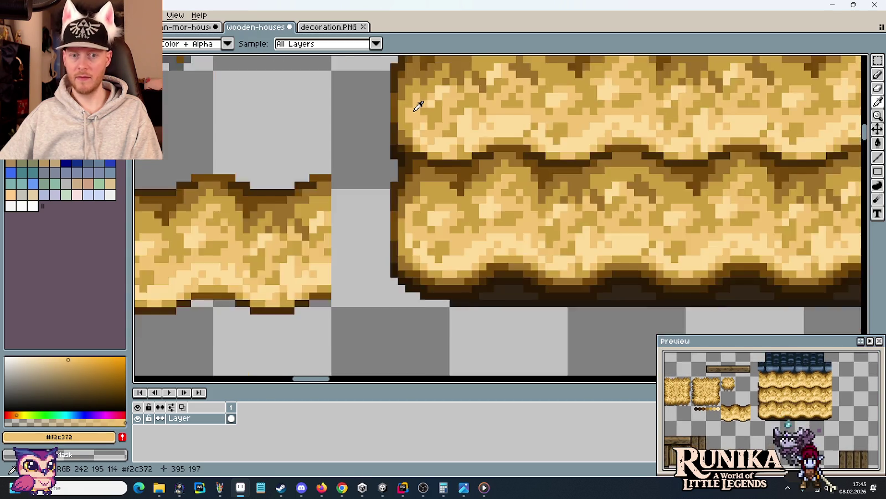
{"action": "scroll", "coordinate": [420, 107], "scroll_direction": "down", "scroll_amount": 1}
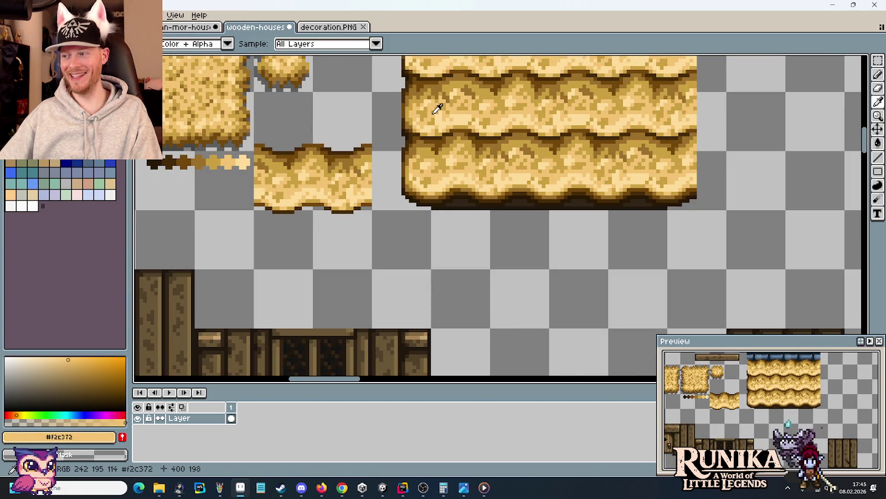
{"action": "left_click_drag", "start_coordinate": [437, 109], "coordinate": [427, 158]}
{"action": "scroll", "coordinate": [423, 149], "scroll_direction": "up", "scroll_amount": 2}
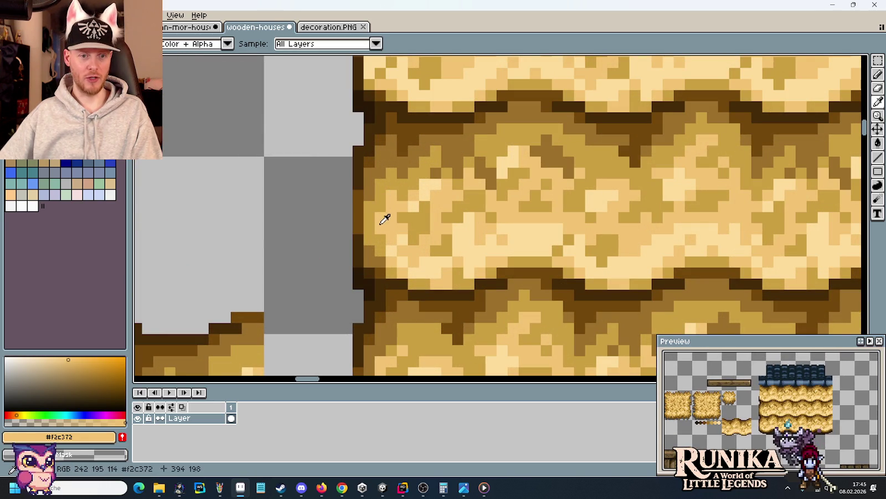
{"action": "key", "text": "b"}
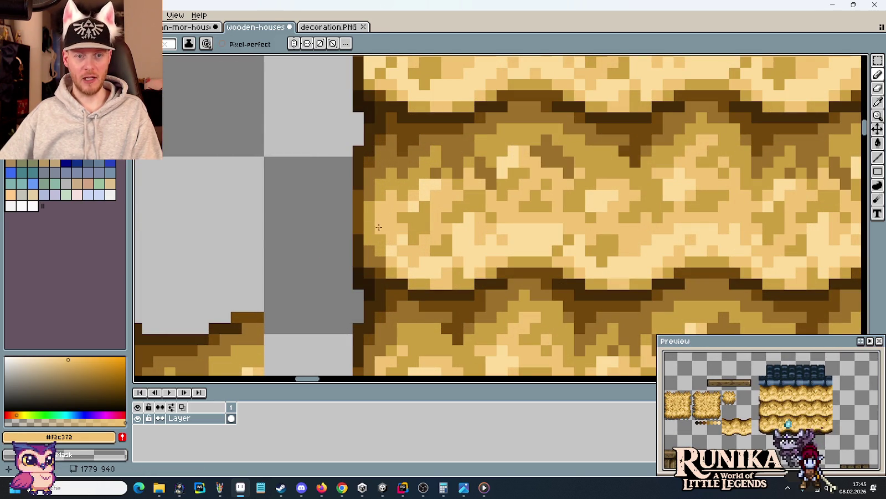
{"action": "scroll", "coordinate": [388, 201], "scroll_direction": "down", "scroll_amount": 3}
{"action": "scroll", "coordinate": [391, 203], "scroll_direction": "up", "scroll_amount": 3}
{"action": "key", "text": "i"}
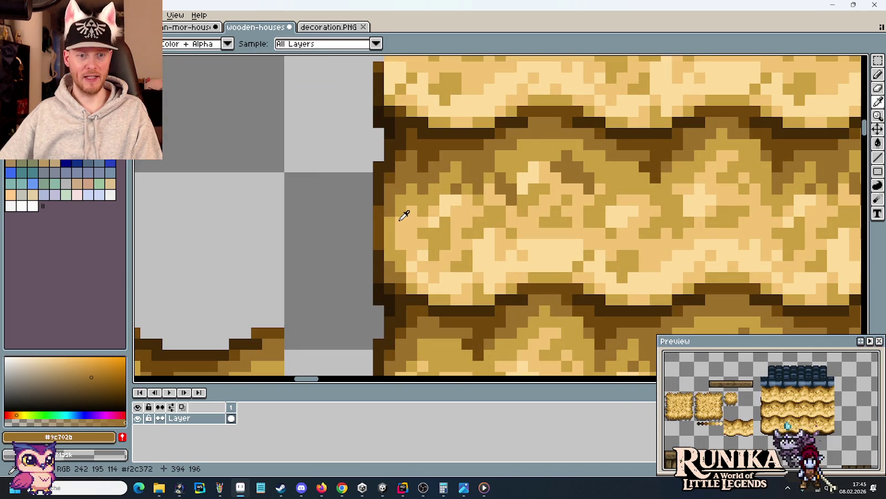
{"action": "key", "text": "b"}
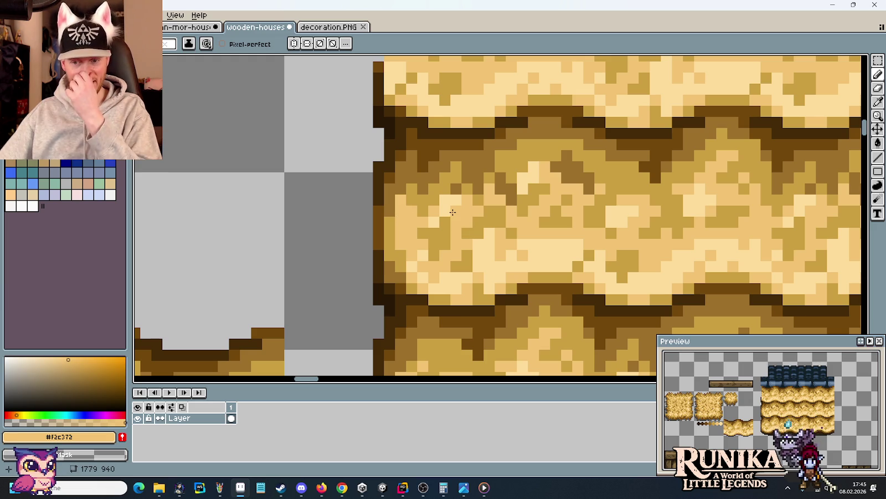
{"action": "left_click", "coordinate": [397, 217], "text": "alt"}
{"action": "scroll", "coordinate": [404, 224], "scroll_direction": "down", "scroll_amount": 3}
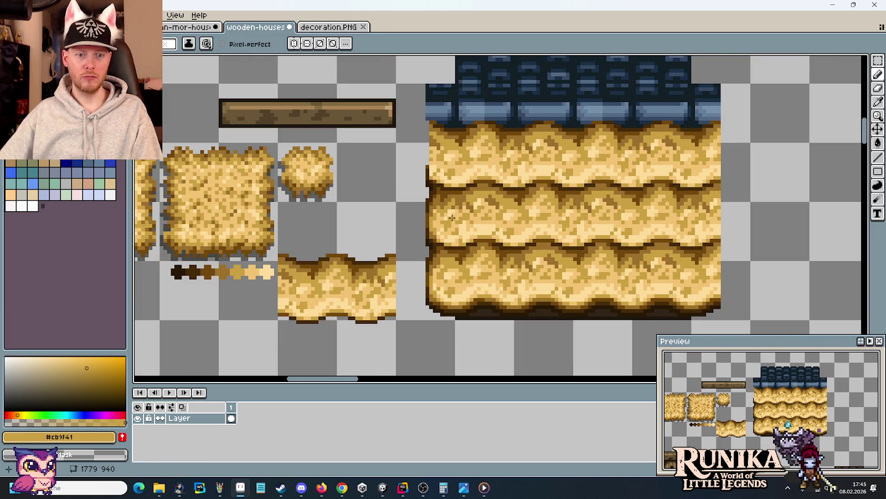
{"action": "scroll", "coordinate": [452, 219], "scroll_direction": "up", "scroll_amount": 3}
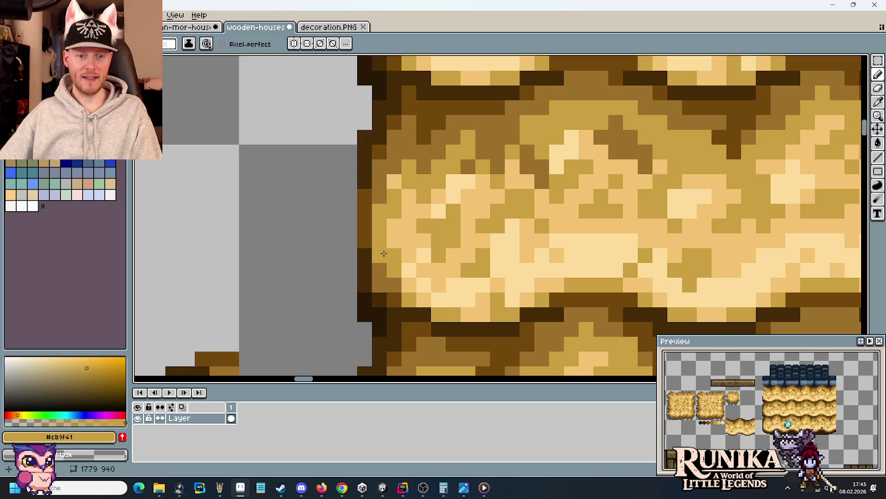
{"action": "key", "text": "alt"}
{"action": "key", "text": "alt"}
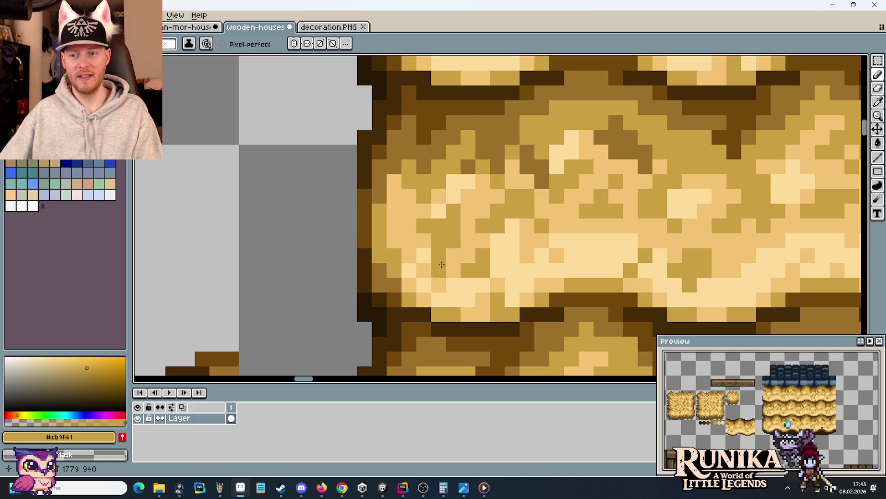
Step: Paint light straw highlight pixels into the tile using #9c702b and the lightest straw tones
{"action": "scroll", "coordinate": [490, 234], "scroll_direction": "down", "scroll_amount": 3}
{"action": "scroll", "coordinate": [475, 212], "scroll_direction": "up", "scroll_amount": 3}
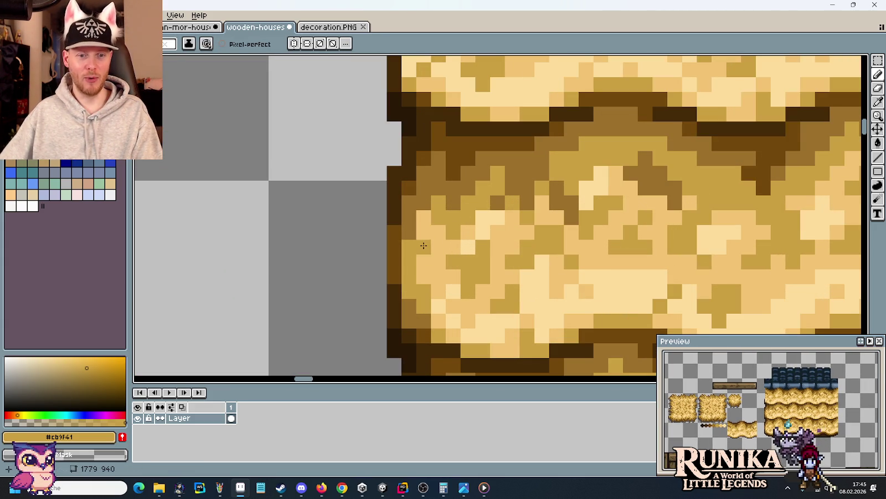
{"action": "left_click", "coordinate": [421, 202], "text": "alt"}
{"action": "left_click", "coordinate": [466, 246], "text": "alt"}
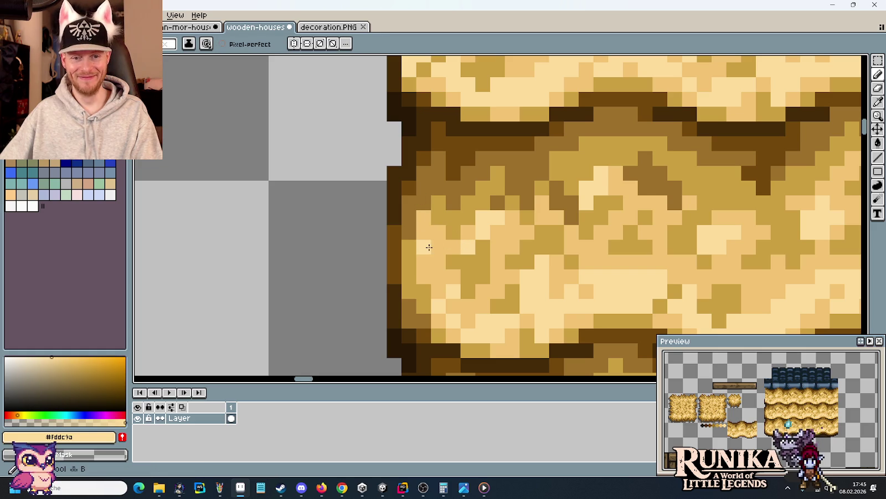
{"action": "left_click_drag", "start_coordinate": [423, 231], "coordinate": [462, 237]}
{"action": "scroll", "coordinate": [472, 239], "scroll_direction": "down", "scroll_amount": 3}
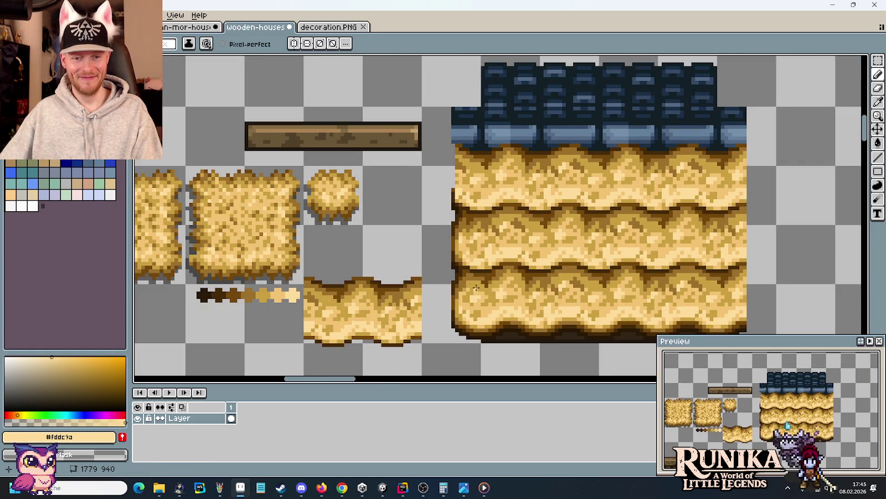
{"action": "scroll", "coordinate": [476, 288], "scroll_direction": "down", "scroll_amount": 2}
{"action": "scroll", "coordinate": [463, 278], "scroll_direction": "up", "scroll_amount": 2}
{"action": "scroll", "coordinate": [454, 233], "scroll_direction": "up", "scroll_amount": 2}
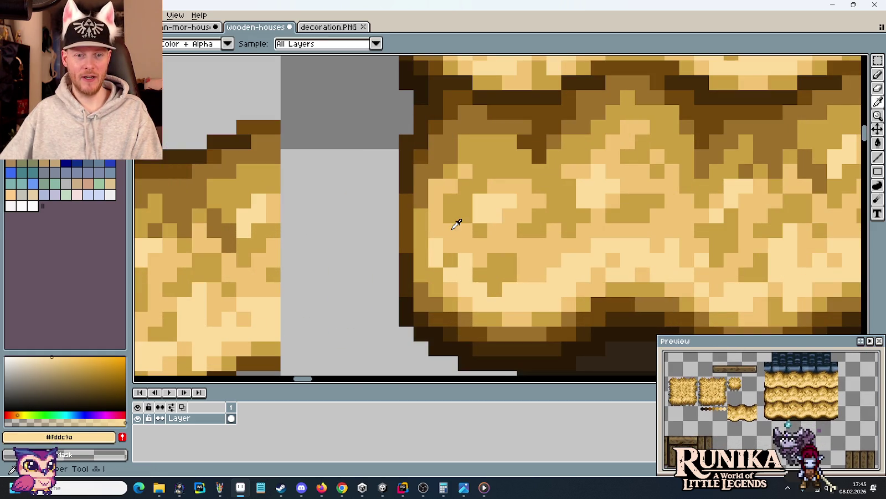
{"action": "left_click", "coordinate": [447, 221], "text": "alt"}
{"action": "left_click", "coordinate": [432, 202], "text": "alt"}
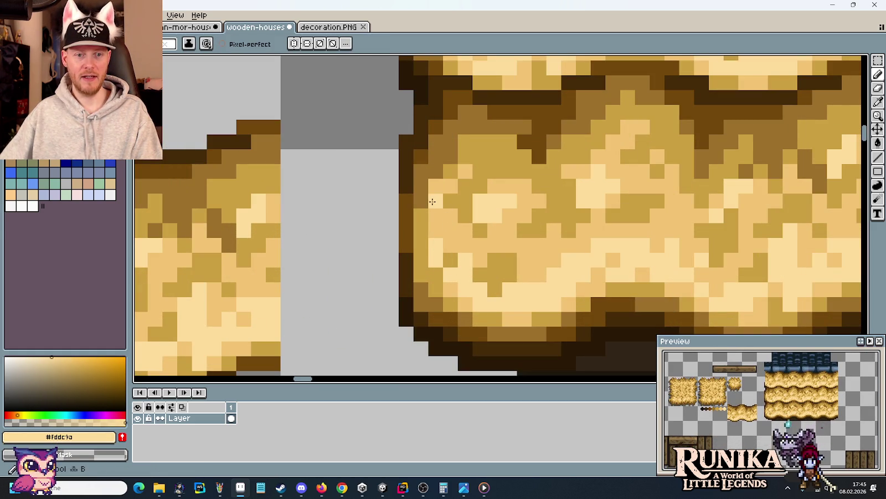
{"action": "scroll", "coordinate": [523, 215], "scroll_direction": "down", "scroll_amount": 3}
{"action": "scroll", "coordinate": [521, 183], "scroll_direction": "down", "scroll_amount": 2}
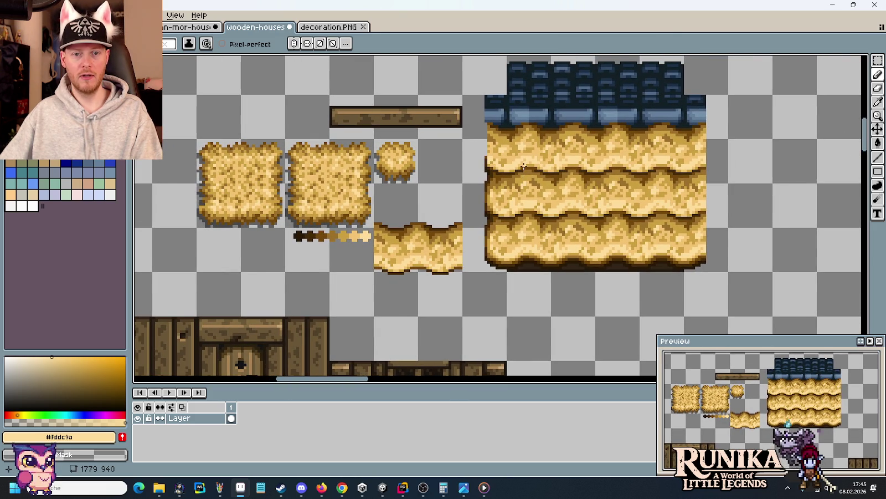
{"action": "scroll", "coordinate": [524, 166], "scroll_direction": "up", "scroll_amount": 1}
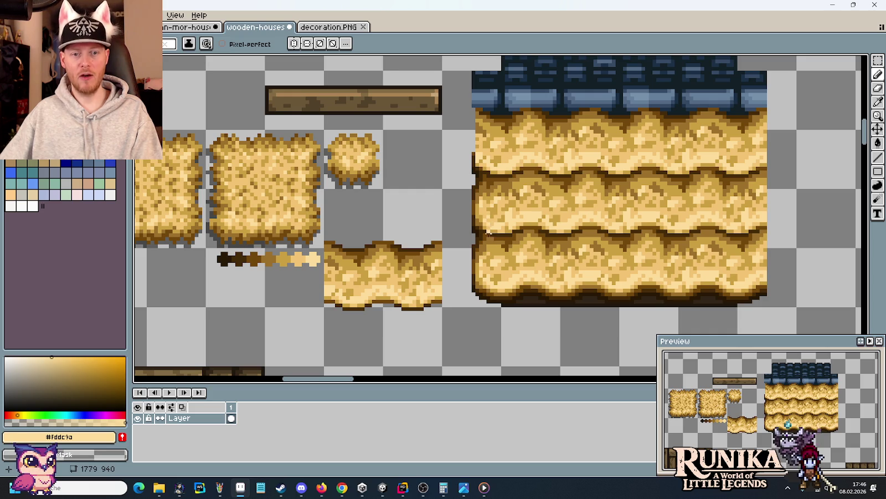
Step: Move an 11×22 straw piece against the top thatch band's left end, settling at 389,169
{"action": "key", "text": "m"}
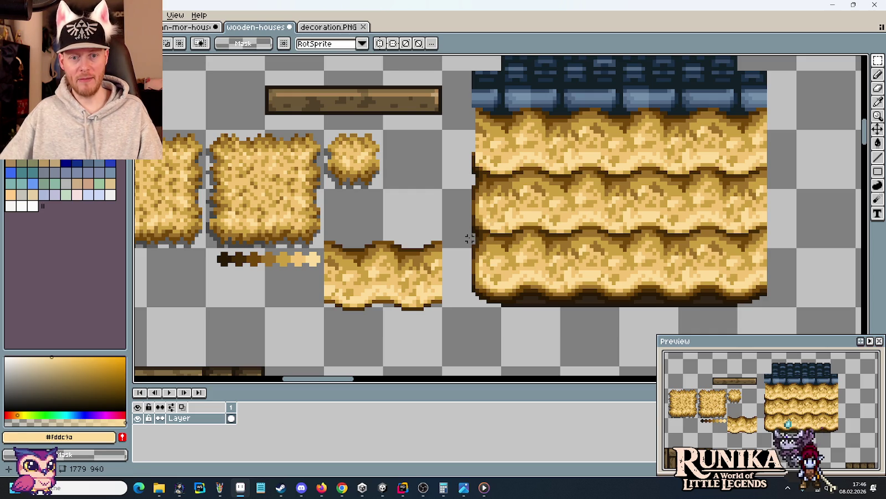
{"action": "mouse_move", "coordinate": [470, 235]}
{"action": "left_mouse_down"}
{"action": "mouse_move", "coordinate": [488, 316]}
{"action": "mouse_move", "coordinate": [442, 210]}
{"action": "left_mouse_up"}
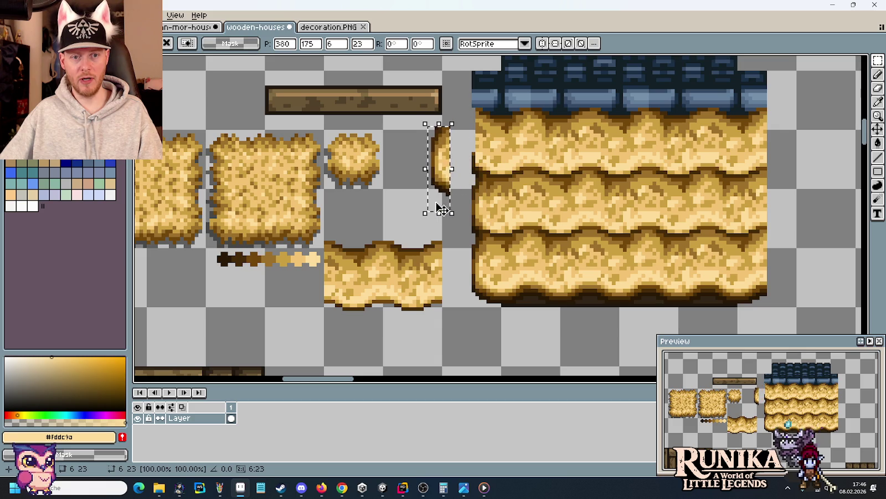
{"action": "key", "text": "ctrl+d"}
{"action": "left_click_drag", "start_coordinate": [421, 194], "coordinate": [466, 107]}
{"action": "left_click_drag", "start_coordinate": [443, 173], "coordinate": [472, 166]}
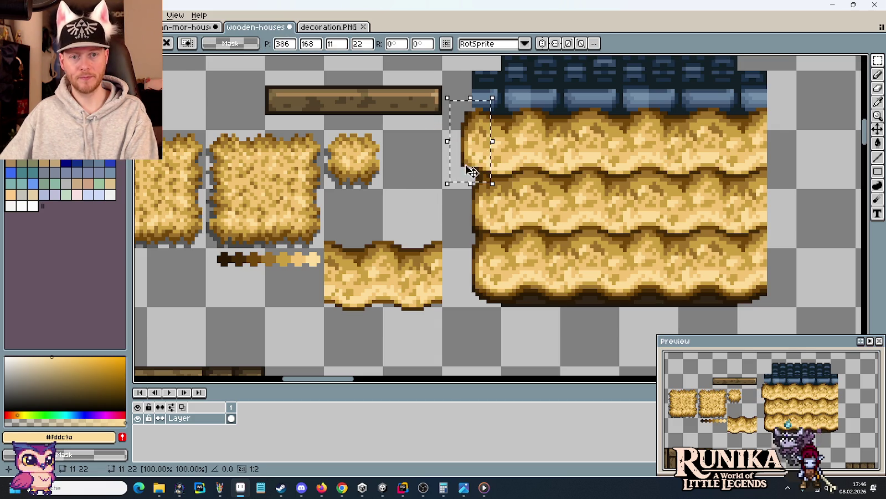
{"action": "key", "text": "Down"}
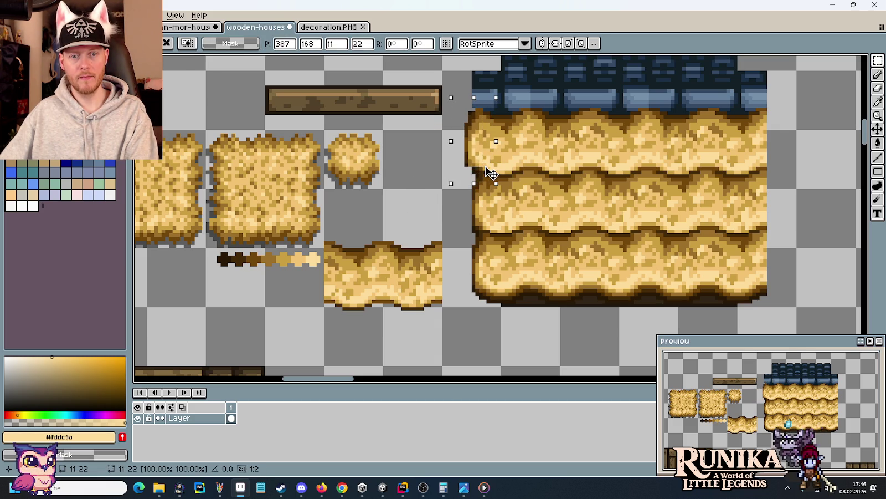
{"action": "left_click_drag", "start_coordinate": [486, 175], "coordinate": [495, 175]}
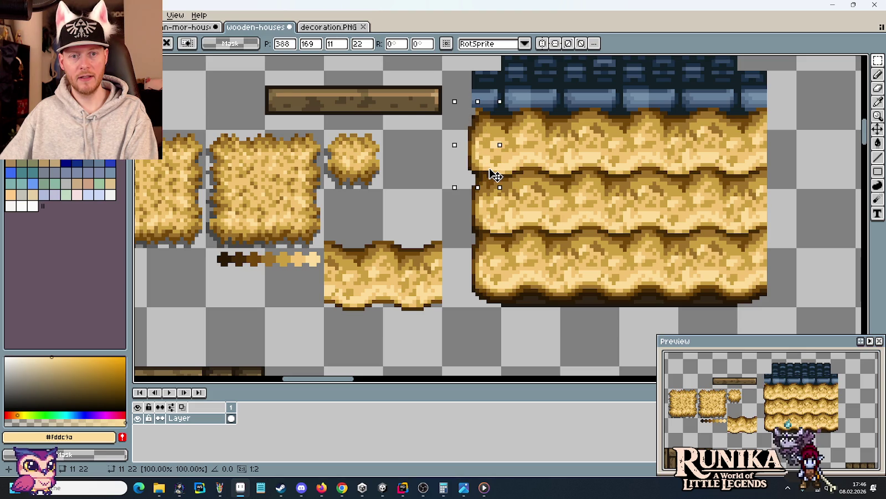
{"action": "mouse_move", "coordinate": [490, 142]}
{"action": "left_mouse_down"}
{"action": "mouse_move", "coordinate": [483, 145]}
{"action": "mouse_move", "coordinate": [492, 143]}
{"action": "left_mouse_up"}
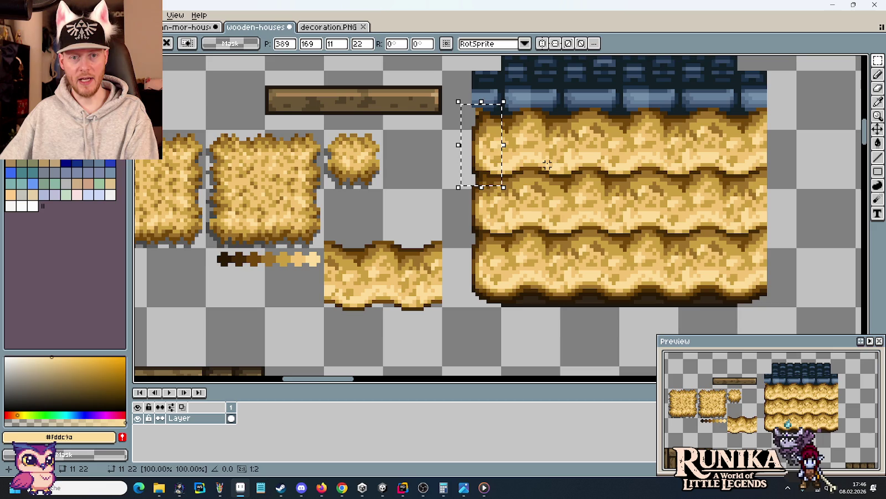
{"action": "key", "text": "ctrl+d"}
Step: Repaint the roof rows' left-edge pixels with the darkest outline brown plus dark and mid browns
{"action": "scroll", "coordinate": [495, 146], "scroll_direction": "up", "scroll_amount": 1}
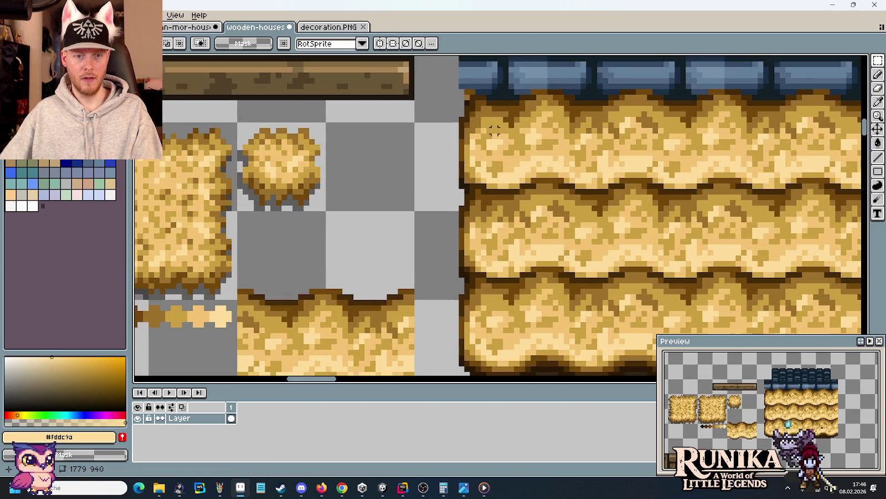
{"action": "scroll", "coordinate": [493, 146], "scroll_direction": "up", "scroll_amount": 1}
{"action": "scroll", "coordinate": [476, 152], "scroll_direction": "up", "scroll_amount": 2}
{"action": "key", "text": "i"}
{"action": "left_click", "coordinate": [447, 159]}
{"action": "key", "text": "b"}
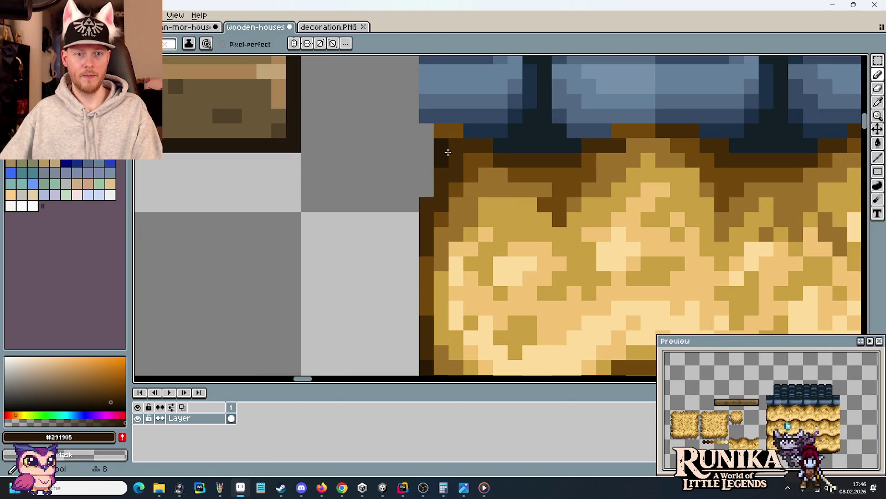
{"action": "scroll", "coordinate": [465, 166], "scroll_direction": "down", "scroll_amount": 3}
{"action": "scroll", "coordinate": [477, 207], "scroll_direction": "up", "scroll_amount": 1}
{"action": "scroll", "coordinate": [482, 172], "scroll_direction": "up", "scroll_amount": 1}
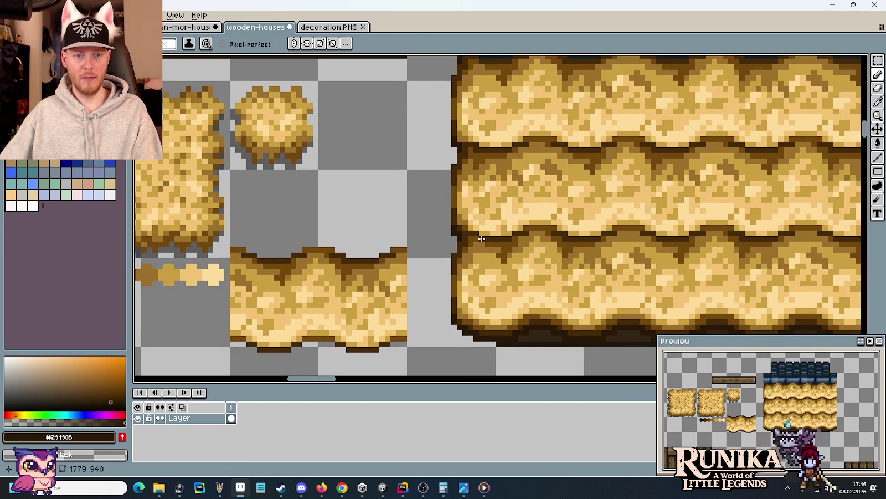
{"action": "scroll", "coordinate": [477, 154], "scroll_direction": "up", "scroll_amount": 1}
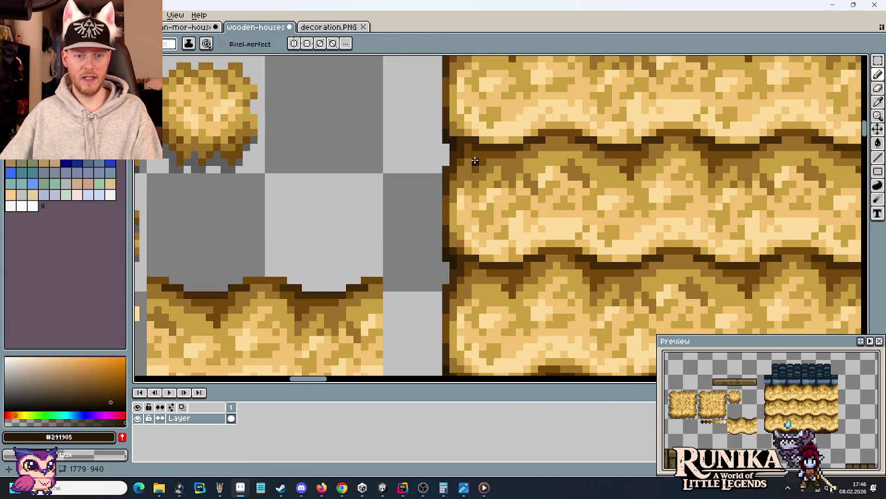
{"action": "scroll", "coordinate": [474, 158], "scroll_direction": "up", "scroll_amount": 1}
{"action": "left_click", "coordinate": [462, 142], "text": "alt"}
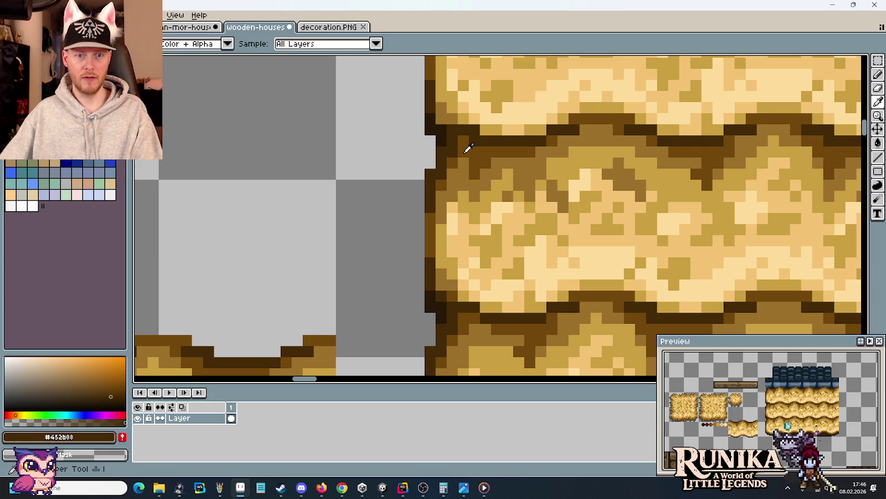
{"action": "left_click", "coordinate": [467, 144], "text": "alt"}
{"action": "scroll", "coordinate": [467, 143], "scroll_direction": "down", "scroll_amount": 3}
{"action": "scroll", "coordinate": [467, 144], "scroll_direction": "up", "scroll_amount": 2}
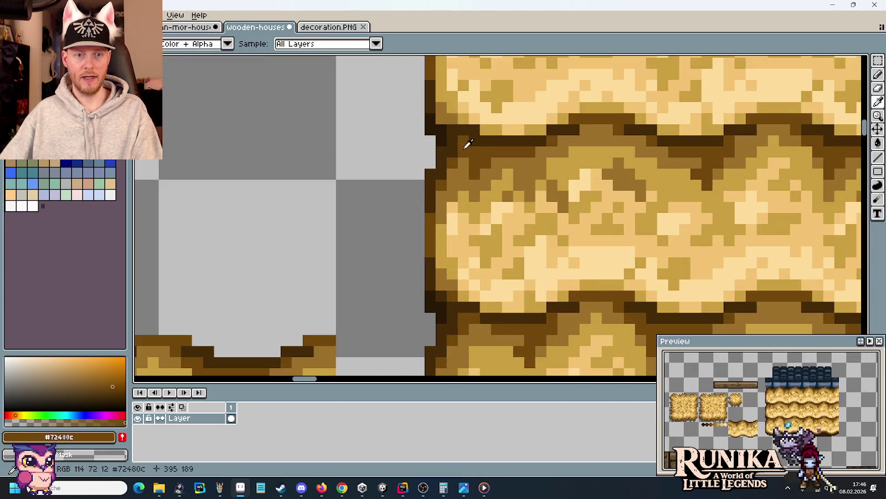
{"action": "left_click", "coordinate": [441, 294], "text": "alt"}
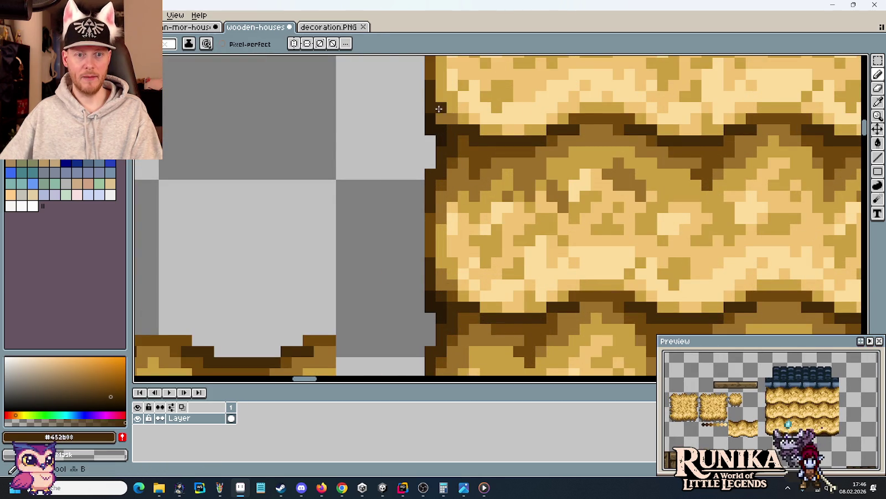
{"action": "left_click", "coordinate": [461, 291], "text": "alt"}
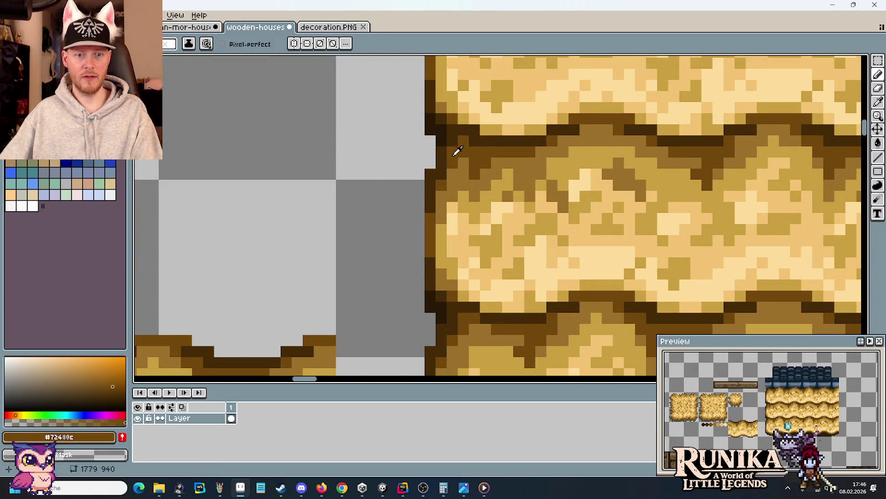
Step: Fill the rebuilt left ends of the straw rows with golden brown and lighter straw tones
{"action": "left_click", "coordinate": [450, 94], "text": "alt"}
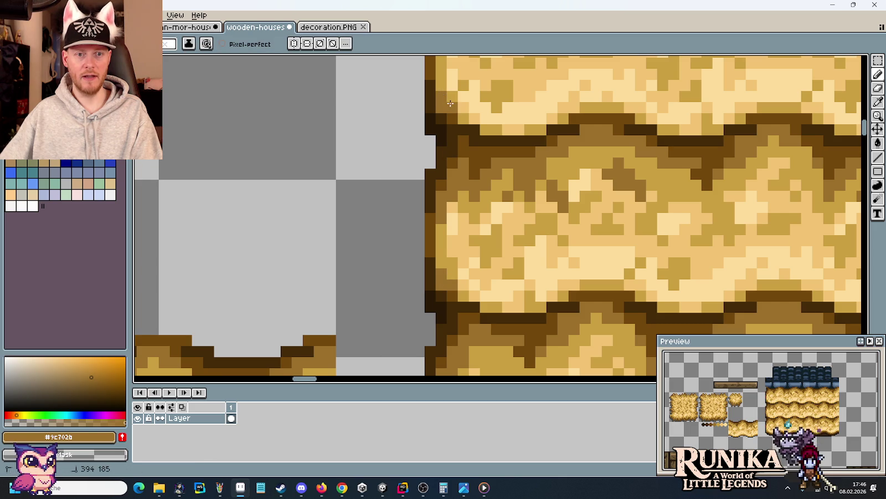
{"action": "left_click", "coordinate": [449, 83], "text": "alt"}
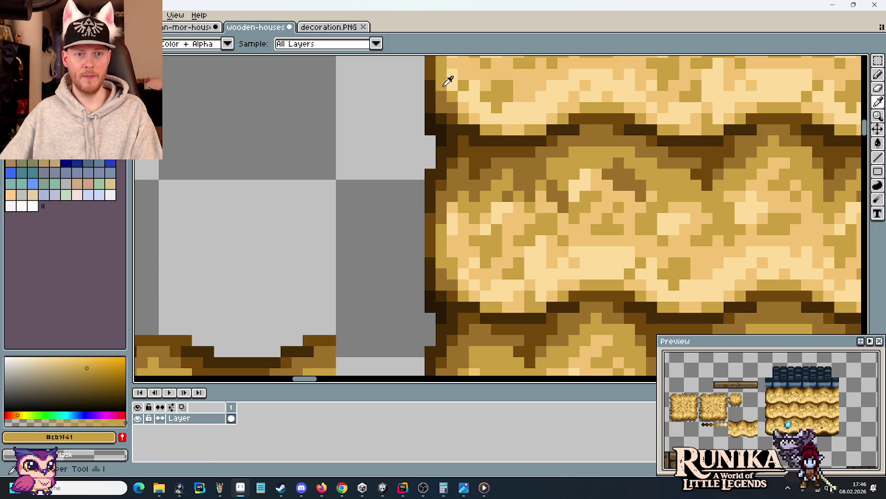
{"action": "scroll", "coordinate": [487, 118], "scroll_direction": "down", "scroll_amount": 4}
{"action": "scroll", "coordinate": [482, 166], "scroll_direction": "down", "scroll_amount": 1}
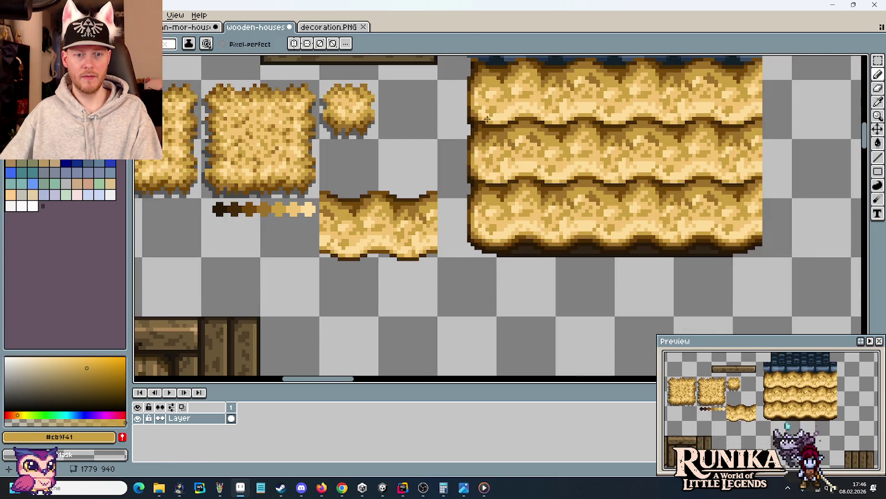
{"action": "left_click_drag", "start_coordinate": [503, 209], "coordinate": [501, 192]}
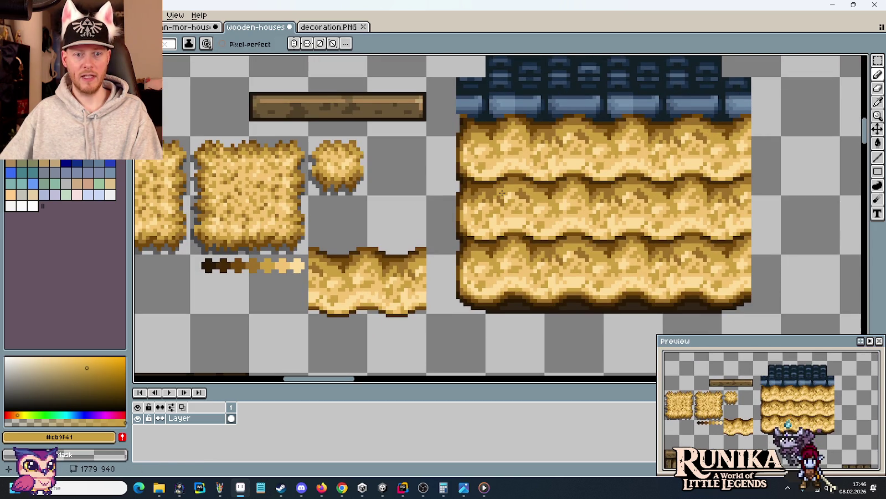
{"action": "scroll", "coordinate": [498, 193], "scroll_direction": "up", "scroll_amount": 2}
{"action": "scroll", "coordinate": [482, 221], "scroll_direction": "up", "scroll_amount": 2}
{"action": "scroll", "coordinate": [474, 267], "scroll_direction": "up", "scroll_amount": 1}
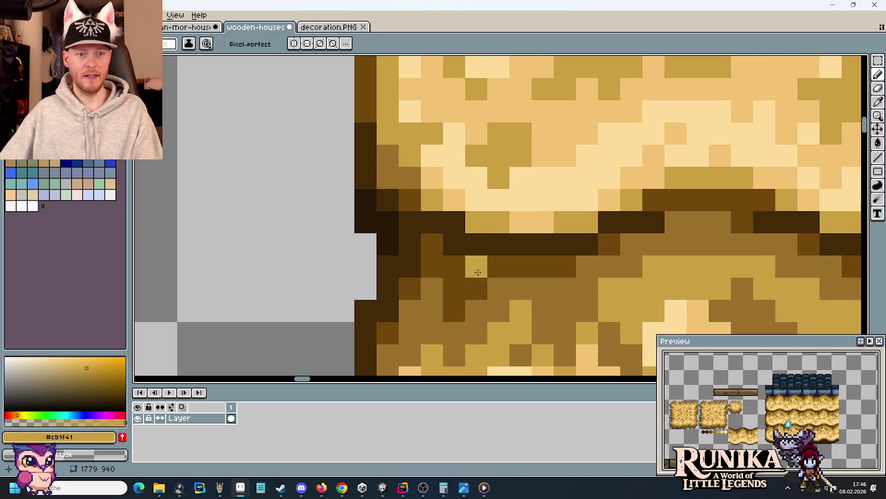
{"action": "left_click", "coordinate": [423, 176], "text": "alt"}
{"action": "left_click_drag", "start_coordinate": [455, 199], "coordinate": [479, 45]}
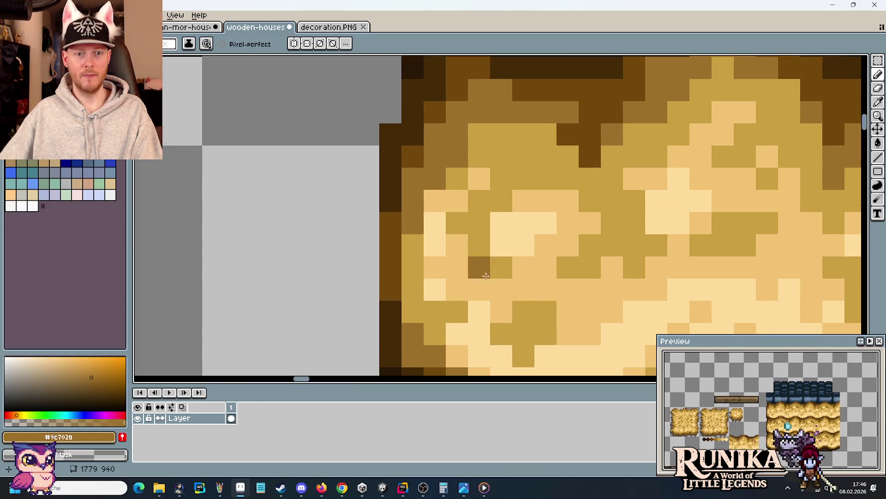
{"action": "scroll", "coordinate": [482, 277], "scroll_direction": "down", "scroll_amount": 1}
{"action": "scroll", "coordinate": [481, 277], "scroll_direction": "down", "scroll_amount": 1}
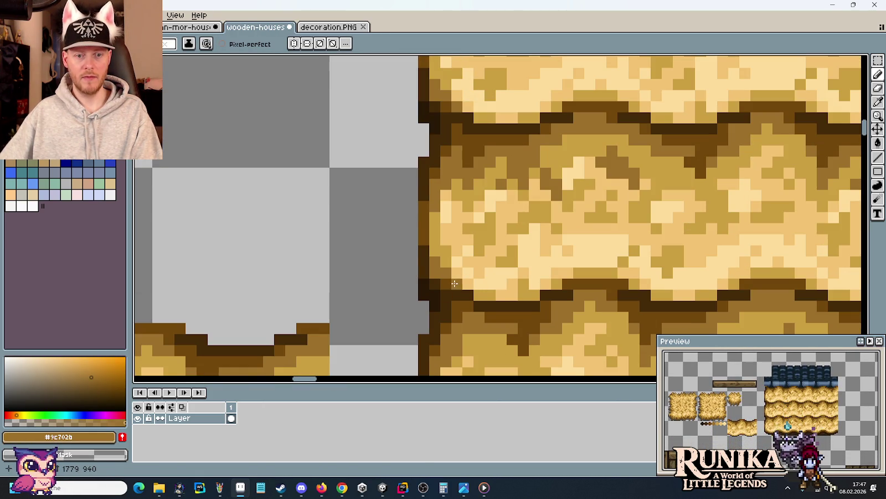
{"action": "left_click", "coordinate": [452, 260], "text": "alt"}
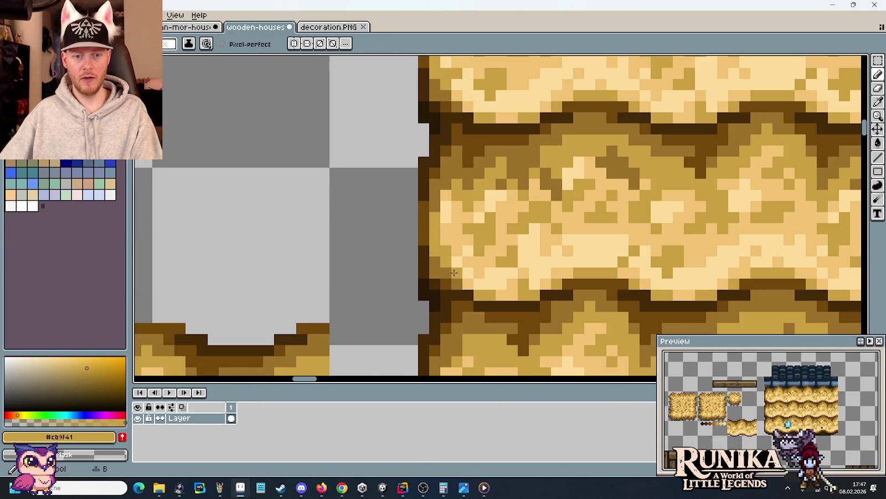
{"action": "key", "text": "i"}
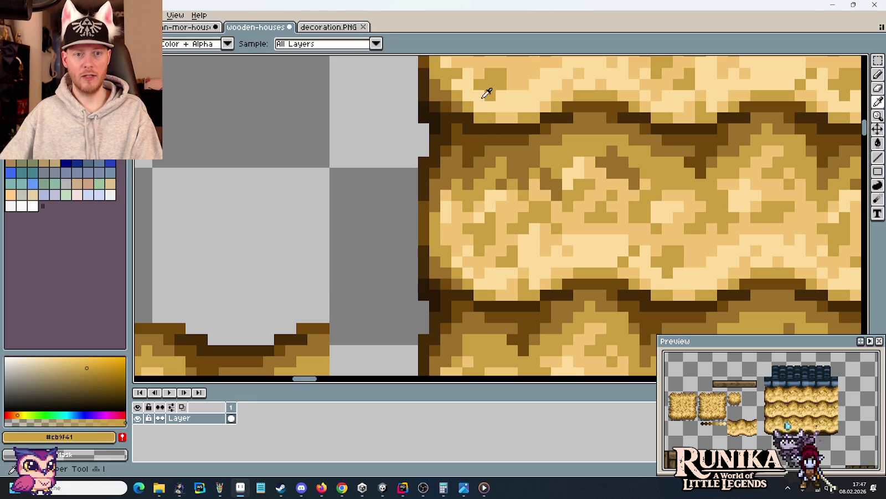
{"action": "left_click", "coordinate": [508, 116]}
{"action": "key", "text": "b"}
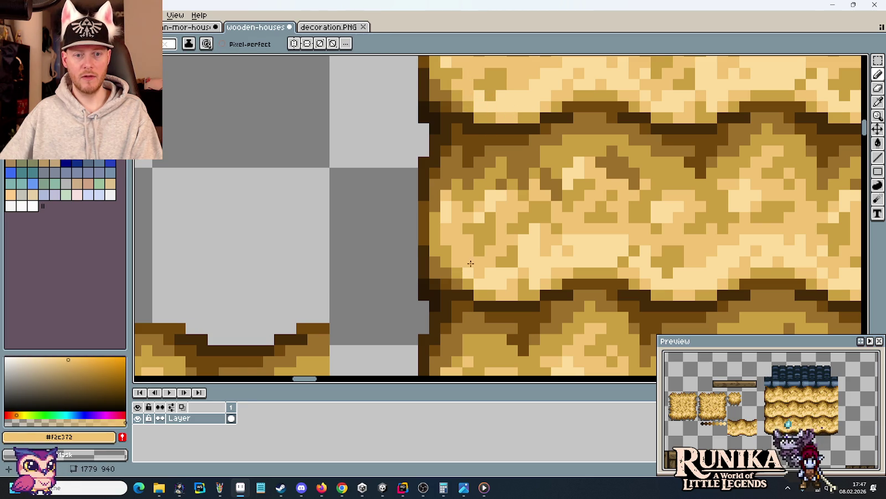
{"action": "scroll", "coordinate": [471, 260], "scroll_direction": "down", "scroll_amount": 1}
{"action": "scroll", "coordinate": [482, 257], "scroll_direction": "down", "scroll_amount": 1}
{"action": "left_click_drag", "start_coordinate": [492, 257], "coordinate": [485, 226]}
{"action": "scroll", "coordinate": [506, 228], "scroll_direction": "down", "scroll_amount": 1}
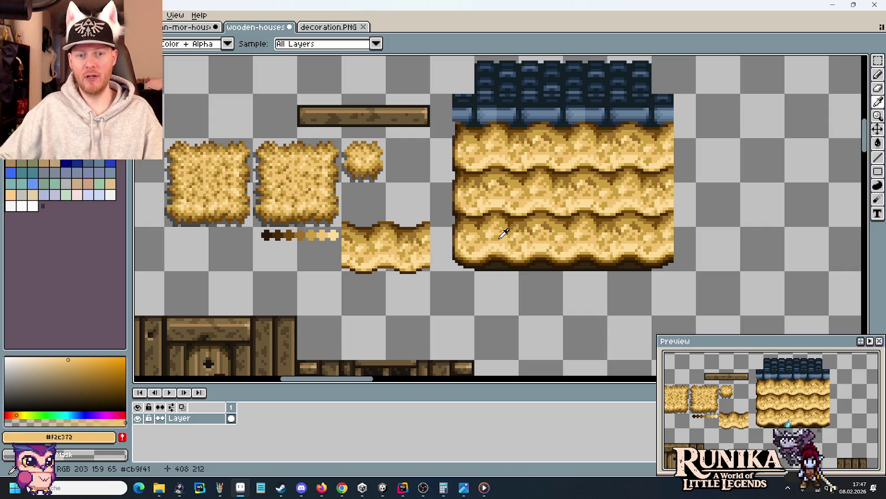
Step: Copy a tall straw edge strip from the roof to a spot right of the block
{"action": "key", "text": "m"}
{"action": "left_click_drag", "start_coordinate": [464, 258], "coordinate": [431, 93]}
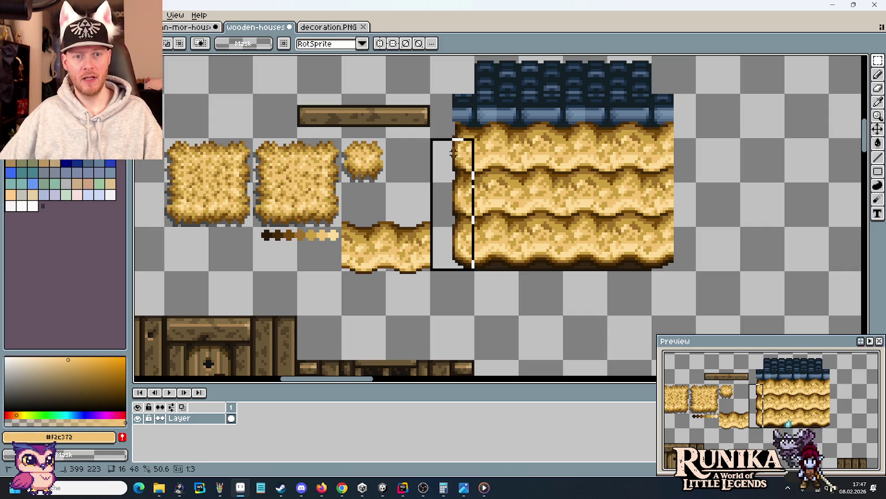
{"action": "left_click_drag", "start_coordinate": [462, 154], "coordinate": [727, 154]}
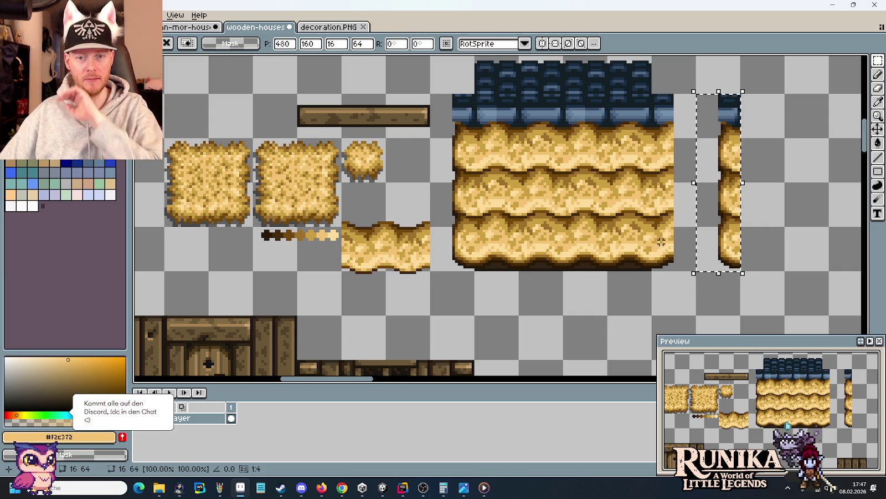
{"action": "left_click_drag", "start_coordinate": [654, 270], "coordinate": [680, 96]}
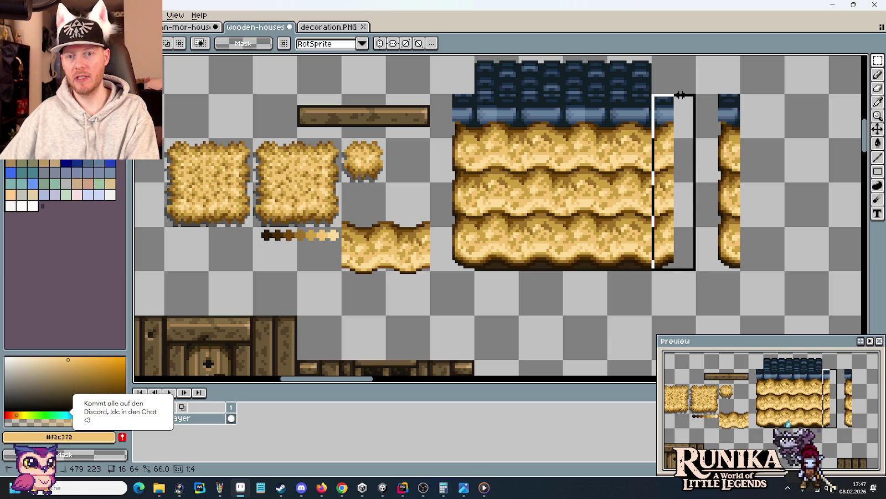
{"action": "key", "text": "shift+h"}
{"action": "mouse_move", "coordinate": [690, 243]}
{"action": "left_mouse_down"}
{"action": "mouse_move", "coordinate": [733, 244]}
{"action": "mouse_move", "coordinate": [689, 244]}
{"action": "left_mouse_up"}
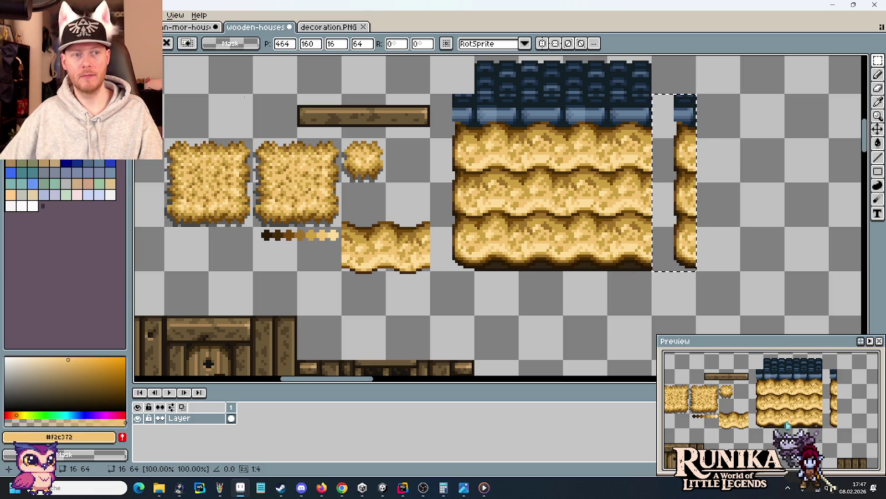
Step: Mirror the 16×64 straw strip with Edit > Flip Horizontal and deselect it
{"action": "left_click", "coordinate": [30, 15]}
{"action": "mouse_move", "coordinate": [56, 151]}
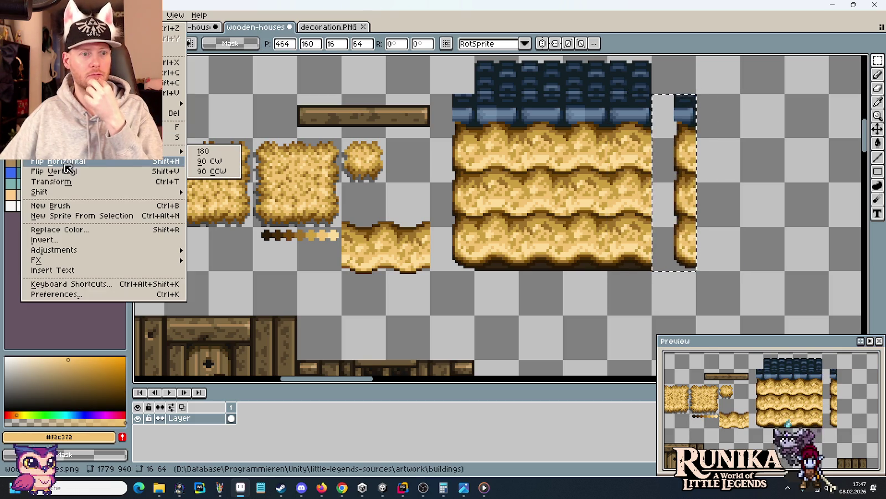
{"action": "left_click", "coordinate": [66, 164]}
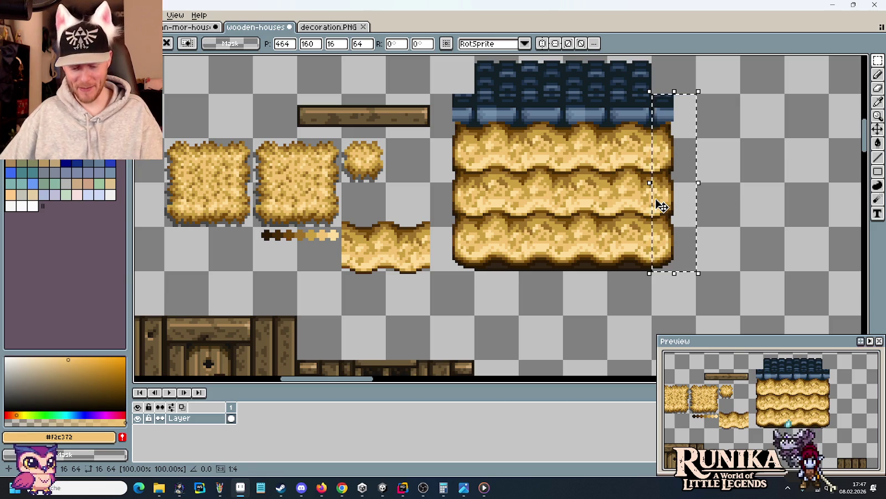
{"action": "key", "text": "shift+Right"}
{"action": "key", "text": "shift+Right"}
{"action": "key", "text": "shift+Right"}
{"action": "key", "text": "m"}
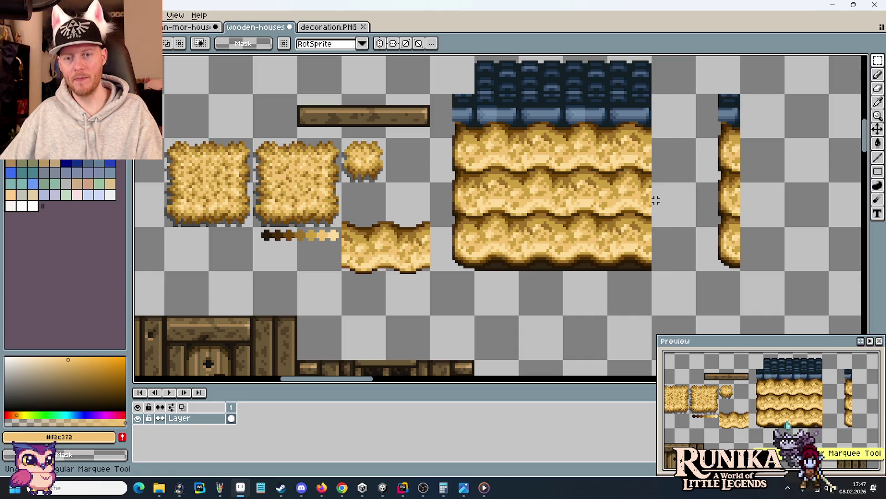
{"action": "left_click_drag", "start_coordinate": [694, 92], "coordinate": [742, 273]}
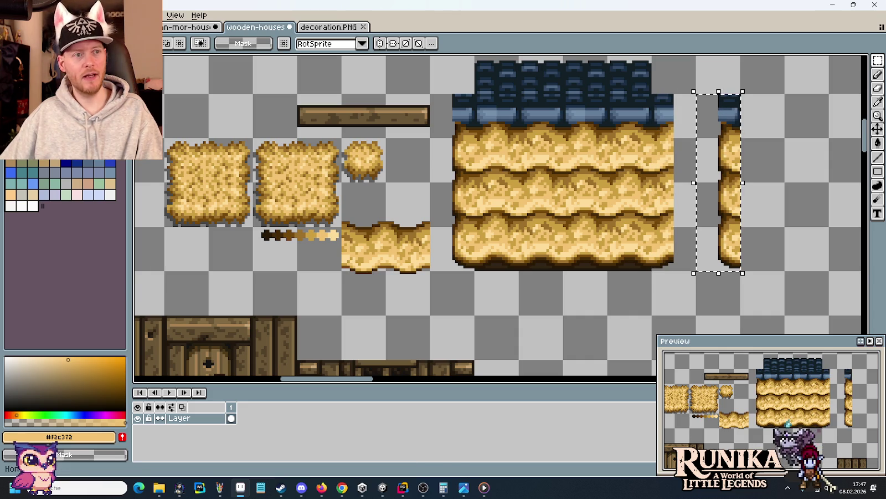
{"action": "left_click", "coordinate": [29, 15]}
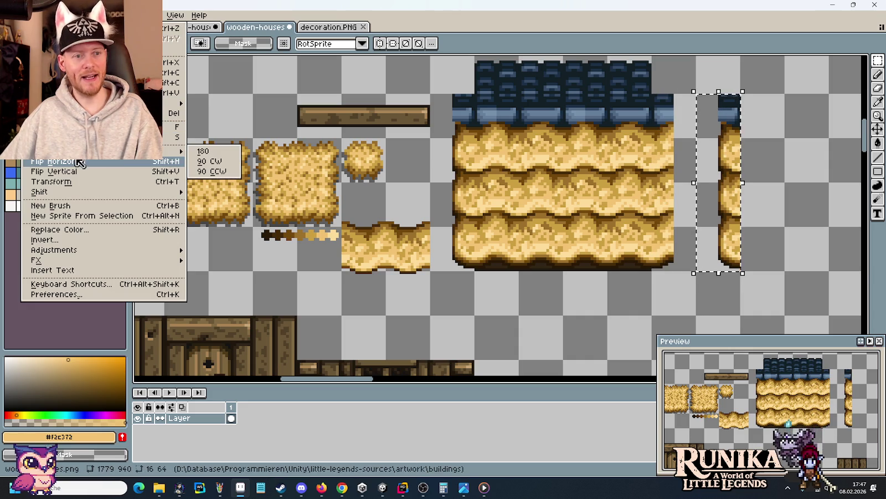
{"action": "left_click", "coordinate": [80, 161]}
{"action": "key", "text": "ctrl+d"}
{"action": "scroll", "coordinate": [769, 164], "scroll_direction": "up", "scroll_amount": 3}
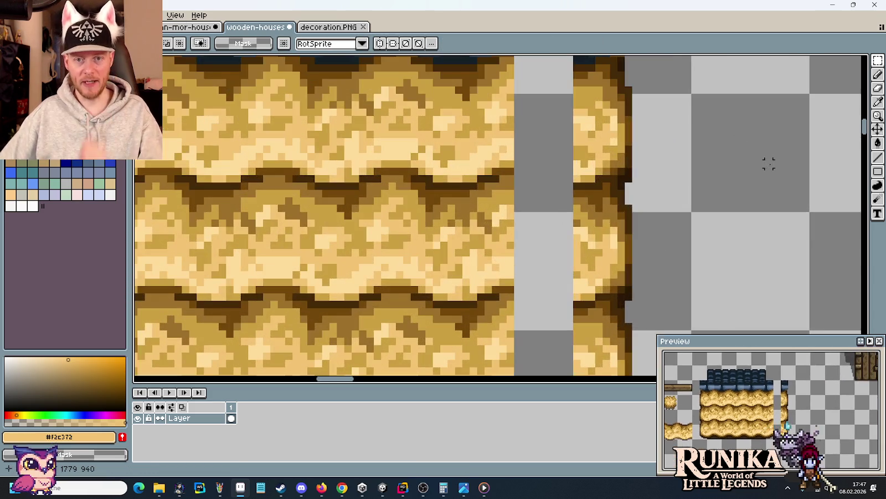
Step: Erase pixels along the column's left edge to round its upper, middle and lower straw rows
{"action": "key", "text": "b"}
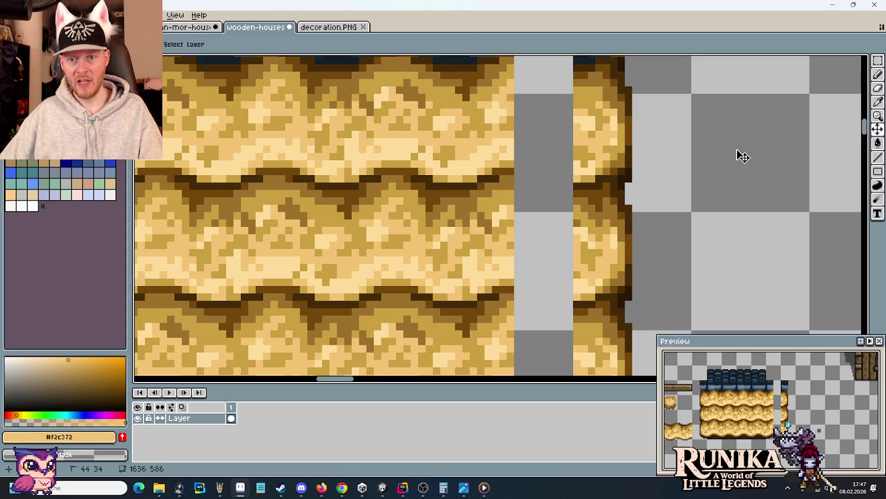
{"action": "right_click", "coordinate": [581, 109]}
{"action": "left_click_drag", "start_coordinate": [581, 109], "coordinate": [600, 122]}
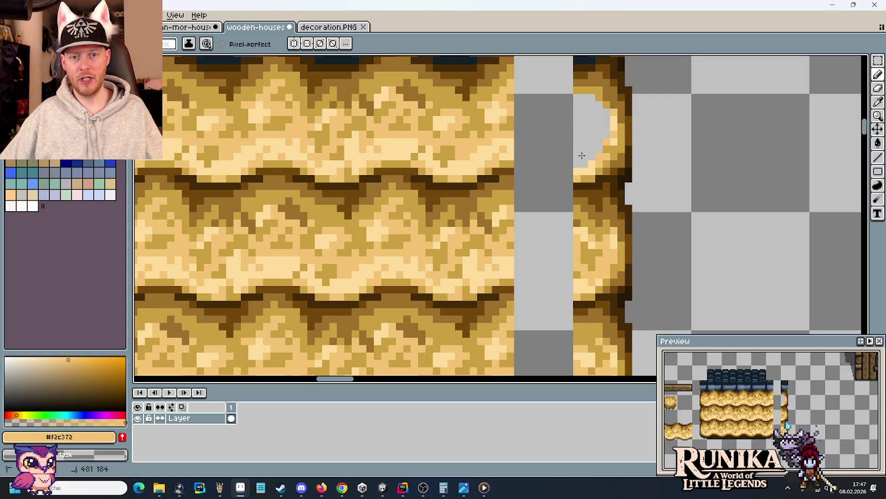
{"action": "scroll", "coordinate": [581, 165], "scroll_direction": "down", "scroll_amount": 3}
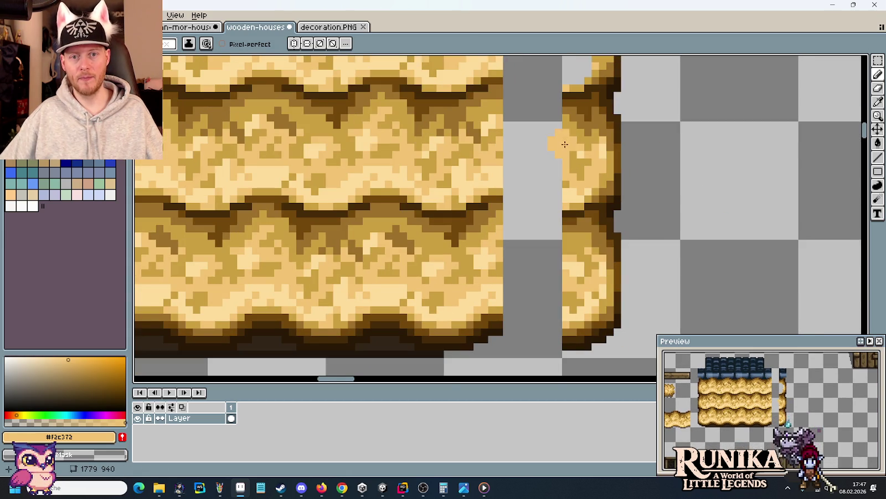
{"action": "mouse_move", "coordinate": [570, 141]}
{"action": "left_mouse_down"}
{"action": "mouse_move", "coordinate": [571, 128]}
{"action": "mouse_move", "coordinate": [583, 177]}
{"action": "left_mouse_up"}
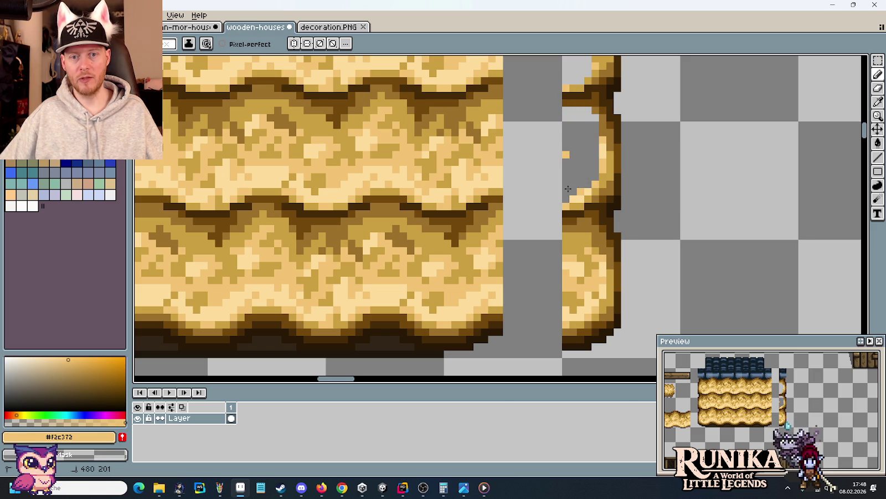
{"action": "scroll", "coordinate": [568, 189], "scroll_direction": "down", "scroll_amount": 3}
{"action": "mouse_move", "coordinate": [573, 174]}
{"action": "left_mouse_down"}
{"action": "mouse_move", "coordinate": [591, 192]}
{"action": "mouse_move", "coordinate": [572, 234]}
{"action": "left_mouse_up"}
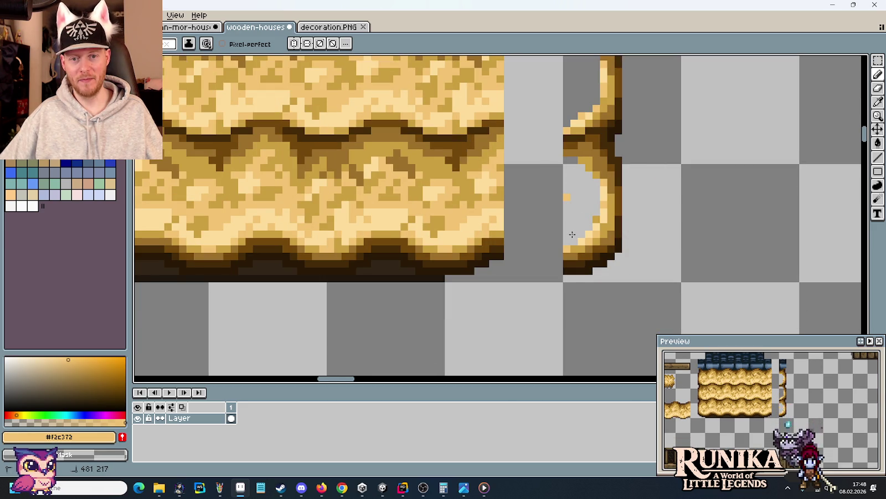
{"action": "scroll", "coordinate": [572, 200], "scroll_direction": "down", "scroll_amount": 1}
{"action": "scroll", "coordinate": [572, 199], "scroll_direction": "down", "scroll_amount": 1}
{"action": "mouse_move", "coordinate": [569, 137]}
{"action": "left_mouse_down"}
{"action": "mouse_move", "coordinate": [546, 245]}
{"action": "mouse_move", "coordinate": [541, 212]}
{"action": "left_mouse_up"}
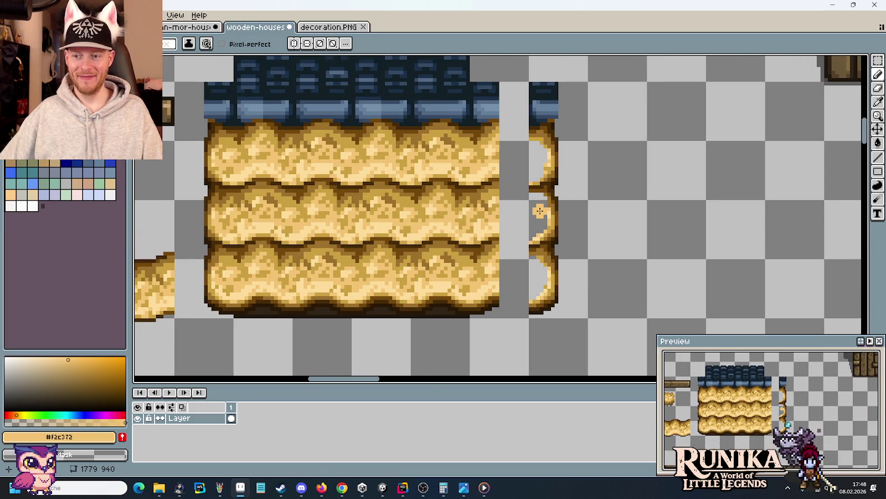
Step: Move the rounded straw column flush against the roof block's right end and deselect it
{"action": "key", "text": "m"}
{"action": "left_click_drag", "start_coordinate": [571, 301], "coordinate": [575, 80]}
{"action": "mouse_move", "coordinate": [574, 116]}
{"action": "left_mouse_down"}
{"action": "mouse_move", "coordinate": [523, 138]}
{"action": "mouse_move", "coordinate": [580, 132]}
{"action": "left_mouse_up"}
{"action": "left_click_drag", "start_coordinate": [487, 76], "coordinate": [517, 338]}
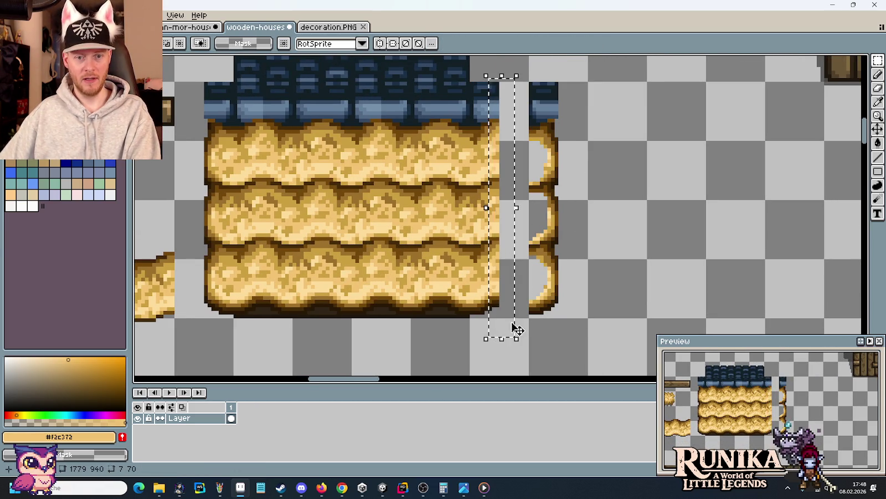
{"action": "left_click_drag", "start_coordinate": [588, 319], "coordinate": [529, 82]}
{"action": "left_click_drag", "start_coordinate": [556, 118], "coordinate": [500, 128]}
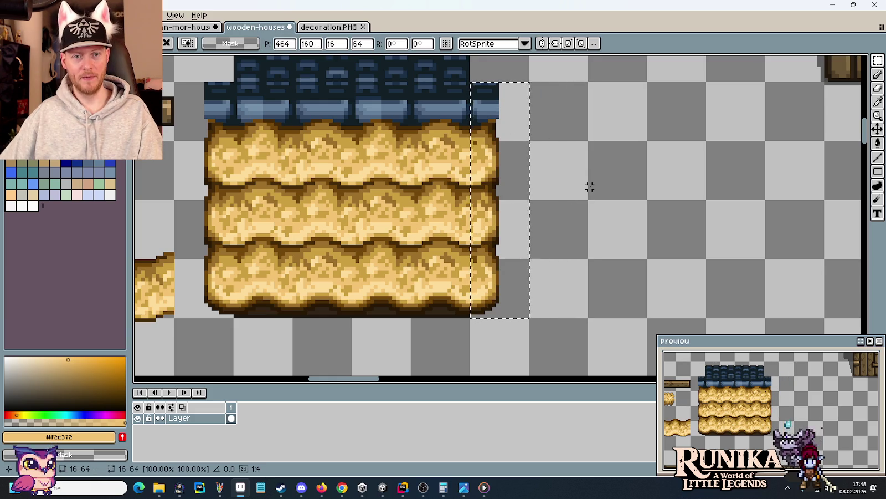
{"action": "key", "text": "ctrl+d"}
{"action": "scroll", "coordinate": [588, 188], "scroll_direction": "down", "scroll_amount": 1}
{"action": "scroll", "coordinate": [586, 190], "scroll_direction": "down", "scroll_amount": 1}
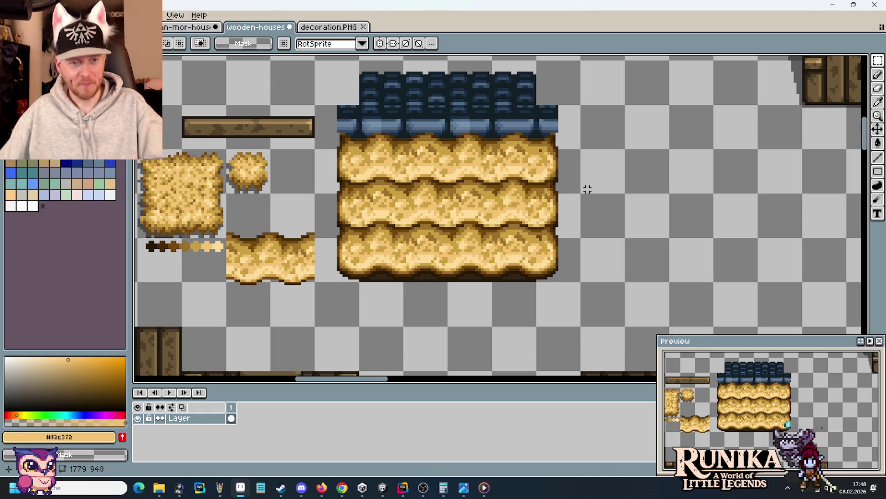
{"action": "mouse_move", "coordinate": [249, 95]}
{"action": "left_mouse_down"}
{"action": "mouse_move", "coordinate": [323, 100]}
{"action": "mouse_move", "coordinate": [351, 93]}
{"action": "left_mouse_up"}
{"action": "scroll", "coordinate": [350, 93], "scroll_direction": "up", "scroll_amount": 2}
{"action": "left_click_drag", "start_coordinate": [346, 135], "coordinate": [451, 154]}
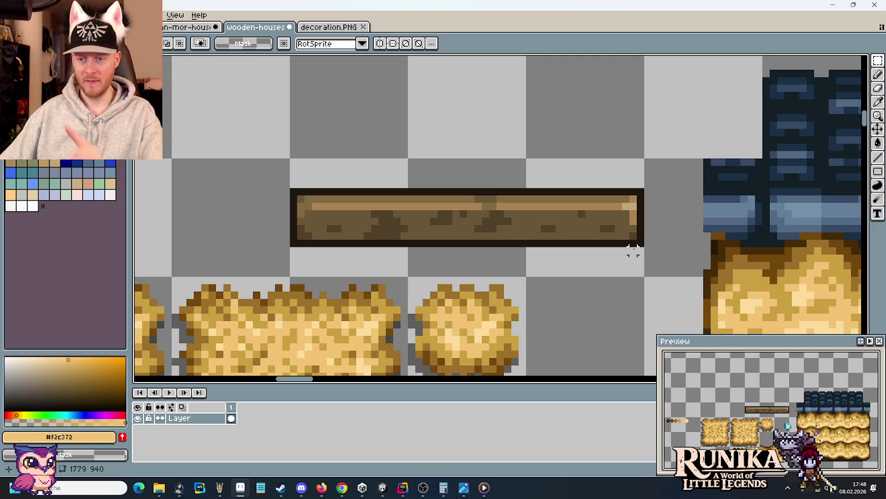
Step: Split off the plank's leftmost 16×16 tile, shifting it left to 320,160
{"action": "left_click_drag", "start_coordinate": [379, 239], "coordinate": [370, 247]}
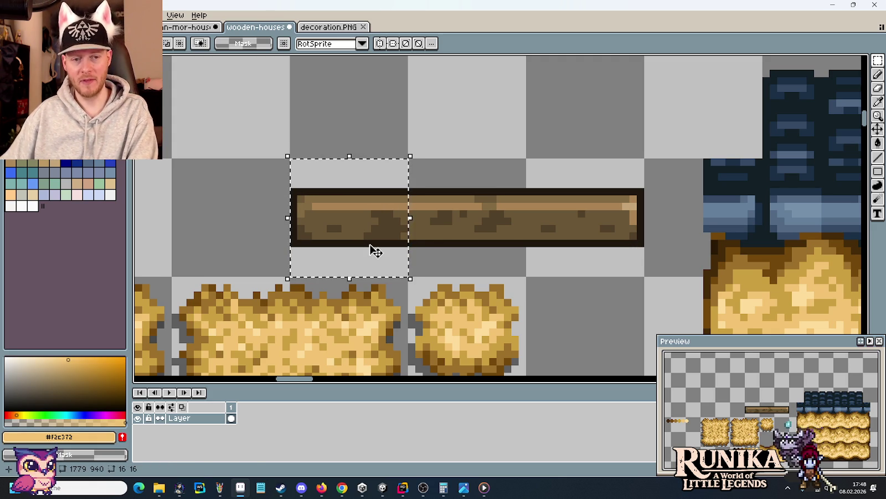
{"action": "key", "text": "Left"}
{"action": "key", "text": "Left"}
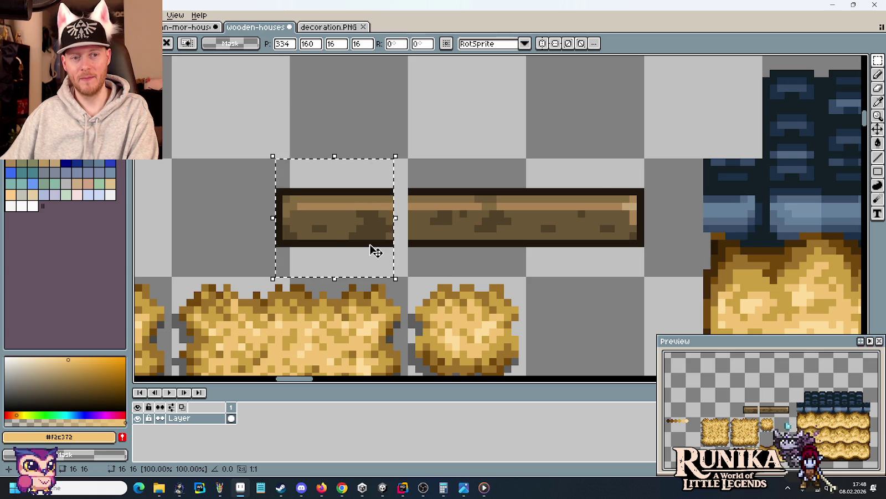
{"action": "key", "text": "Left"}
{"action": "key", "text": "Left"}
{"action": "key", "text": "Left"}
{"action": "key", "text": "Left"}
{"action": "key", "text": "Left"}
{"action": "key", "text": "Left"}
{"action": "key", "text": "Left"}
{"action": "key", "text": "Left"}
{"action": "key", "text": "Left"}
{"action": "key", "text": "Left"}
{"action": "key", "text": "Left"}
{"action": "key", "text": "Left"}
{"action": "key", "text": "Left"}
{"action": "key", "text": "Left"}
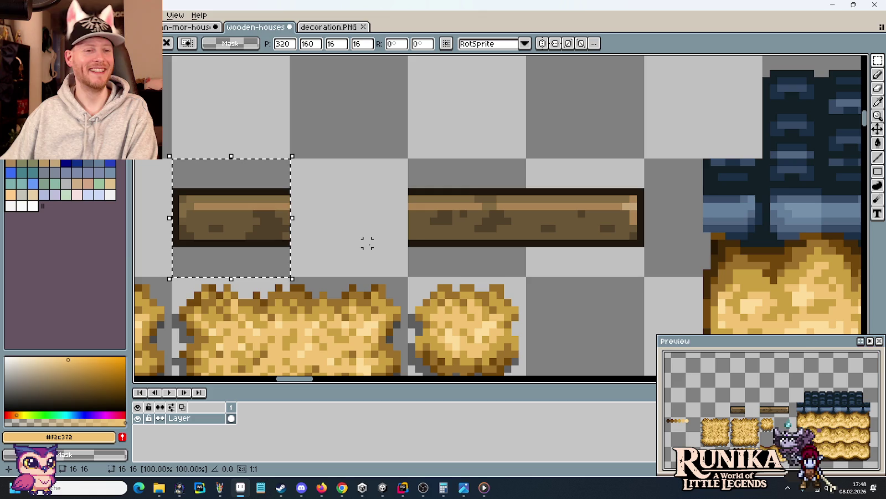
{"action": "scroll", "coordinate": [374, 235], "scroll_direction": "down", "scroll_amount": 2}
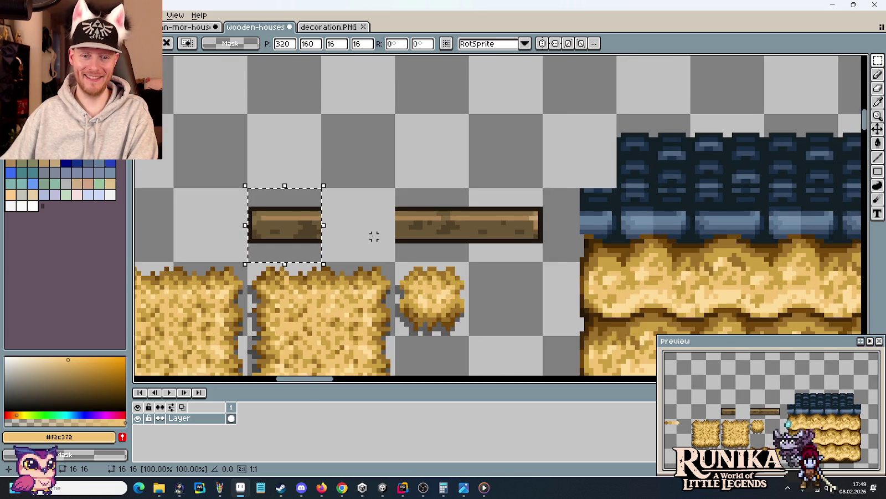
Step: Bring the straw roof block into view and paint a single tan pixel
{"action": "scroll", "coordinate": [457, 257], "scroll_direction": "down", "scroll_amount": 1}
{"action": "mouse_move", "coordinate": [457, 257]}
{"action": "left_mouse_down"}
{"action": "mouse_move", "coordinate": [332, 104]}
{"action": "mouse_move", "coordinate": [320, 129]}
{"action": "mouse_move", "coordinate": [318, 120]}
{"action": "left_mouse_up"}
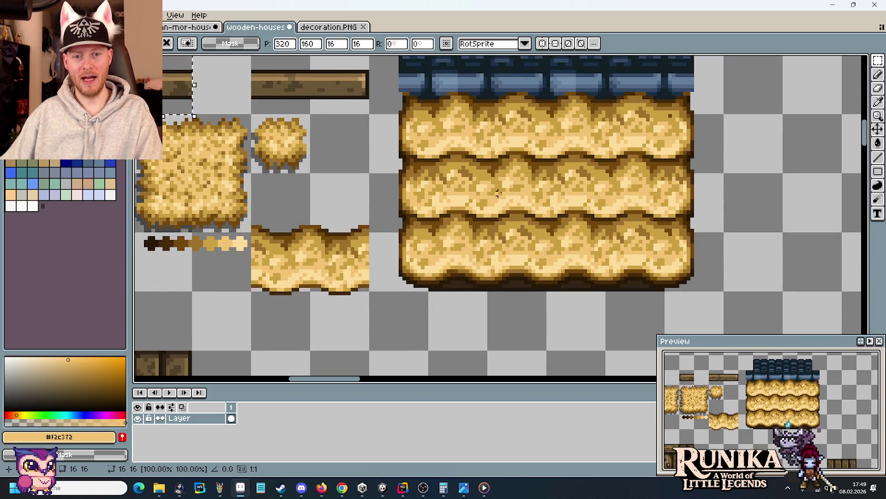
{"action": "scroll", "coordinate": [475, 202], "scroll_direction": "up", "scroll_amount": 1}
{"action": "scroll", "coordinate": [474, 203], "scroll_direction": "up", "scroll_amount": 1}
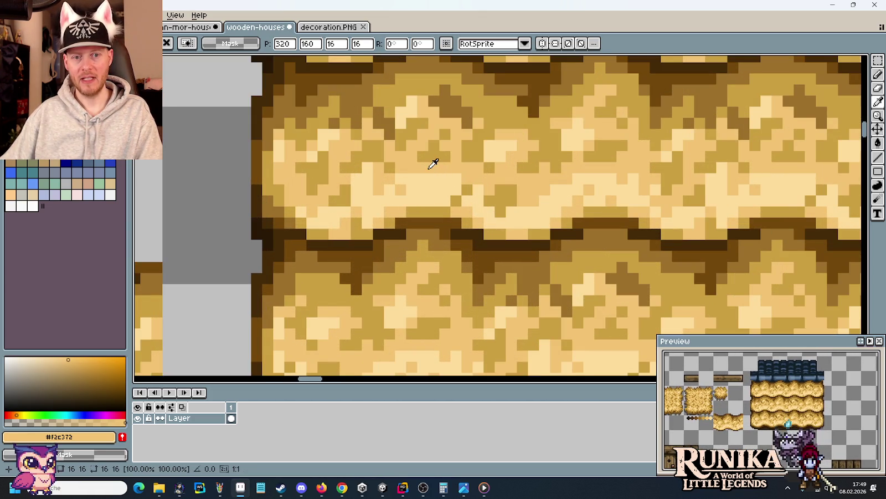
{"action": "key", "text": "b"}
{"action": "left_click", "coordinate": [243, 166]}
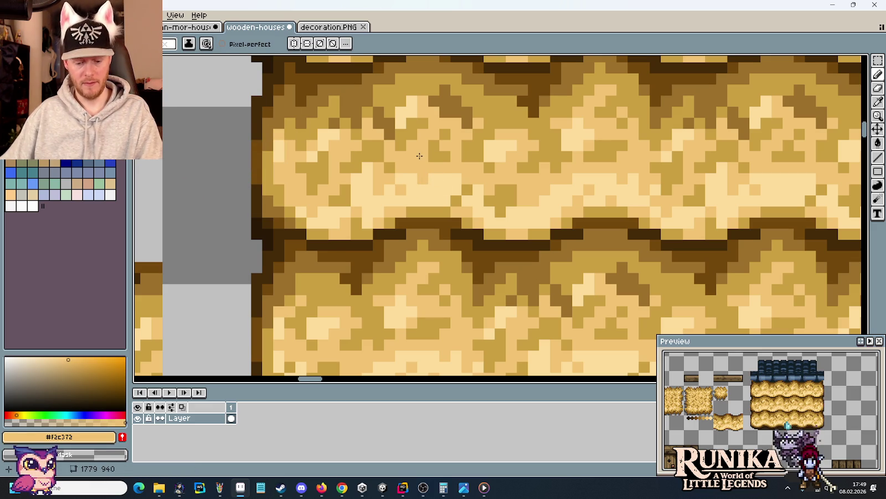
Step: Sample the darker straw colour, then select and clear a small patch inside the straw
{"action": "left_click", "coordinate": [434, 153], "text": "alt"}
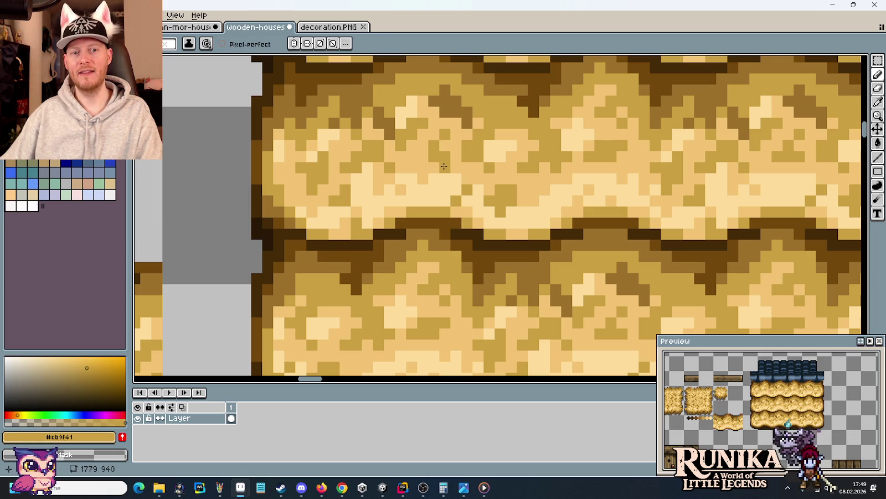
{"action": "scroll", "coordinate": [425, 205], "scroll_direction": "down", "scroll_amount": 3}
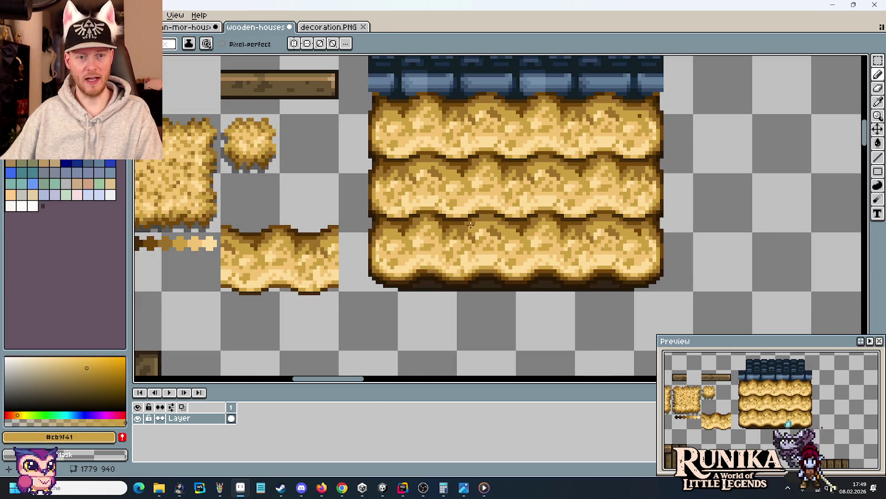
{"action": "scroll", "coordinate": [460, 225], "scroll_direction": "up", "scroll_amount": 2}
{"action": "key", "text": "m"}
{"action": "left_click_drag", "start_coordinate": [421, 159], "coordinate": [409, 176]}
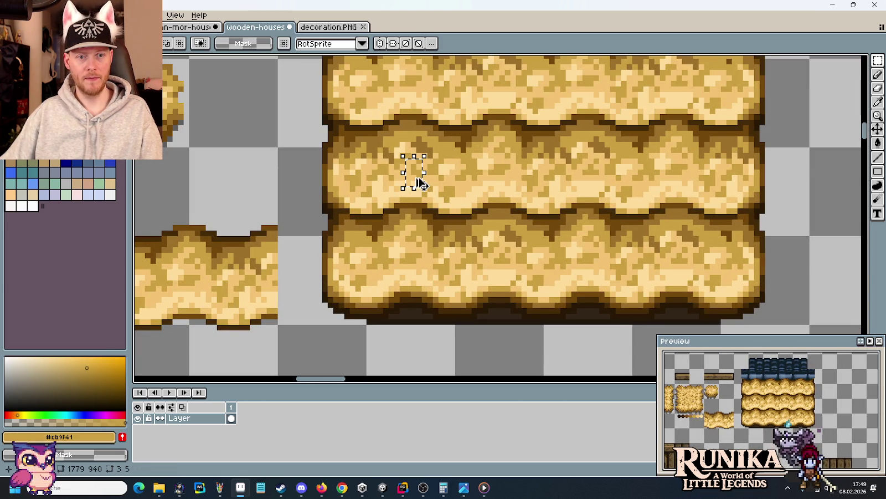
{"action": "key", "text": "ctrl+d"}
Step: Repaint several straw pixels in the light straw tone
{"action": "scroll", "coordinate": [386, 184], "scroll_direction": "up", "scroll_amount": 4}
{"action": "key", "text": "b"}
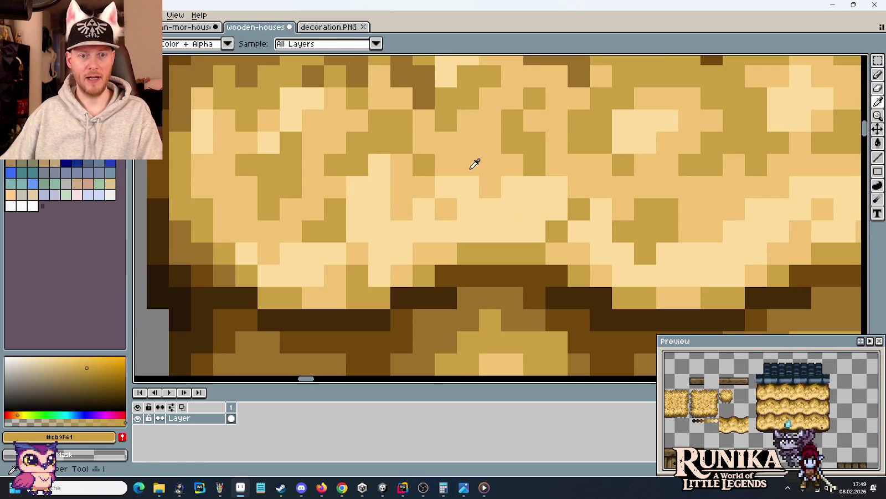
{"action": "left_click", "coordinate": [475, 164], "text": "alt"}
{"action": "left_click", "coordinate": [467, 185]}
{"action": "left_click", "coordinate": [486, 208]}
{"action": "left_click", "coordinate": [470, 205]}
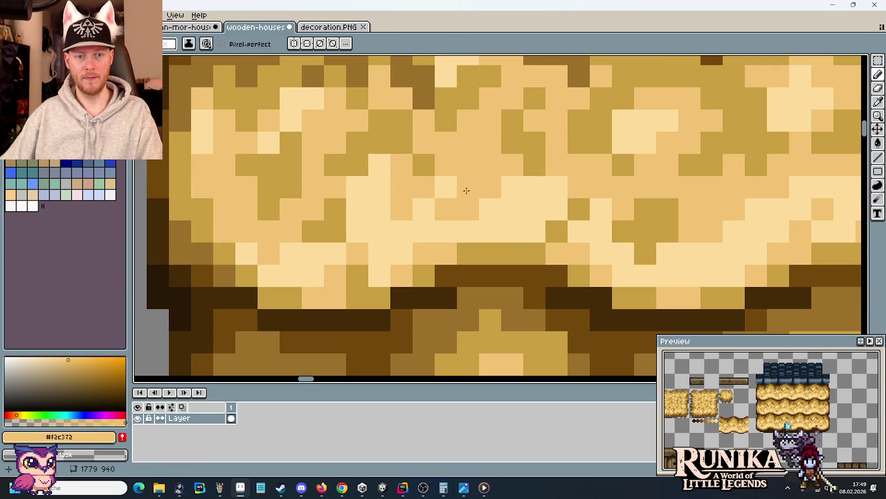
Step: Look over the three-row roof and take mid straw tone #cb9f41 as the drawing colour
{"action": "scroll", "coordinate": [530, 230], "scroll_direction": "down", "scroll_amount": 2}
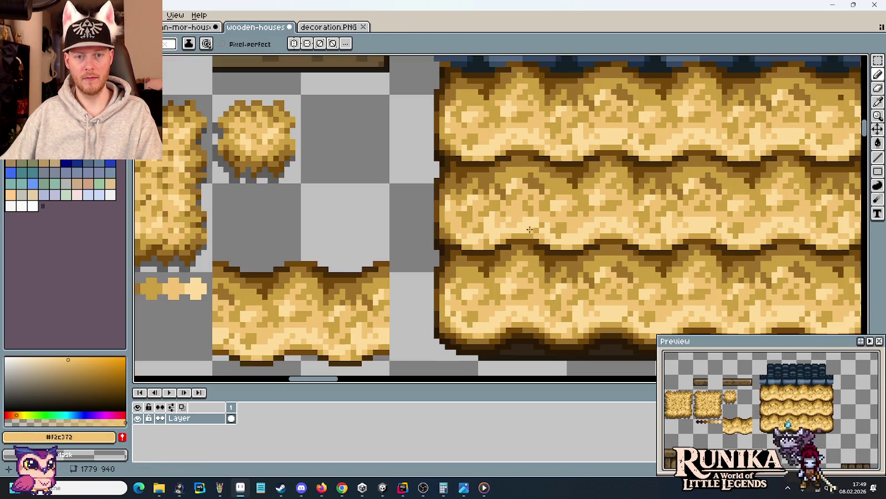
{"action": "scroll", "coordinate": [490, 197], "scroll_direction": "down", "scroll_amount": 1}
{"action": "scroll", "coordinate": [490, 197], "scroll_direction": "up", "scroll_amount": 2}
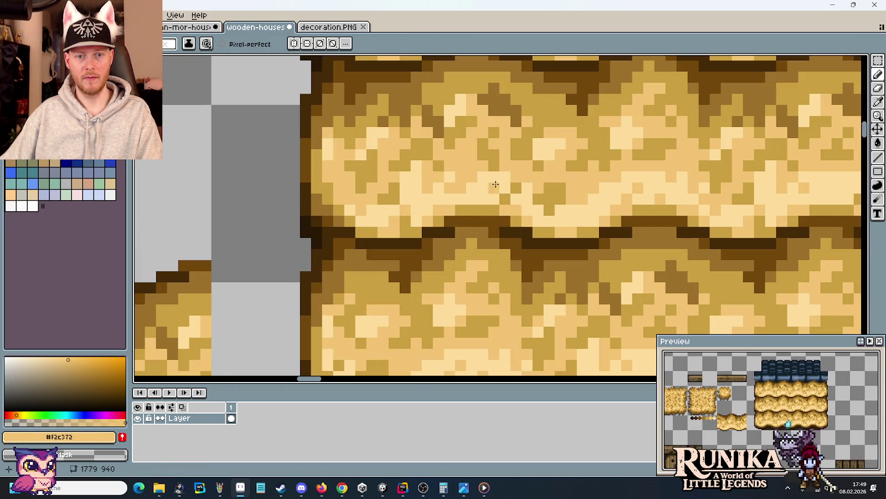
{"action": "scroll", "coordinate": [507, 176], "scroll_direction": "down", "scroll_amount": 2}
{"action": "scroll", "coordinate": [499, 198], "scroll_direction": "up", "scroll_amount": 1}
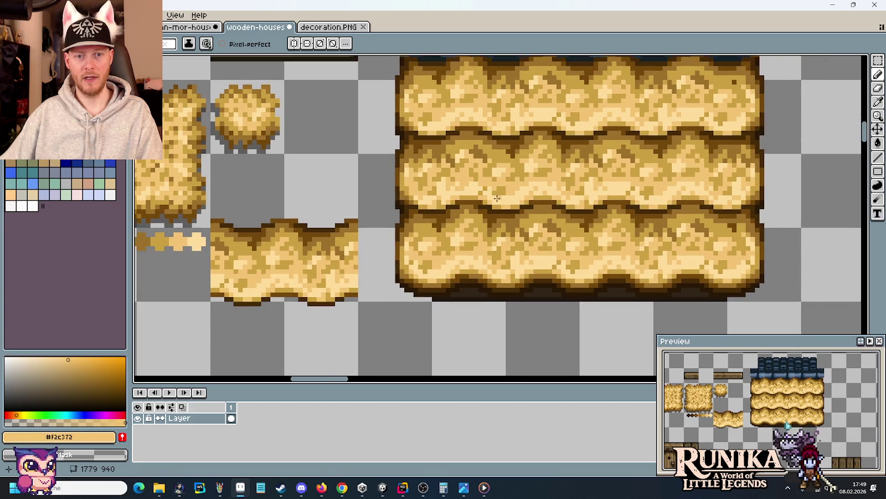
{"action": "scroll", "coordinate": [479, 158], "scroll_direction": "up", "scroll_amount": 1}
{"action": "left_click", "coordinate": [462, 169], "text": "alt"}
{"action": "scroll", "coordinate": [468, 173], "scroll_direction": "down", "scroll_amount": 1}
{"action": "scroll", "coordinate": [474, 178], "scroll_direction": "down", "scroll_amount": 1}
{"action": "scroll", "coordinate": [480, 182], "scroll_direction": "up", "scroll_amount": 2}
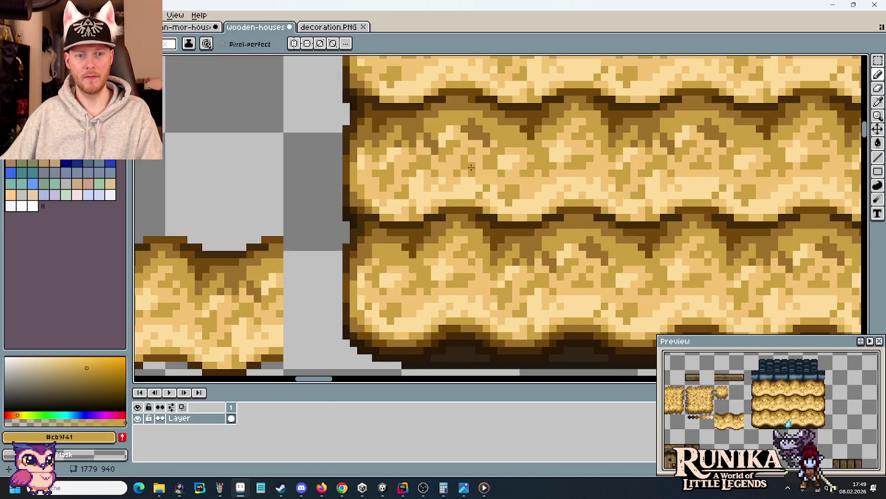
{"action": "scroll", "coordinate": [527, 208], "scroll_direction": "down", "scroll_amount": 1}
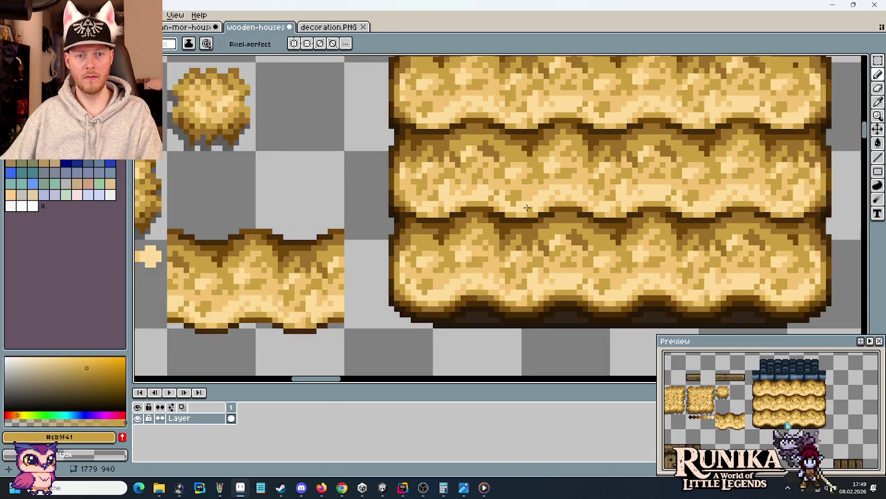
{"action": "scroll", "coordinate": [527, 207], "scroll_direction": "down", "scroll_amount": 1}
{"action": "scroll", "coordinate": [505, 205], "scroll_direction": "up", "scroll_amount": 1}
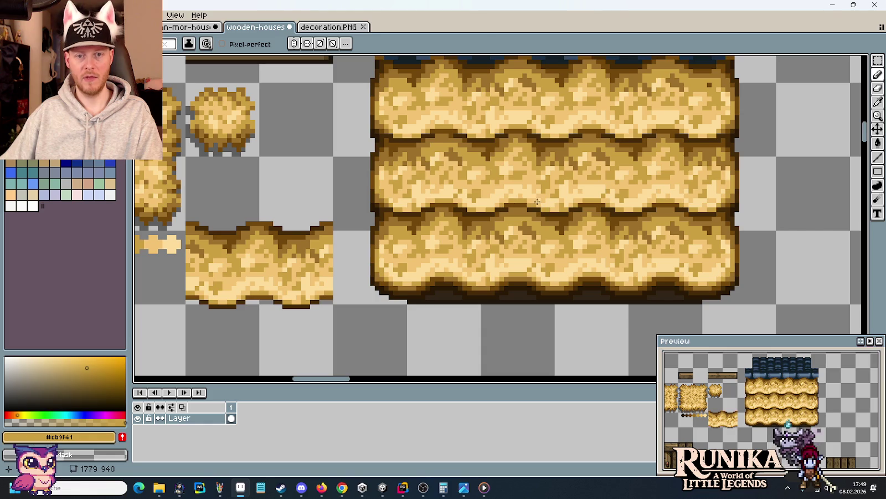
{"action": "key", "text": "m"}
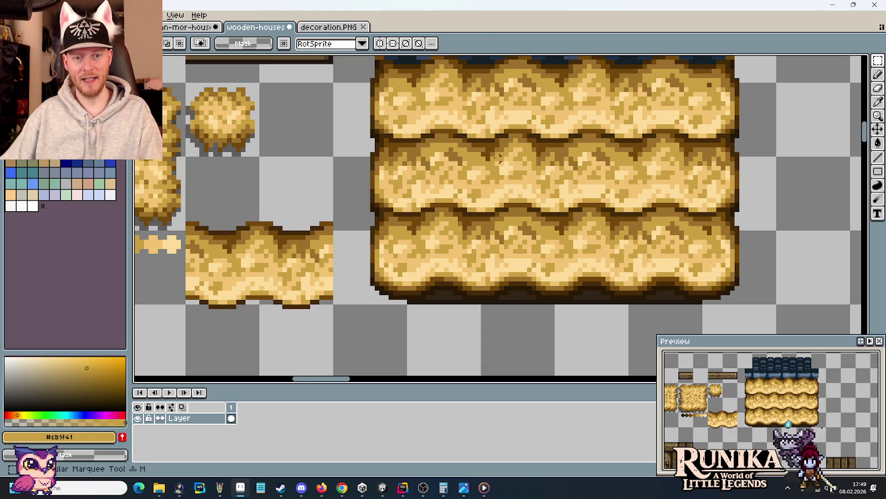
{"action": "mouse_move", "coordinate": [442, 176]}
{"action": "left_mouse_down"}
{"action": "mouse_move", "coordinate": [439, 193]}
{"action": "mouse_move", "coordinate": [586, 179]}
{"action": "mouse_move", "coordinate": [535, 137]}
{"action": "mouse_move", "coordinate": [661, 135]}
{"action": "mouse_move", "coordinate": [706, 258]}
{"action": "mouse_move", "coordinate": [708, 113]}
{"action": "left_mouse_up"}
{"action": "key", "text": "ctrl+d"}
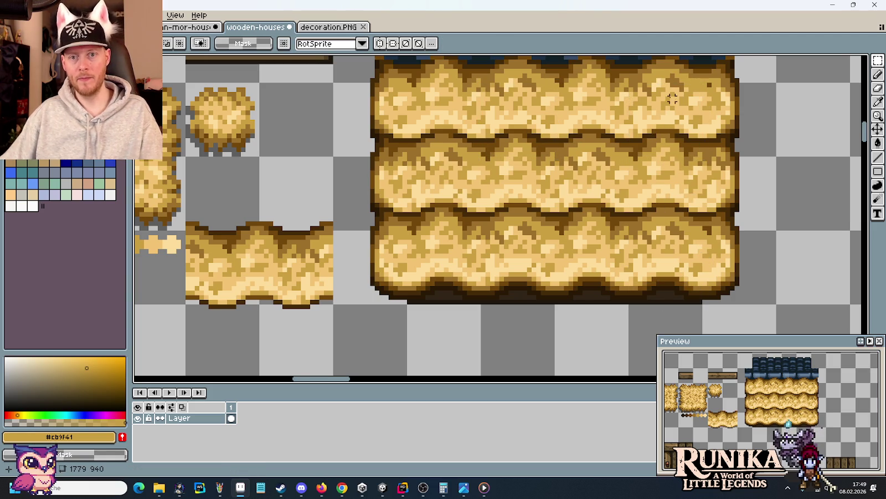
{"action": "mouse_move", "coordinate": [678, 90]}
{"action": "left_mouse_down"}
{"action": "mouse_move", "coordinate": [648, 127]}
{"action": "mouse_move", "coordinate": [670, 254]}
{"action": "mouse_move", "coordinate": [521, 254]}
{"action": "left_mouse_up"}
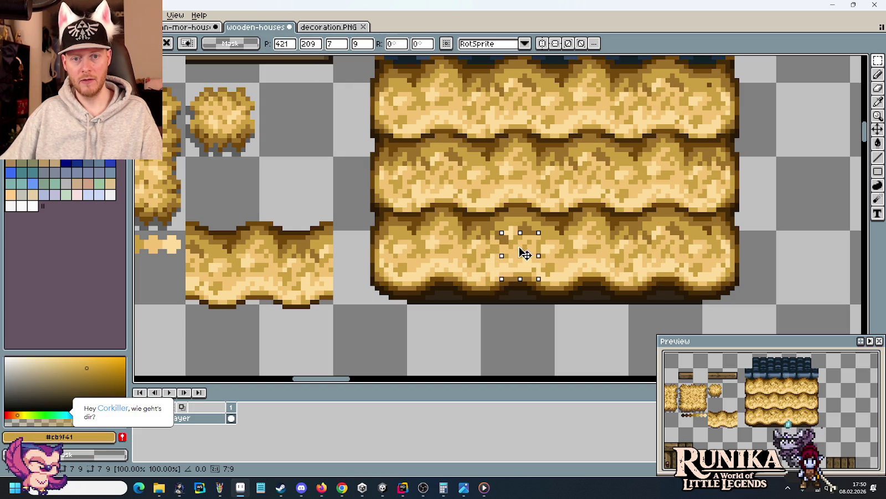
{"action": "key", "text": "ctrl+d"}
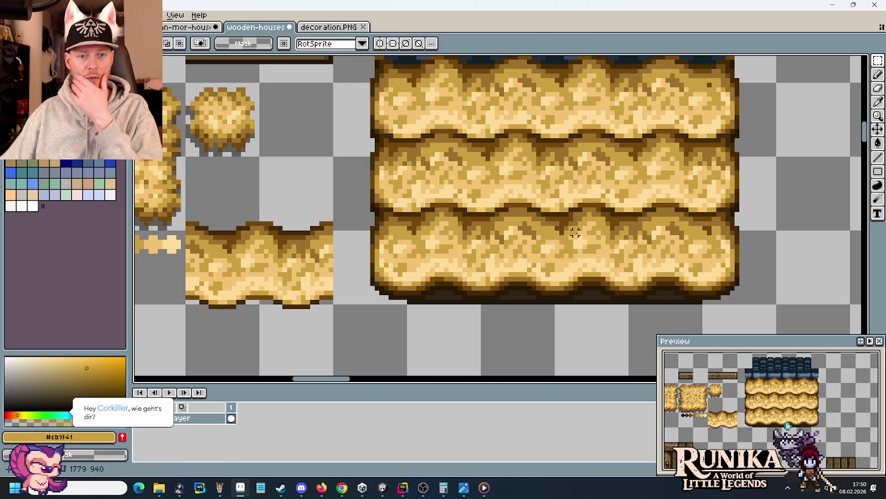
{"action": "scroll", "coordinate": [570, 200], "scroll_direction": "down", "scroll_amount": 1}
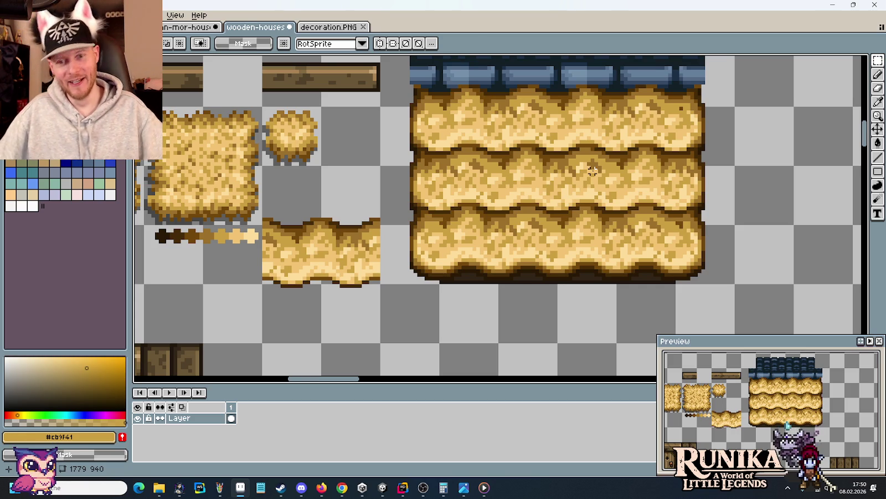
{"action": "scroll", "coordinate": [593, 166], "scroll_direction": "up", "scroll_amount": 3}
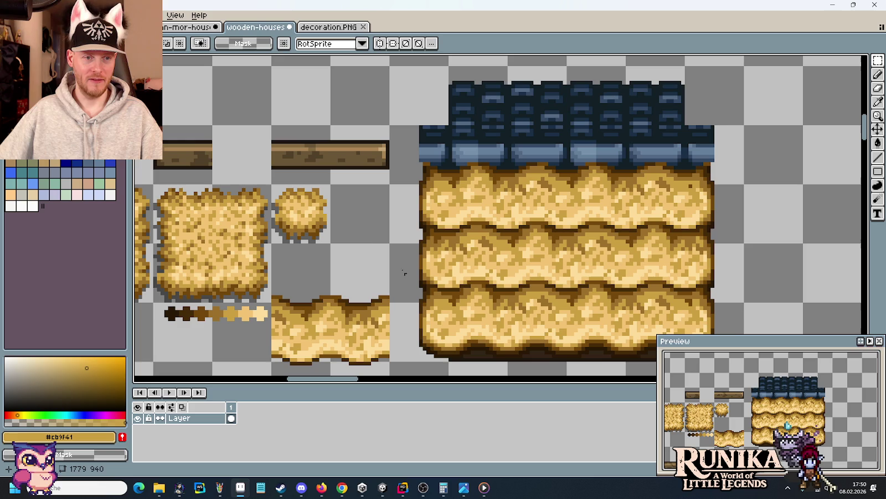
Step: Line up the beam pieces, nudging the short beam right and the long beam left
{"action": "left_click", "coordinate": [195, 153]}
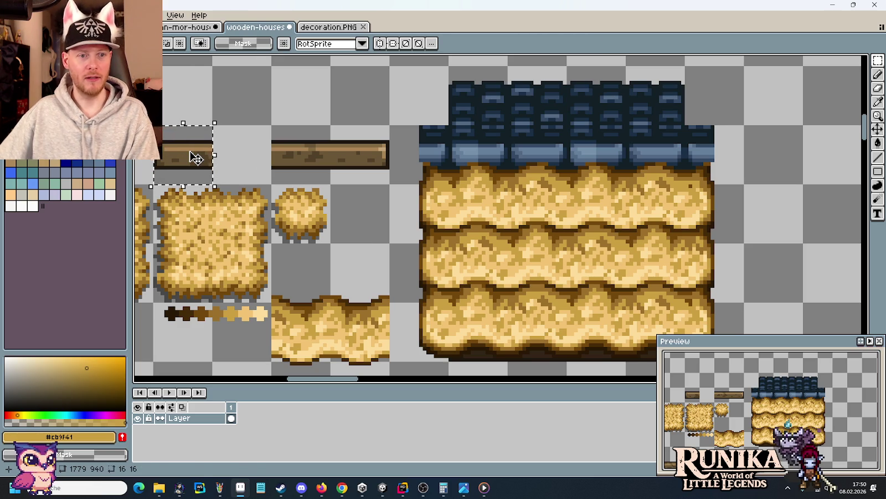
{"action": "key", "text": "Right"}
{"action": "key", "text": "Right"}
{"action": "key", "text": "Right"}
{"action": "key", "text": "Right"}
{"action": "left_click", "coordinate": [302, 163]}
{"action": "key", "text": "Left"}
{"action": "key", "text": "Left"}
{"action": "key", "text": "Left"}
{"action": "key", "text": "Left"}
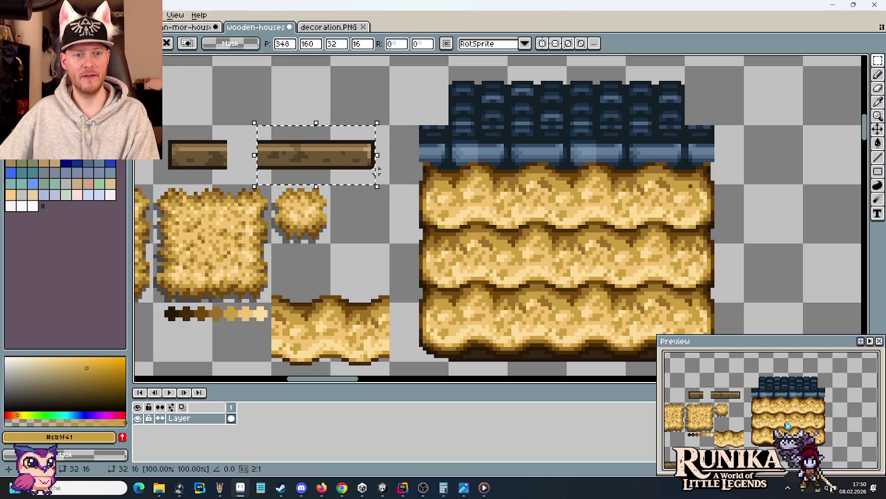
{"action": "left_click", "coordinate": [362, 160]}
Step: Copy the beam end onto the roof's right edge and a tile to extend the beam
{"action": "left_click", "coordinate": [362, 160]}
{"action": "left_click_drag", "start_coordinate": [362, 160], "coordinate": [728, 151]}
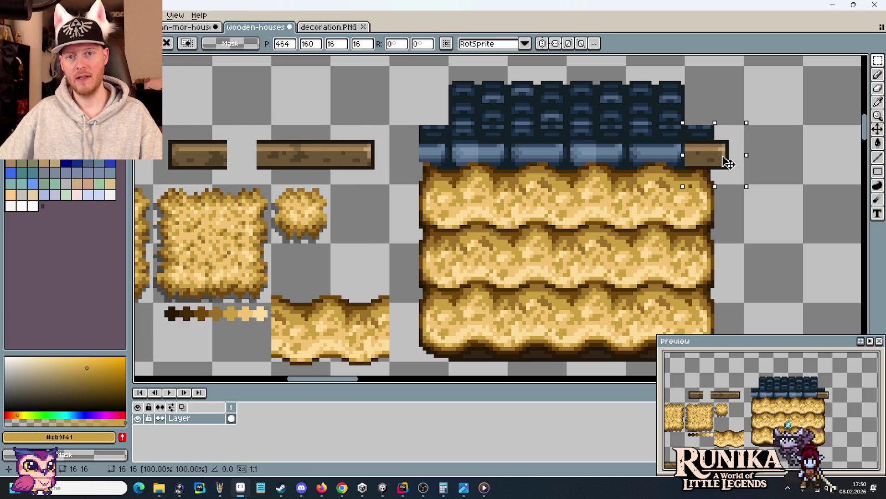
{"action": "left_click", "coordinate": [178, 159]}
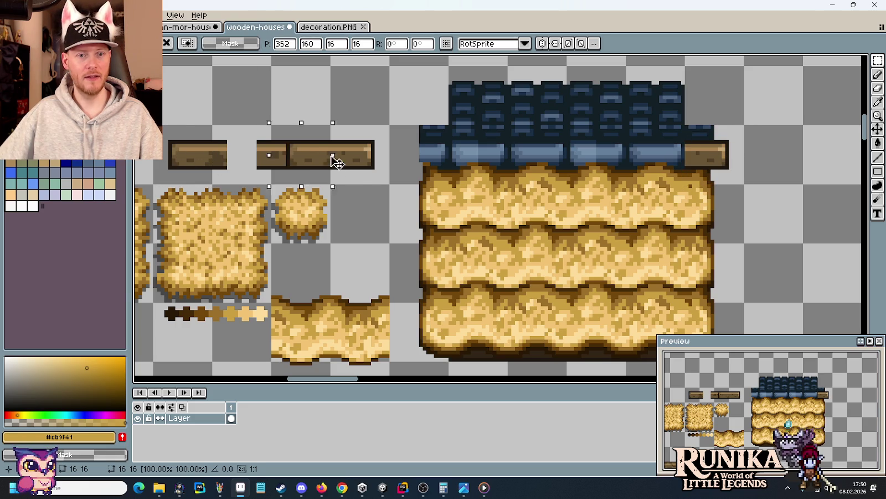
{"action": "left_click_drag", "start_coordinate": [178, 159], "coordinate": [405, 158]}
Step: Zoom in on the beam's gap and pick dark outline colour #1f170e
{"action": "scroll", "coordinate": [253, 157], "scroll_direction": "up", "scroll_amount": 2}
{"action": "scroll", "coordinate": [252, 157], "scroll_direction": "up", "scroll_amount": 1}
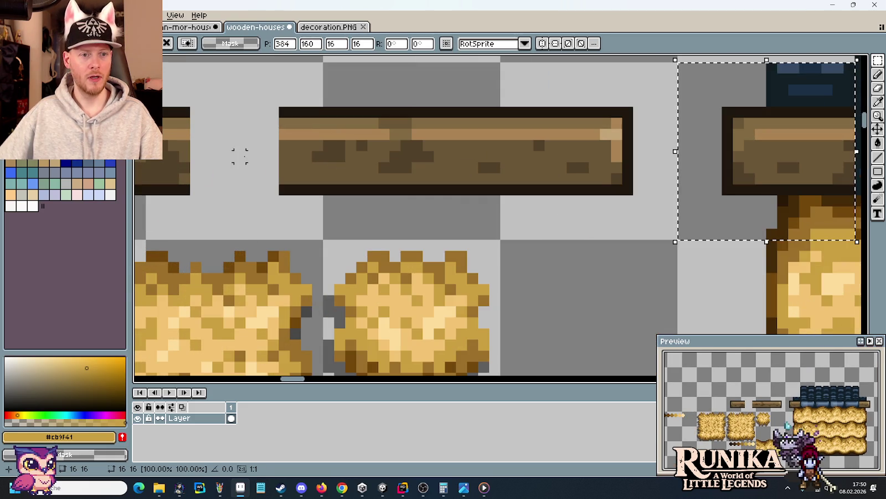
{"action": "key", "text": "space"}
{"action": "left_click_drag", "start_coordinate": [251, 158], "coordinate": [354, 169]}
{"action": "key", "text": "b"}
{"action": "left_click", "coordinate": [399, 121], "text": "alt"}
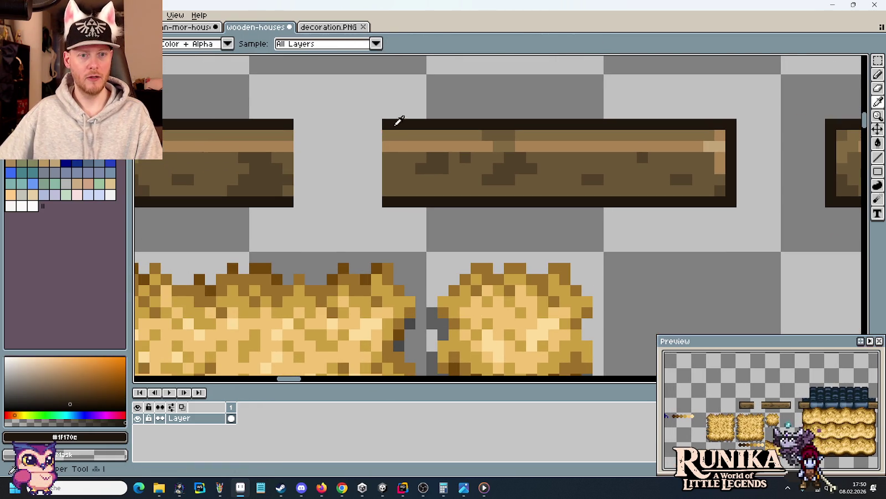
Step: Draw the dark top and bottom outline rows across the beam's gap
{"action": "left_click_drag", "start_coordinate": [377, 124], "coordinate": [301, 125]}
{"action": "left_click", "coordinate": [294, 201]}
{"action": "left_click_drag", "start_coordinate": [294, 201], "coordinate": [388, 198]}
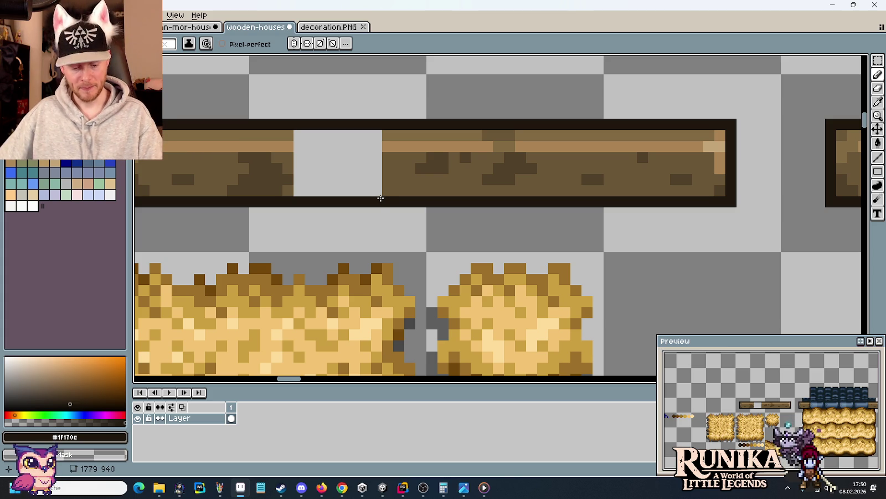
{"action": "scroll", "coordinate": [365, 178], "scroll_direction": "down", "scroll_amount": 1}
{"action": "mouse_move", "coordinate": [362, 170]}
{"action": "left_mouse_down"}
{"action": "mouse_move", "coordinate": [395, 177]}
{"action": "mouse_move", "coordinate": [390, 192]}
{"action": "left_mouse_up"}
Step: Paint the gap's top row brown and add a light tan highlight pixel
{"action": "scroll", "coordinate": [445, 165], "scroll_direction": "up", "scroll_amount": 2}
{"action": "key", "text": "i"}
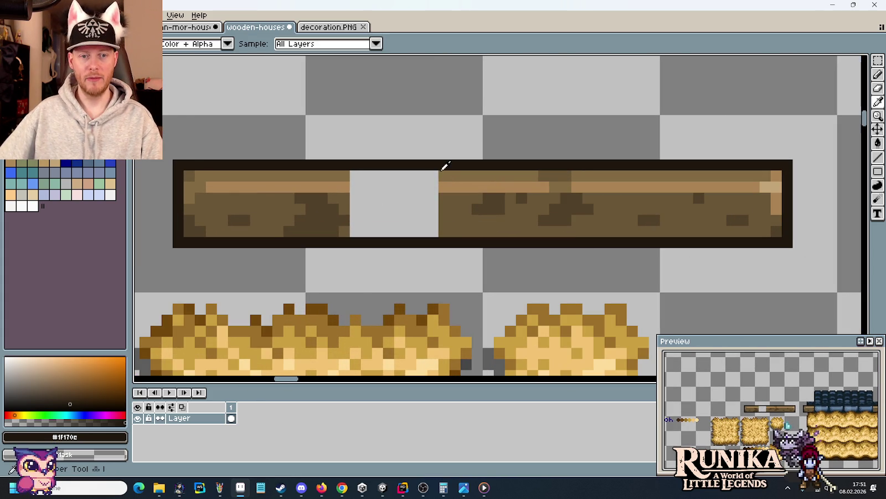
{"action": "left_click", "coordinate": [444, 173]}
{"action": "key", "text": "b"}
{"action": "mouse_move", "coordinate": [443, 176]}
{"action": "left_mouse_down"}
{"action": "mouse_move", "coordinate": [353, 174]}
{"action": "mouse_move", "coordinate": [435, 187]}
{"action": "left_mouse_up"}
{"action": "left_click", "coordinate": [346, 186], "text": "alt"}
{"action": "left_click", "coordinate": [351, 185]}
Step: Bucket-fill the remaining gap with the beam's main mid-brown
{"action": "key", "text": "i"}
{"action": "left_click", "coordinate": [445, 200]}
{"action": "key", "text": "g"}
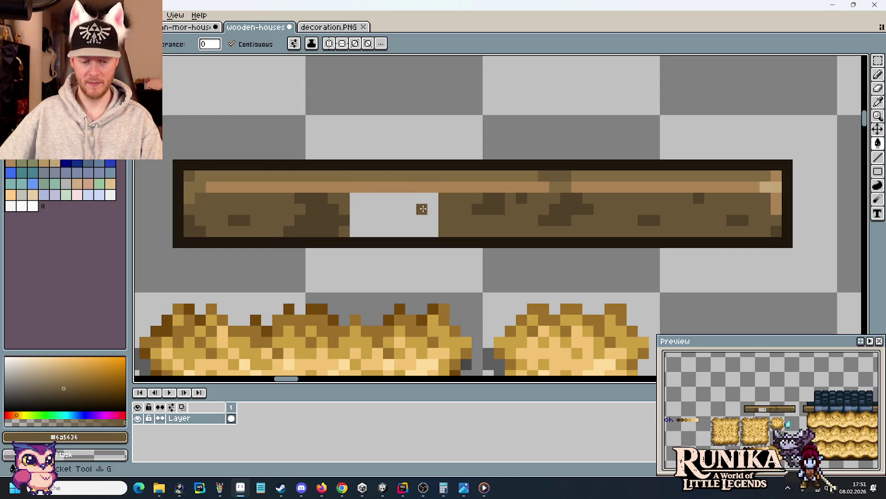
{"action": "left_click", "coordinate": [423, 209]}
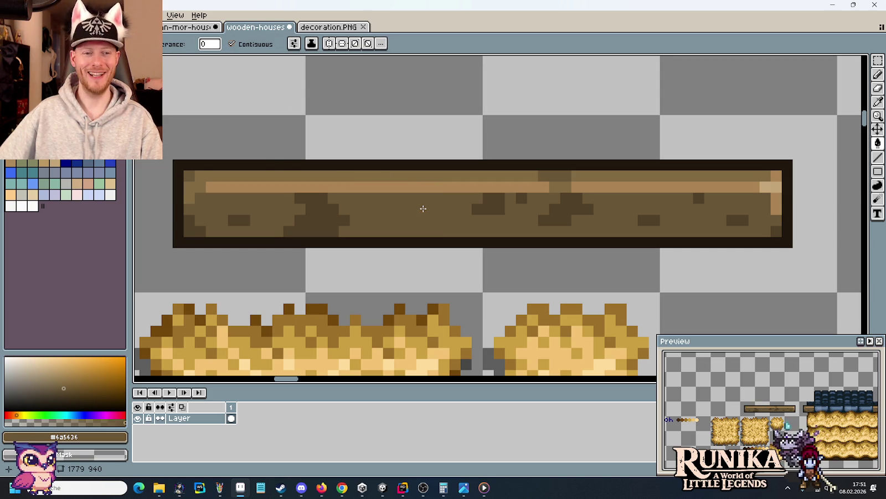
Step: Draw a light-brown highlight stripe along the plank's lower row
{"action": "key", "text": "i"}
{"action": "left_click", "coordinate": [272, 184]}
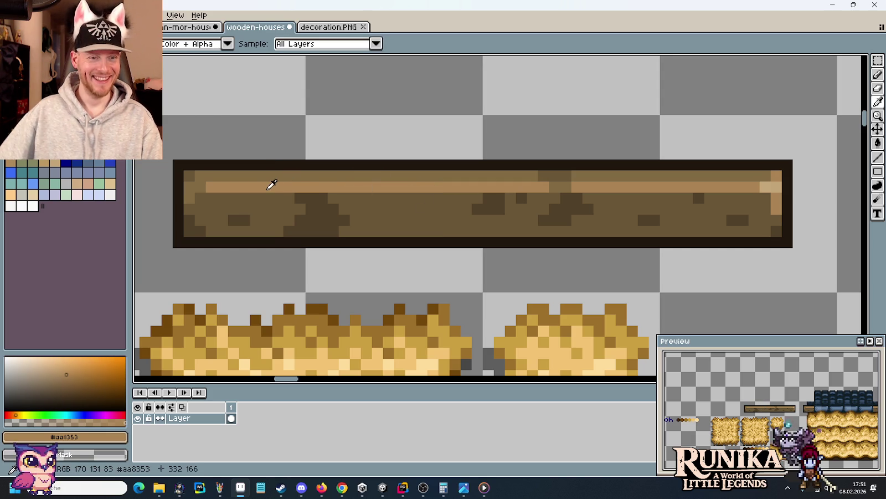
{"action": "key", "text": "b"}
{"action": "left_click", "coordinate": [216, 219]}
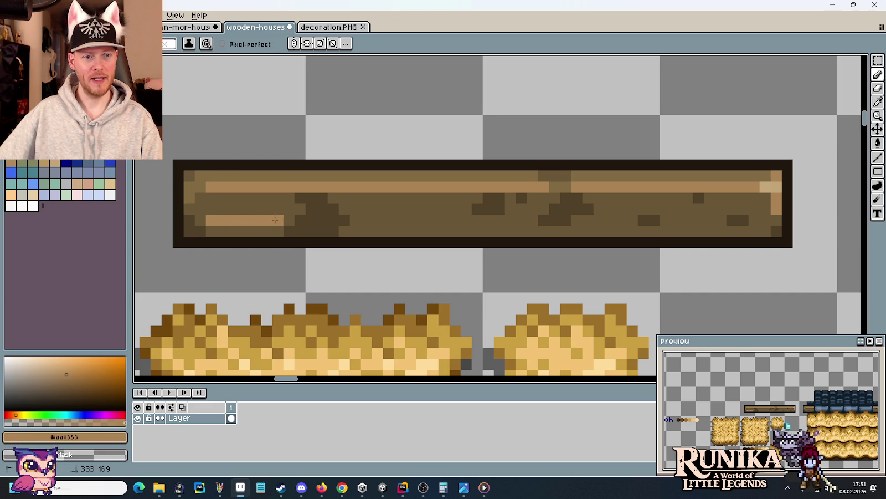
{"action": "left_click_drag", "start_coordinate": [355, 222], "coordinate": [766, 218]}
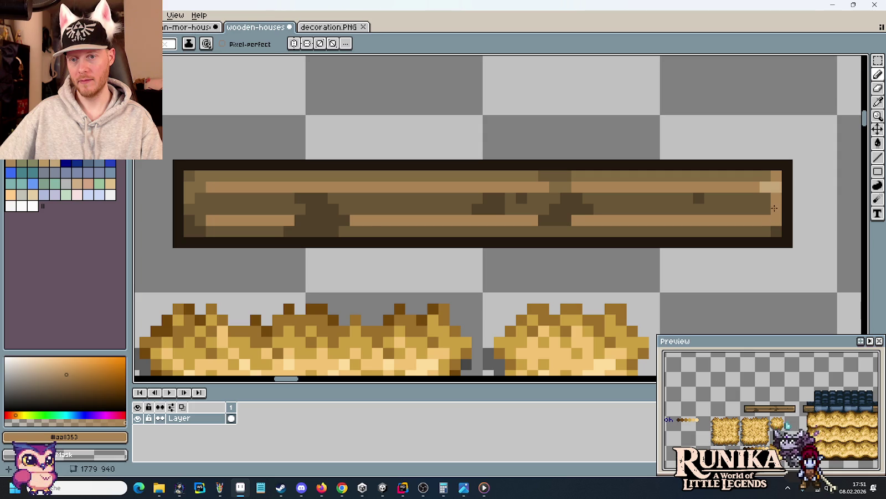
Step: Repaint the plank's upper light stripe in medium brown end to end
{"action": "left_click", "coordinate": [775, 186], "text": "alt"}
{"action": "left_click", "coordinate": [775, 199], "text": "alt"}
{"action": "left_click", "coordinate": [763, 177], "text": "alt"}
{"action": "left_click_drag", "start_coordinate": [759, 187], "coordinate": [594, 190]}
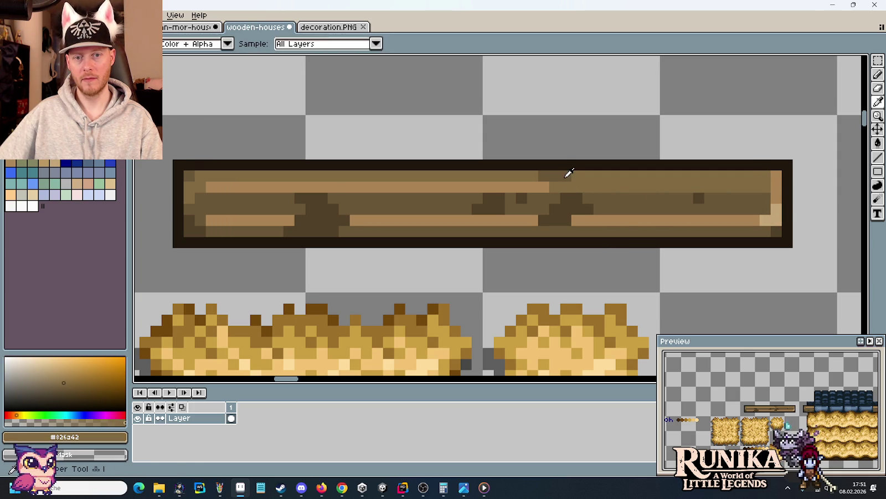
{"action": "left_click", "coordinate": [564, 187], "text": "alt"}
{"action": "left_click", "coordinate": [588, 183], "text": "alt"}
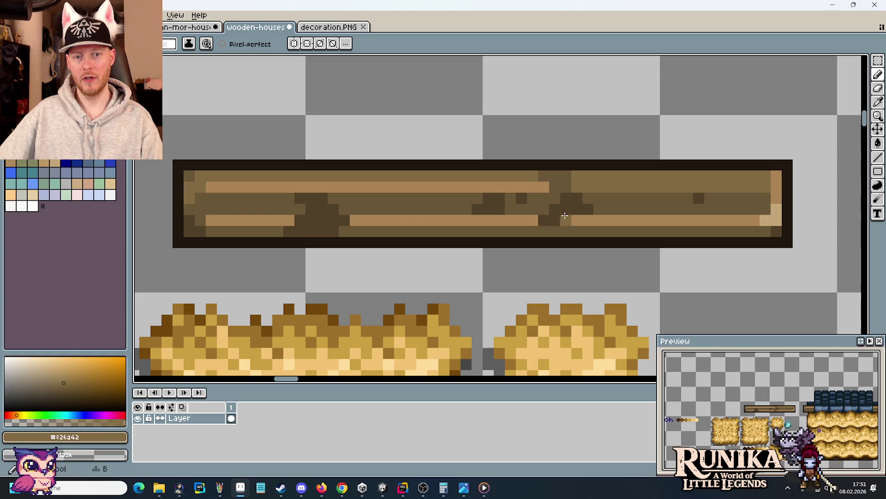
{"action": "left_click", "coordinate": [530, 231], "text": "alt"}
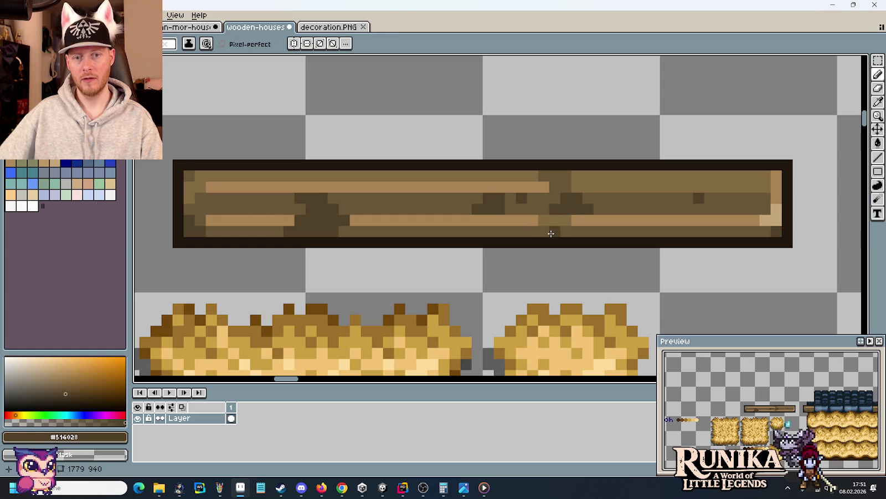
{"action": "left_click", "coordinate": [598, 189], "text": "alt"}
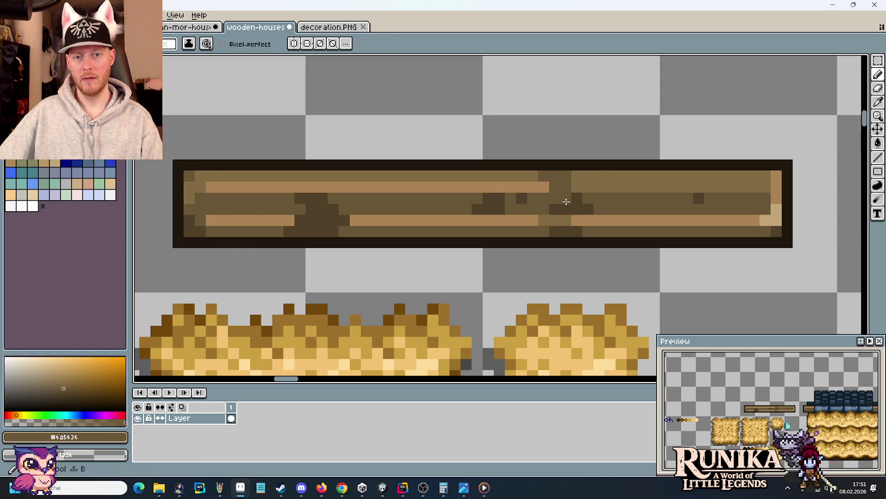
{"action": "left_click", "coordinate": [576, 187], "text": "alt"}
{"action": "left_click_drag", "start_coordinate": [559, 187], "coordinate": [206, 185]}
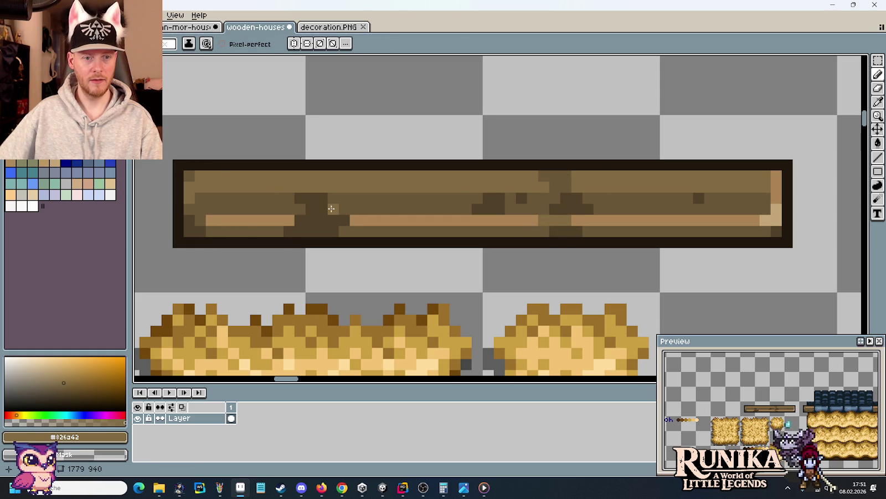
Step: Bucket-fill the plank's darker middle patches and knots with medium brown
{"action": "key", "text": "g"}
{"action": "left_click", "coordinate": [388, 199]}
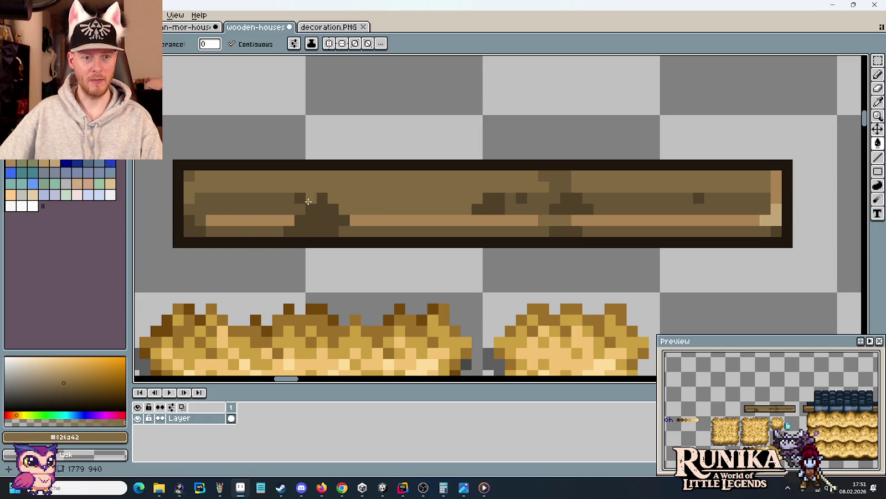
{"action": "left_click", "coordinate": [258, 200]}
{"action": "left_click", "coordinate": [532, 198]}
{"action": "left_click", "coordinate": [626, 198]}
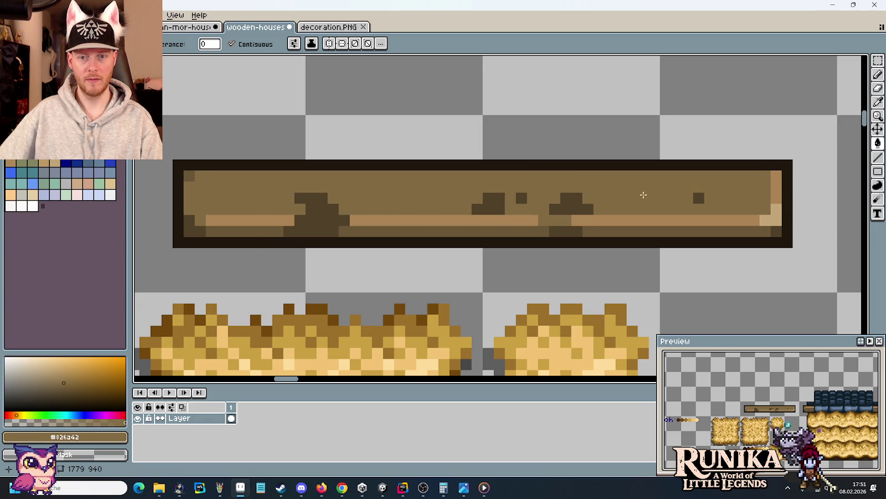
{"action": "left_click", "coordinate": [609, 229], "text": "alt"}
{"action": "left_click", "coordinate": [566, 197]}
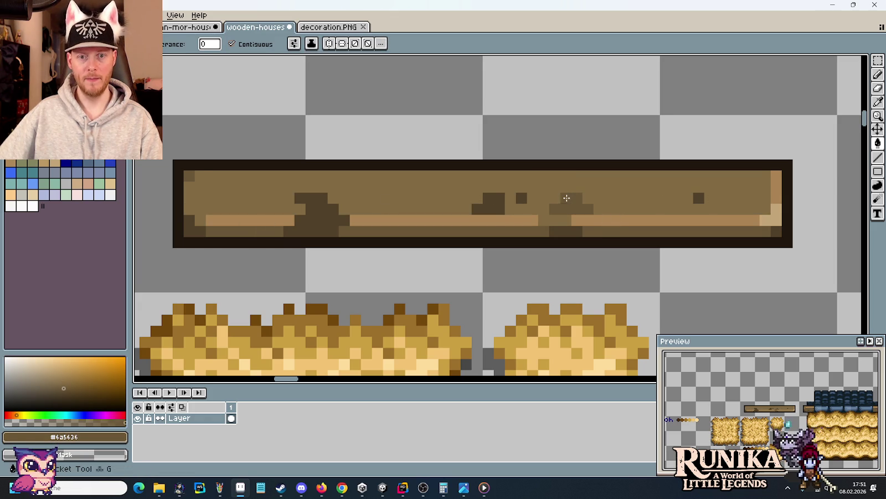
{"action": "left_click", "coordinate": [676, 199]}
{"action": "left_click", "coordinate": [488, 204]}
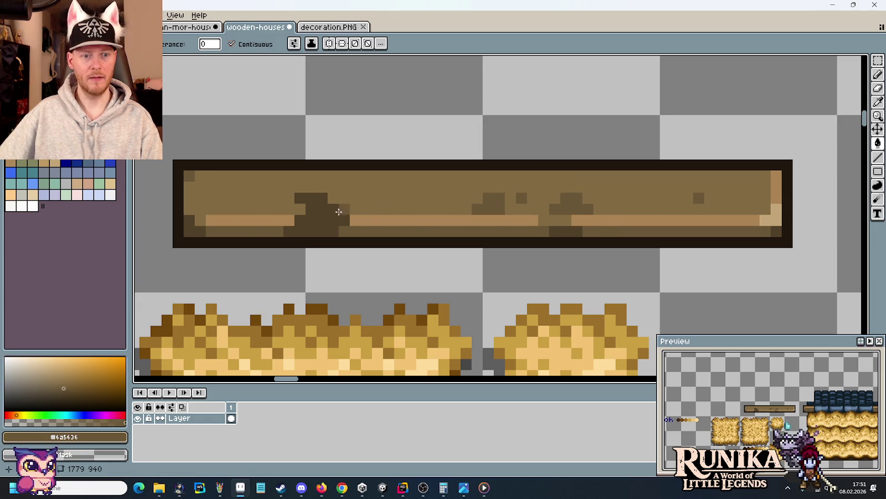
Step: Pencil over small dark patches and extend the lower stripe around the knot
{"action": "key", "text": "b"}
{"action": "mouse_move", "coordinate": [316, 212]}
{"action": "left_mouse_down"}
{"action": "mouse_move", "coordinate": [315, 199]}
{"action": "mouse_move", "coordinate": [302, 219]}
{"action": "mouse_move", "coordinate": [346, 220]}
{"action": "left_mouse_up"}
{"action": "left_click", "coordinate": [301, 199]}
{"action": "left_click", "coordinate": [356, 196], "text": "alt"}
{"action": "left_click", "coordinate": [354, 218], "text": "alt"}
{"action": "left_click", "coordinate": [312, 211], "text": "alt"}
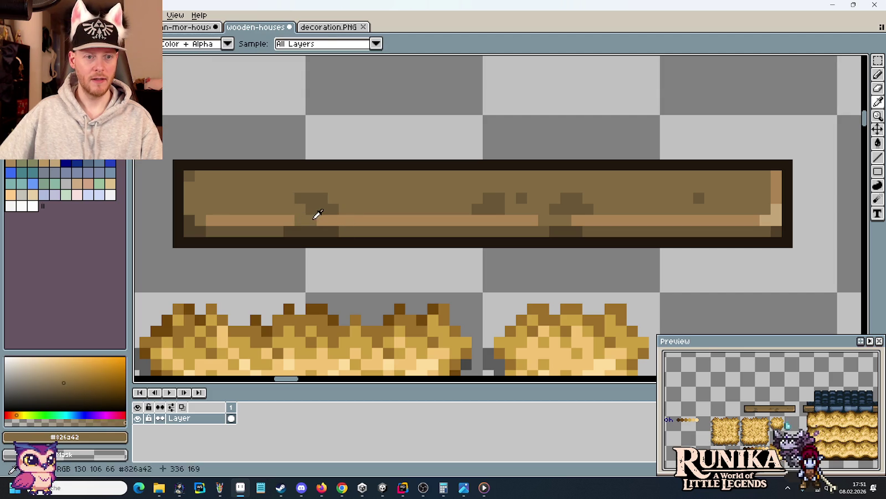
{"action": "left_click", "coordinate": [323, 221]}
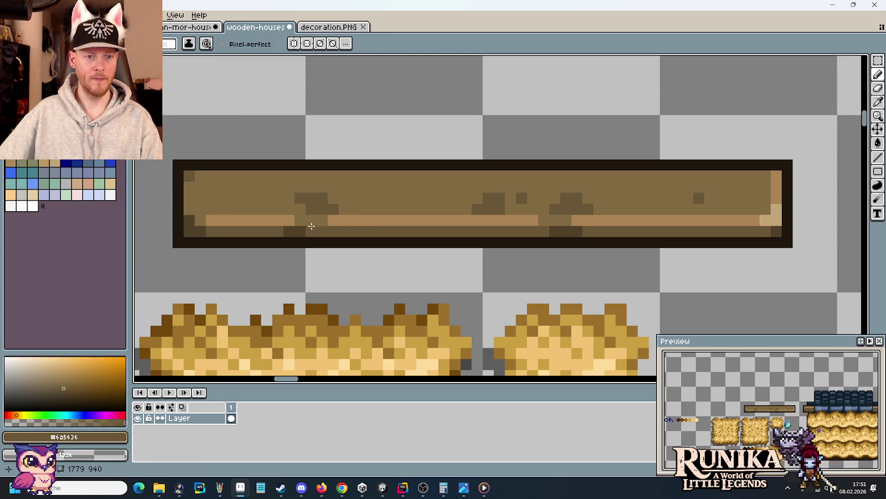
{"action": "left_click", "coordinate": [307, 216], "text": "alt"}
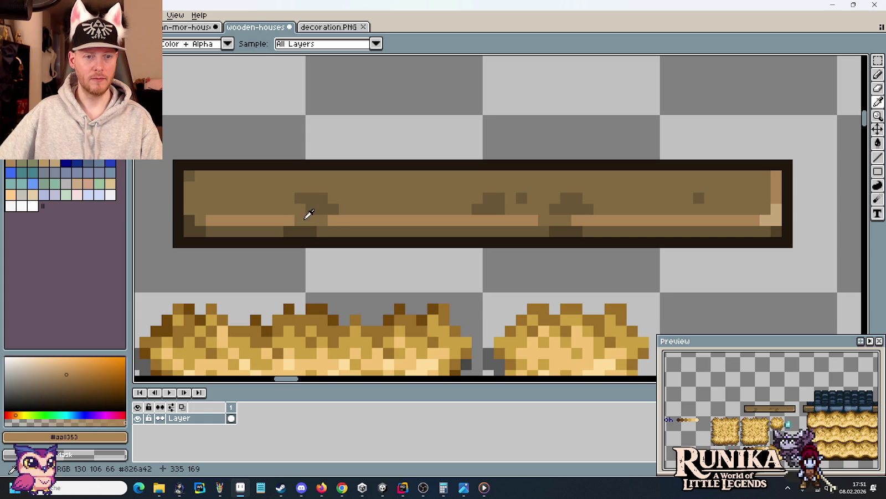
{"action": "left_click", "coordinate": [340, 207], "text": "alt"}
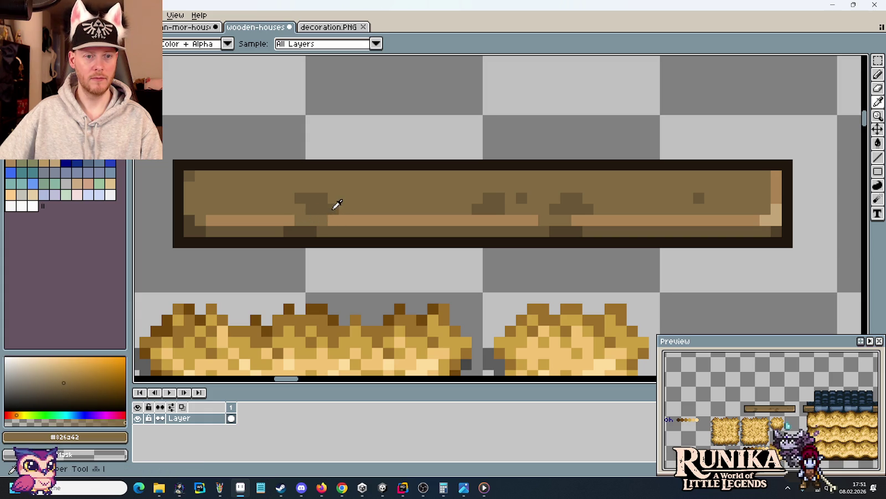
{"action": "left_click", "coordinate": [294, 219], "text": "alt"}
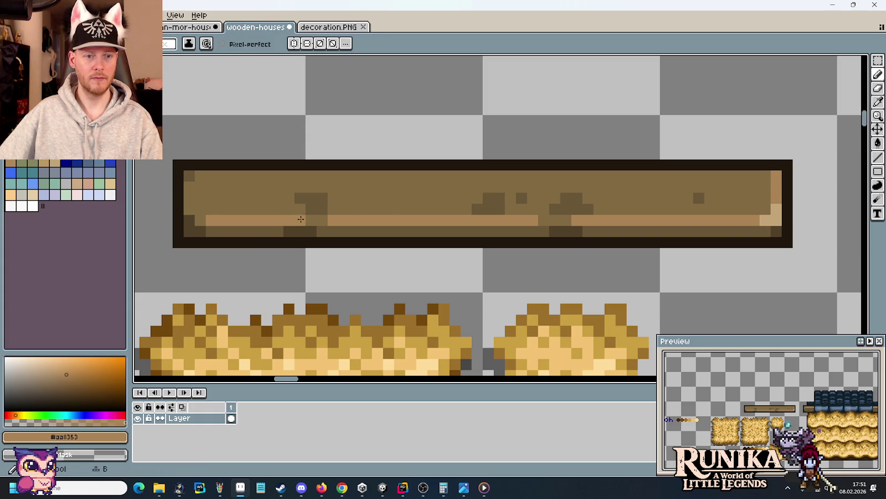
Step: Tweak knot and stripe pixels, then darken the plank's top pixel row
{"action": "left_click", "coordinate": [320, 210]}
{"action": "left_click", "coordinate": [320, 220], "text": "alt"}
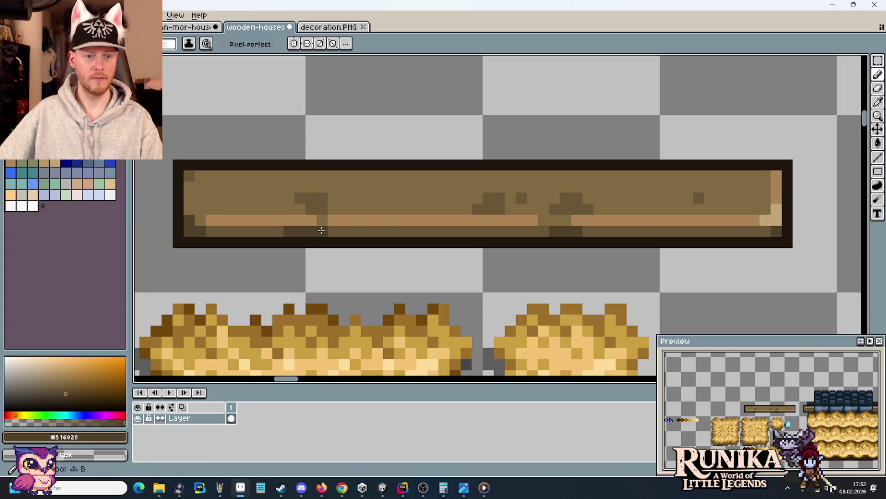
{"action": "left_click", "coordinate": [335, 208], "text": "alt"}
{"action": "left_click", "coordinate": [322, 205], "text": "alt"}
{"action": "left_click", "coordinate": [329, 222]}
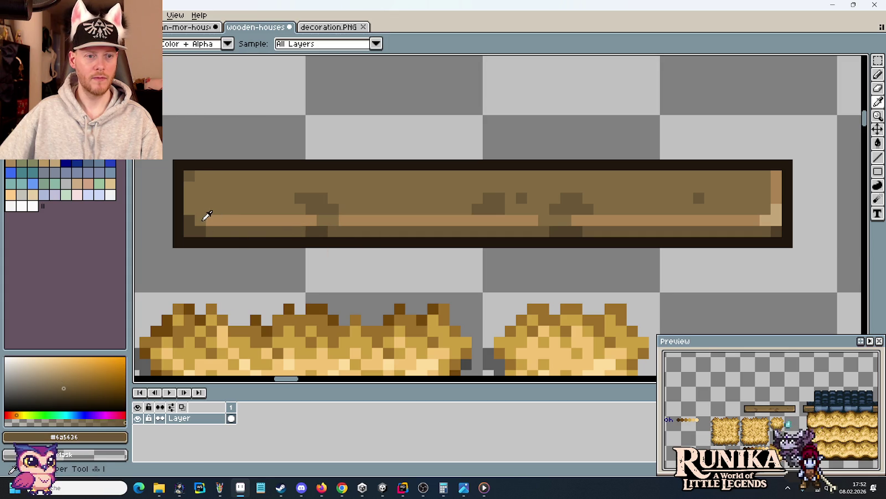
{"action": "left_click", "coordinate": [213, 219], "text": "alt"}
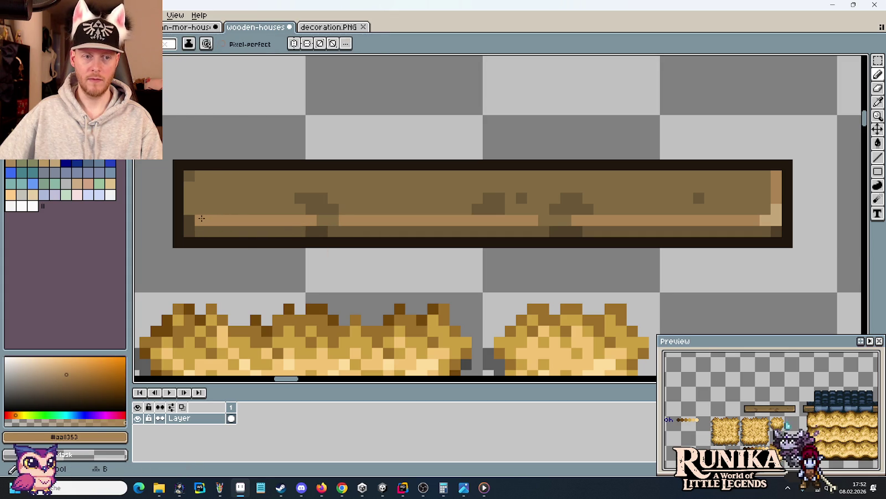
{"action": "left_click", "coordinate": [200, 219]}
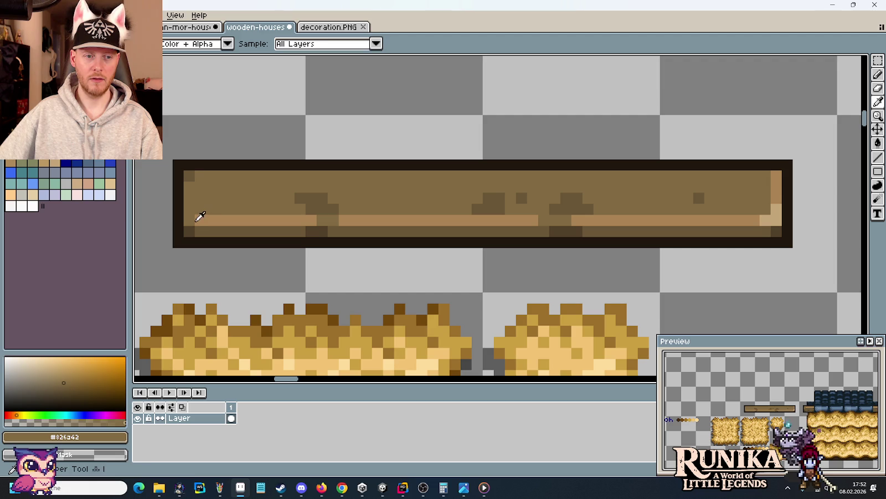
{"action": "left_click", "coordinate": [191, 175], "text": "alt"}
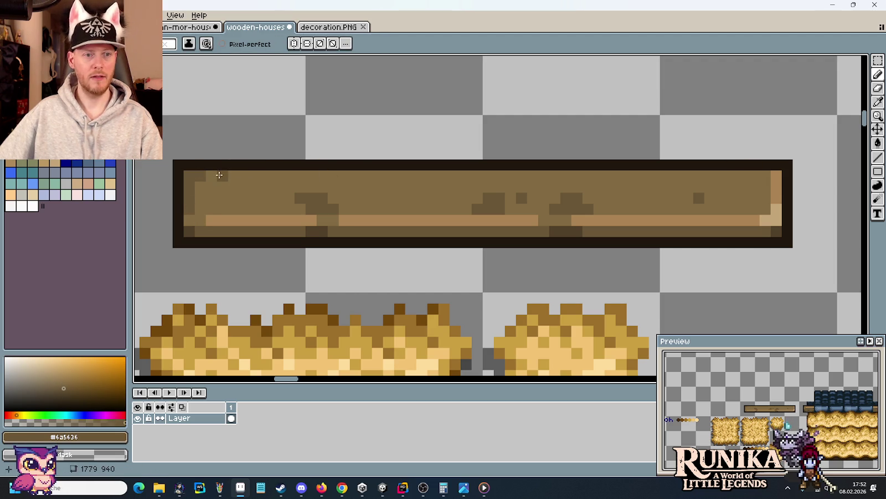
{"action": "left_click_drag", "start_coordinate": [206, 174], "coordinate": [754, 175]}
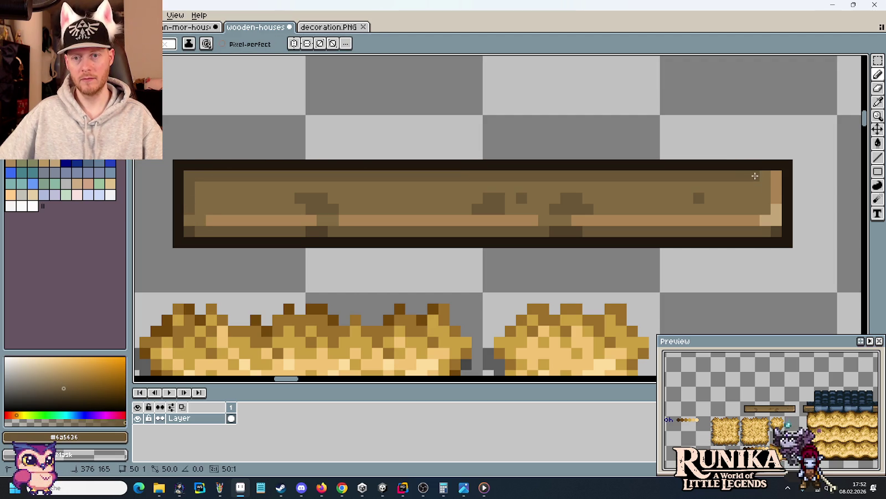
Step: Paint dark diagonal grain marks near the plank's left end and middle
{"action": "scroll", "coordinate": [716, 206], "scroll_direction": "down", "scroll_amount": 3}
{"action": "scroll", "coordinate": [715, 206], "scroll_direction": "up", "scroll_amount": 3}
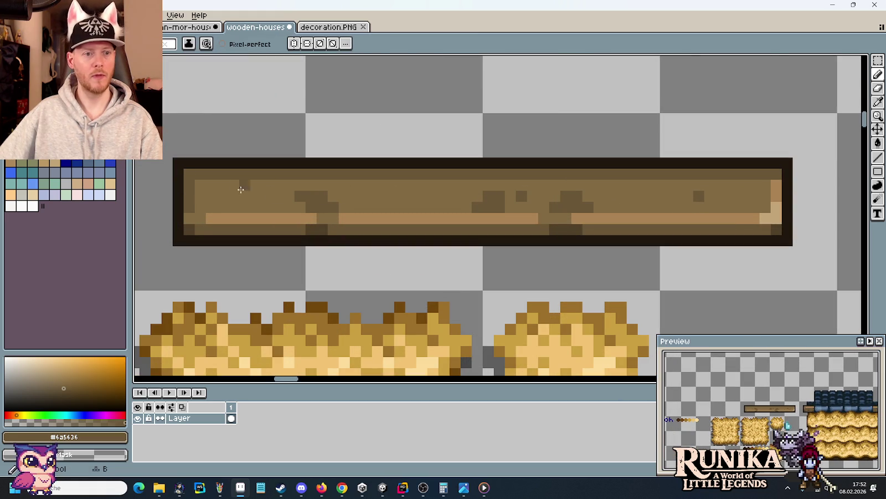
{"action": "left_click", "coordinate": [191, 232], "text": "alt"}
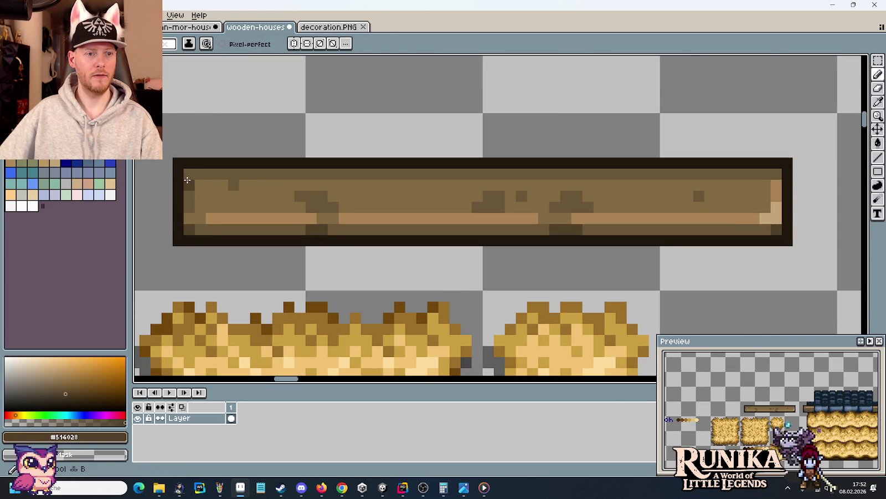
{"action": "left_click", "coordinate": [191, 181], "text": "alt"}
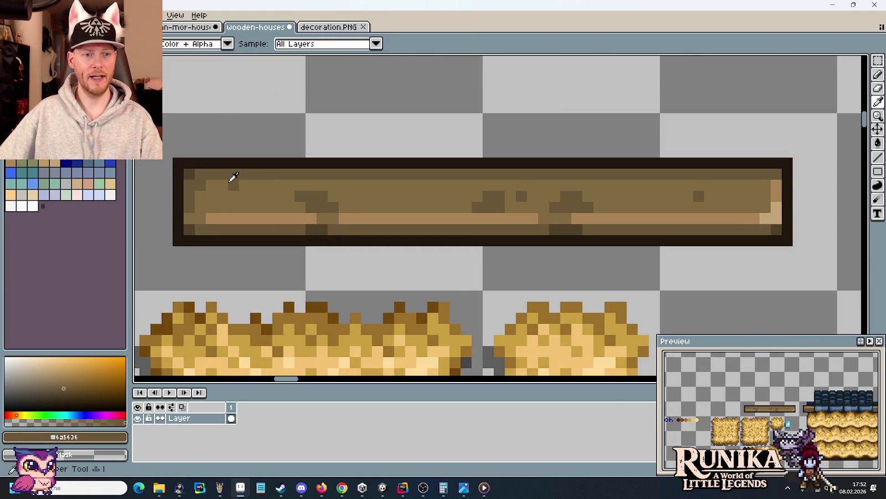
{"action": "left_click_drag", "start_coordinate": [242, 185], "coordinate": [249, 192]}
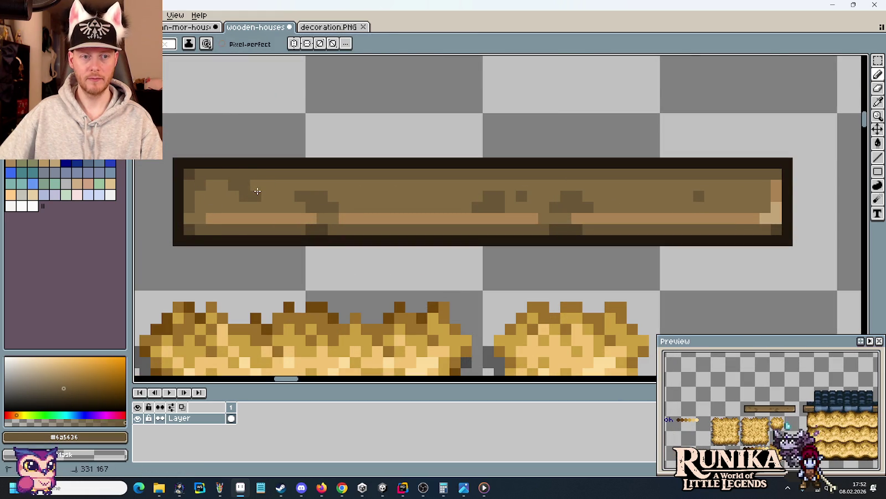
{"action": "left_click_drag", "start_coordinate": [400, 185], "coordinate": [411, 194]}
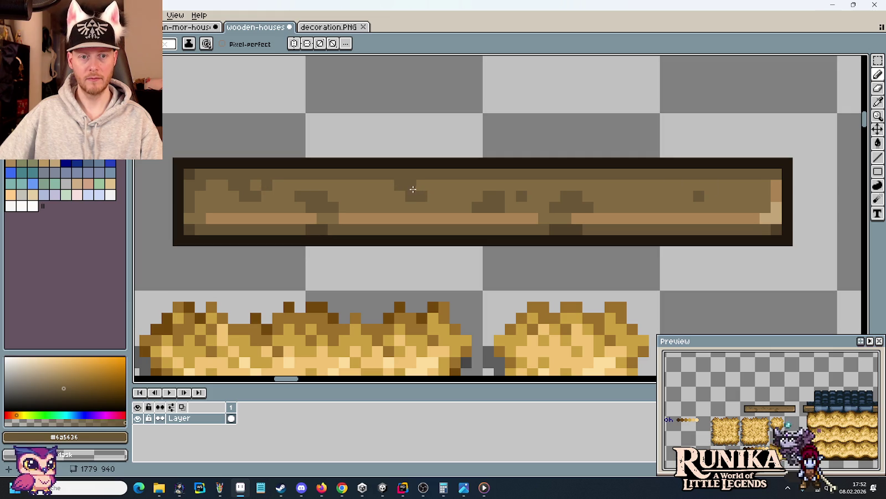
{"action": "left_click", "coordinate": [400, 196]}
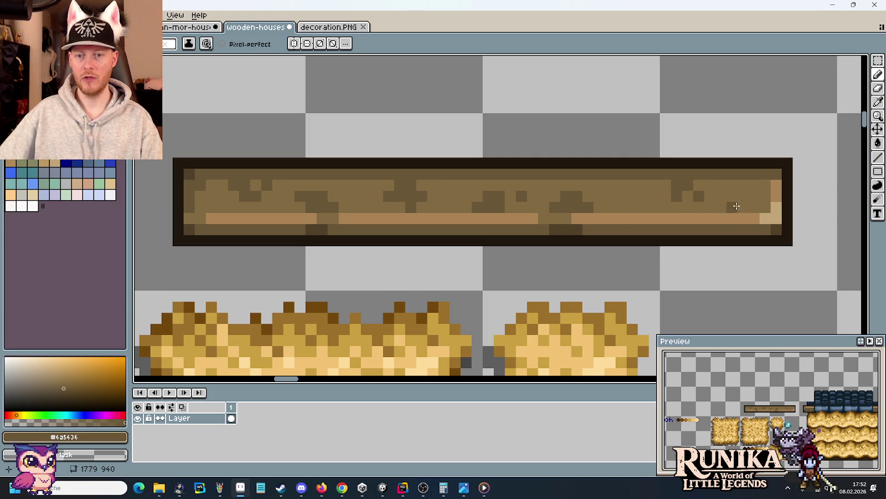
Step: Remove a stray dark pixel and add a dark grain pixel near the plank's right end
{"action": "scroll", "coordinate": [663, 217], "scroll_direction": "down", "scroll_amount": 2}
{"action": "scroll", "coordinate": [578, 209], "scroll_direction": "up", "scroll_amount": 3}
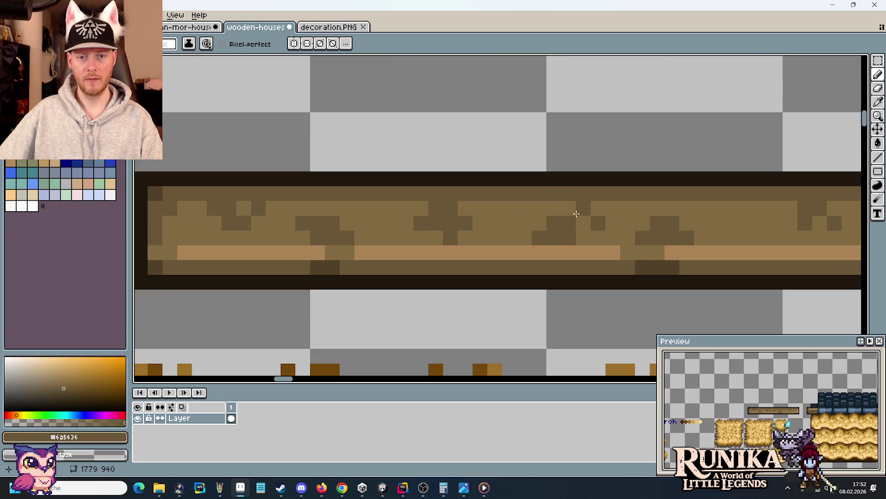
{"action": "left_click", "coordinate": [598, 222]}
{"action": "left_click", "coordinate": [571, 218], "text": "alt"}
{"action": "left_click", "coordinate": [747, 224]}
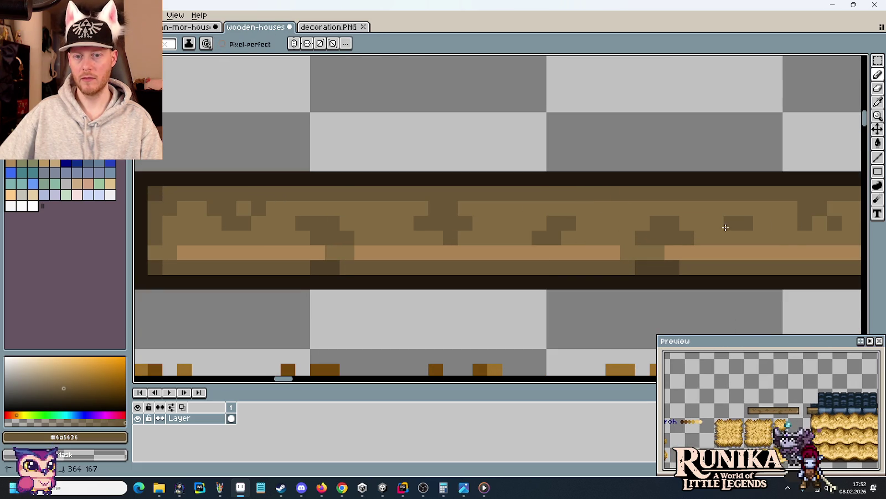
{"action": "scroll", "coordinate": [726, 228], "scroll_direction": "down", "scroll_amount": 1}
{"action": "scroll", "coordinate": [734, 234], "scroll_direction": "down", "scroll_amount": 1}
{"action": "left_click_drag", "start_coordinate": [734, 233], "coordinate": [451, 213]}
{"action": "scroll", "coordinate": [522, 220], "scroll_direction": "down", "scroll_amount": 1}
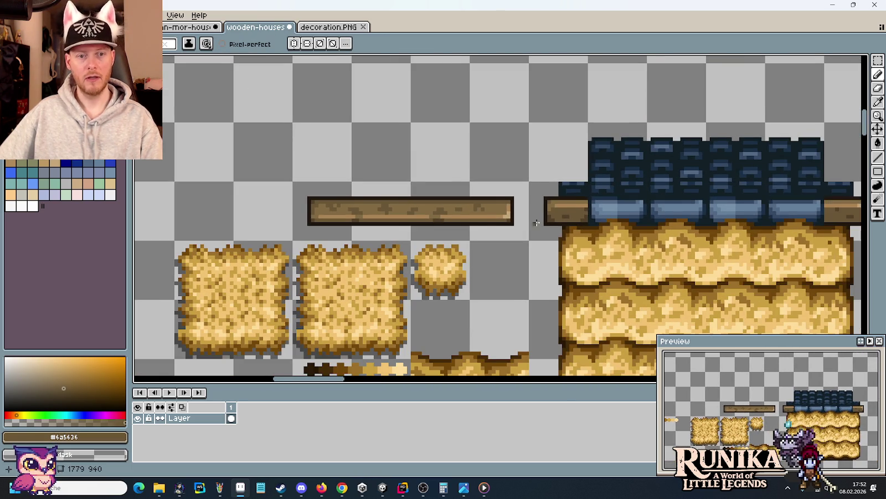
Step: Select and reposition the roof beam's right and left end pieces
{"action": "left_click_drag", "start_coordinate": [522, 220], "coordinate": [376, 227]}
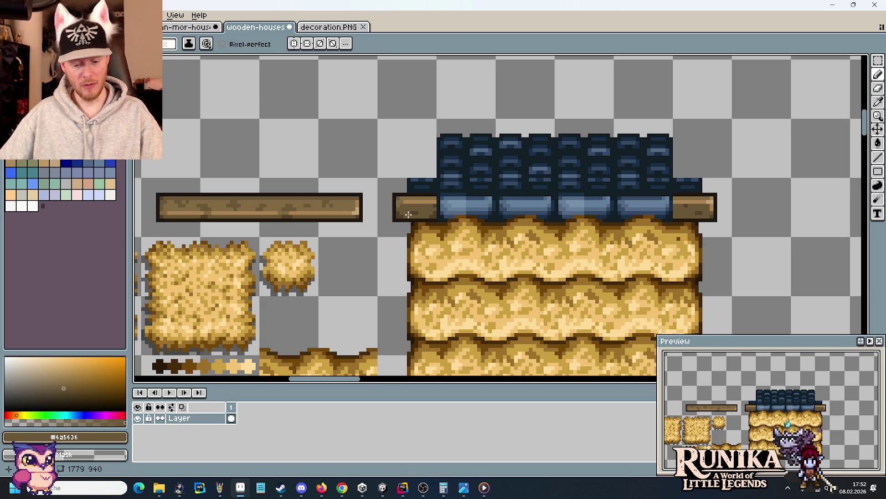
{"action": "key", "text": "m"}
{"action": "left_click_drag", "start_coordinate": [360, 217], "coordinate": [362, 227]}
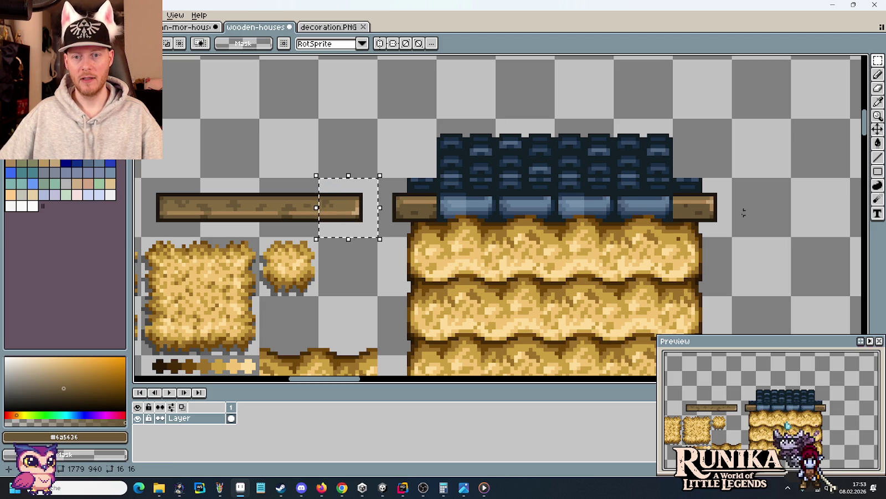
{"action": "mouse_move", "coordinate": [700, 227]}
{"action": "left_mouse_down"}
{"action": "mouse_move", "coordinate": [729, 190]}
{"action": "mouse_move", "coordinate": [762, 216]}
{"action": "left_mouse_up"}
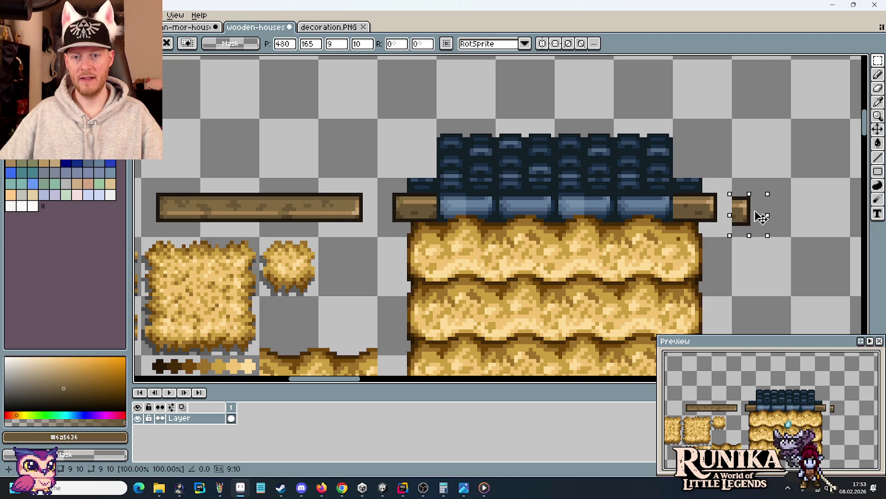
{"action": "mouse_move", "coordinate": [403, 198]}
{"action": "left_mouse_down"}
{"action": "mouse_move", "coordinate": [411, 233]}
{"action": "mouse_move", "coordinate": [360, 148]}
{"action": "left_mouse_up"}
{"action": "left_click", "coordinate": [345, 217]}
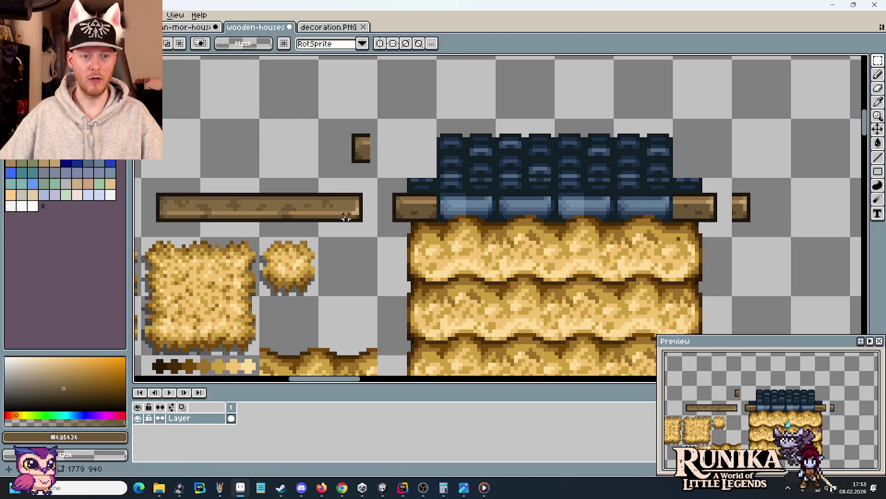
{"action": "left_click_drag", "start_coordinate": [725, 183], "coordinate": [686, 223]}
{"action": "left_click_drag", "start_coordinate": [167, 200], "coordinate": [177, 212]}
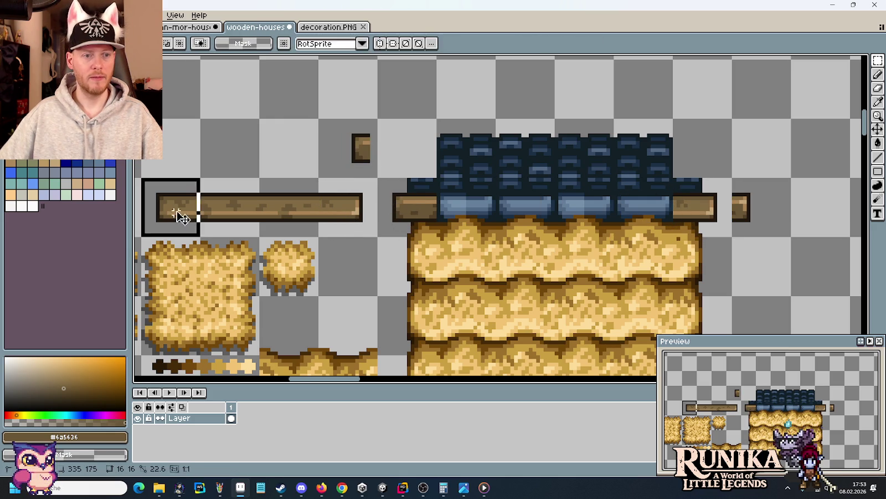
Step: Copy two plank sections across the roof eave to meet the right beam end
{"action": "left_click_drag", "start_coordinate": [378, 237], "coordinate": [199, 178]}
{"action": "mouse_move", "coordinate": [365, 217]}
{"action": "left_mouse_down"}
{"action": "mouse_move", "coordinate": [544, 217]}
{"action": "mouse_move", "coordinate": [538, 227]}
{"action": "left_mouse_up"}
{"action": "key", "text": "ctrl+d"}
{"action": "mouse_move", "coordinate": [201, 178]}
{"action": "left_mouse_down"}
{"action": "mouse_move", "coordinate": [316, 237]}
{"action": "mouse_move", "coordinate": [394, 216]}
{"action": "mouse_move", "coordinate": [606, 205]}
{"action": "left_mouse_up"}
{"action": "key", "text": "ctrl+d"}
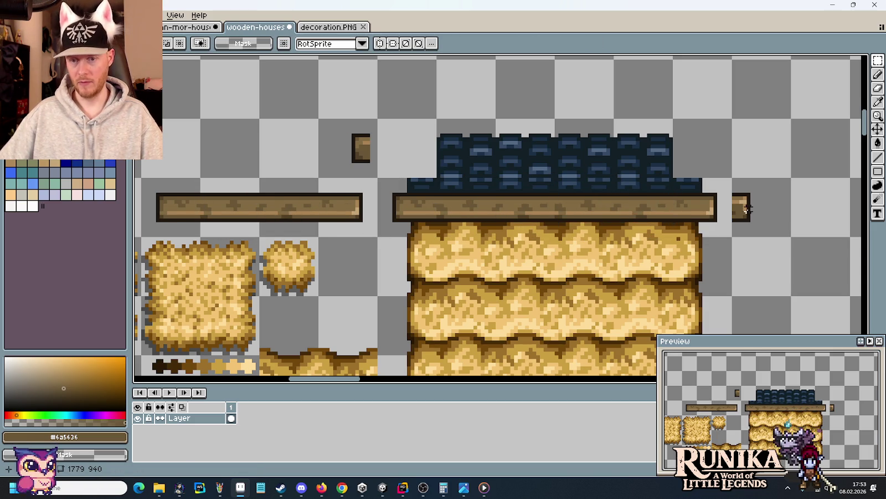
{"action": "scroll", "coordinate": [746, 211], "scroll_direction": "up", "scroll_amount": 3}
{"action": "mouse_move", "coordinate": [773, 263]}
{"action": "left_mouse_down"}
{"action": "mouse_move", "coordinate": [710, 201]}
{"action": "mouse_move", "coordinate": [653, 255]}
{"action": "mouse_move", "coordinate": [647, 245]}
{"action": "left_mouse_up"}
Step: Commit the moved end piece and paint dark outline pixels at the beam corner
{"action": "key", "text": "Return"}
{"action": "key", "text": "ctrl+d"}
{"action": "key", "text": "i"}
{"action": "left_click", "coordinate": [599, 248]}
{"action": "key", "text": "b"}
{"action": "left_click_drag", "start_coordinate": [602, 249], "coordinate": [604, 260]}
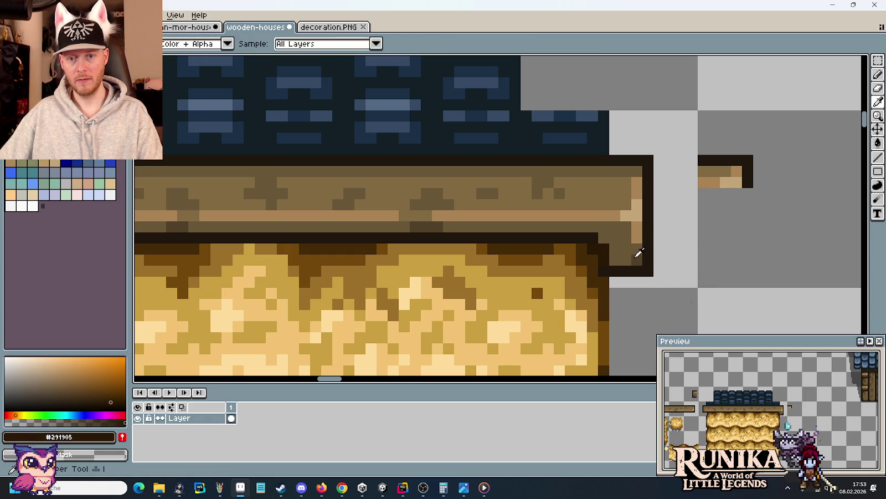
{"action": "left_click", "coordinate": [630, 258], "text": "alt"}
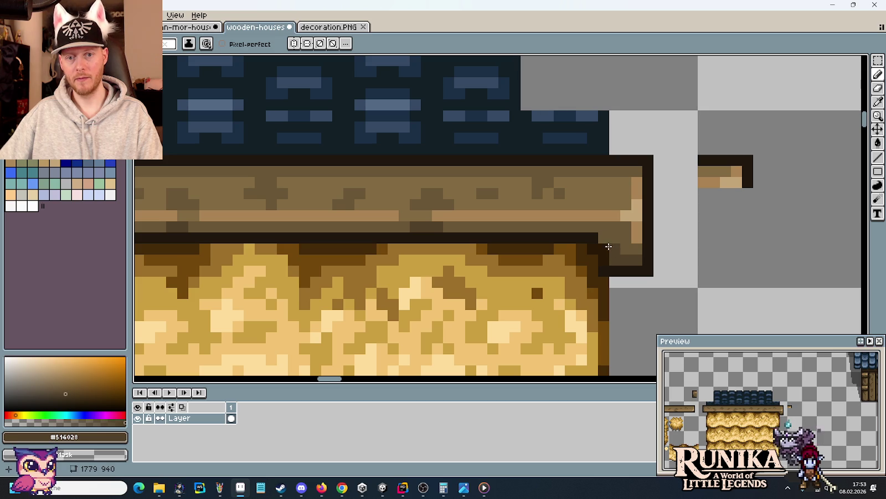
Step: Move the light strip along the eave beam's lower edge up by one pixel
{"action": "scroll", "coordinate": [666, 275], "scroll_direction": "down", "scroll_amount": 3}
{"action": "scroll", "coordinate": [692, 278], "scroll_direction": "down", "scroll_amount": 2}
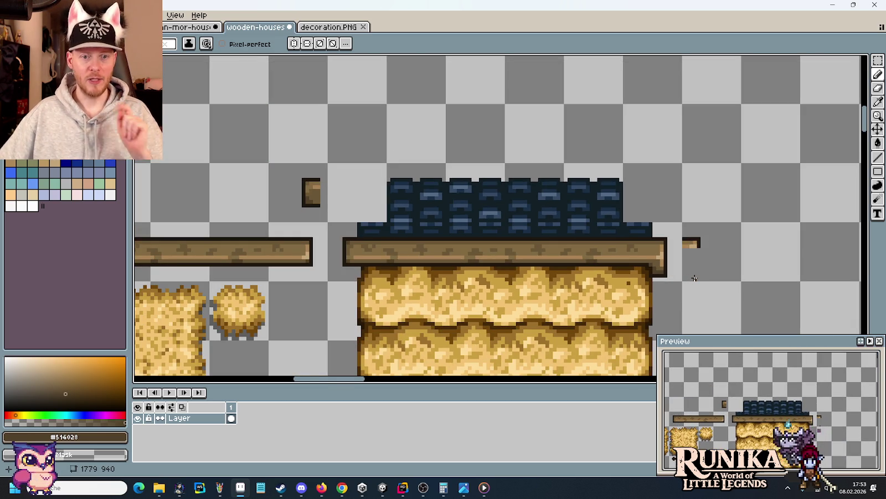
{"action": "scroll", "coordinate": [694, 278], "scroll_direction": "down", "scroll_amount": 1}
{"action": "scroll", "coordinate": [694, 278], "scroll_direction": "down", "scroll_amount": 1}
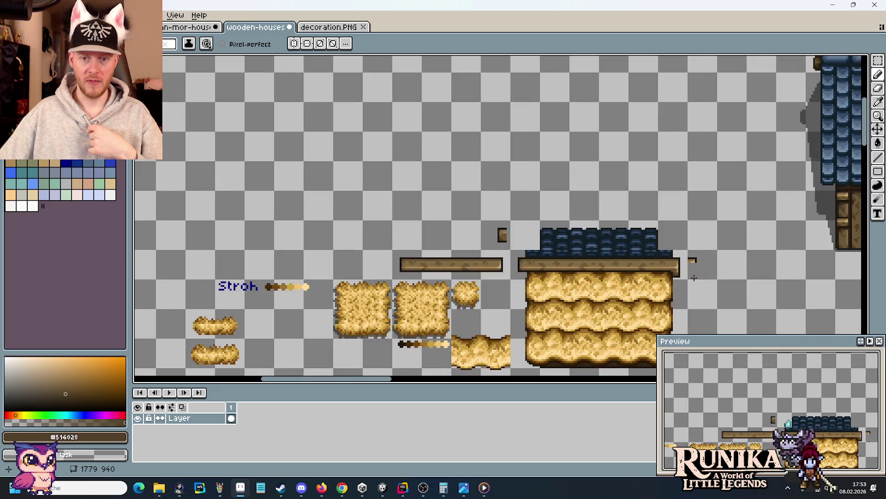
{"action": "scroll", "coordinate": [693, 278], "scroll_direction": "up", "scroll_amount": 3}
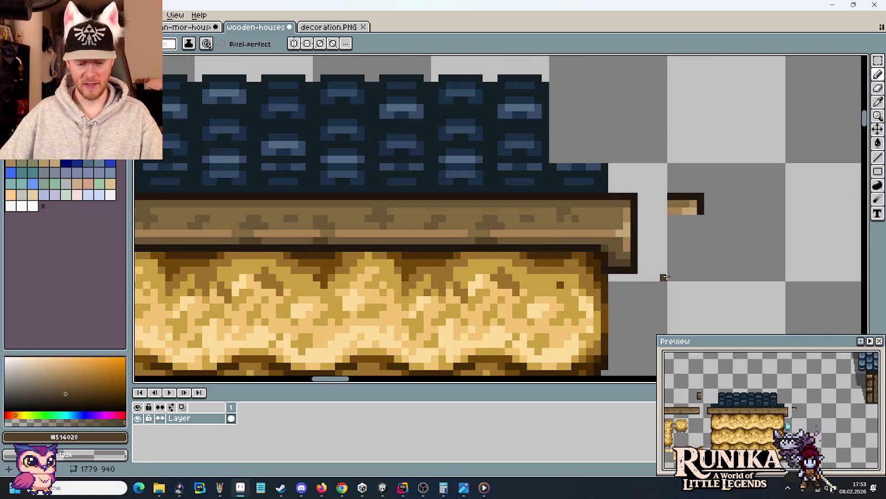
{"action": "key", "text": "m"}
{"action": "left_click_drag", "start_coordinate": [657, 285], "coordinate": [612, 254]}
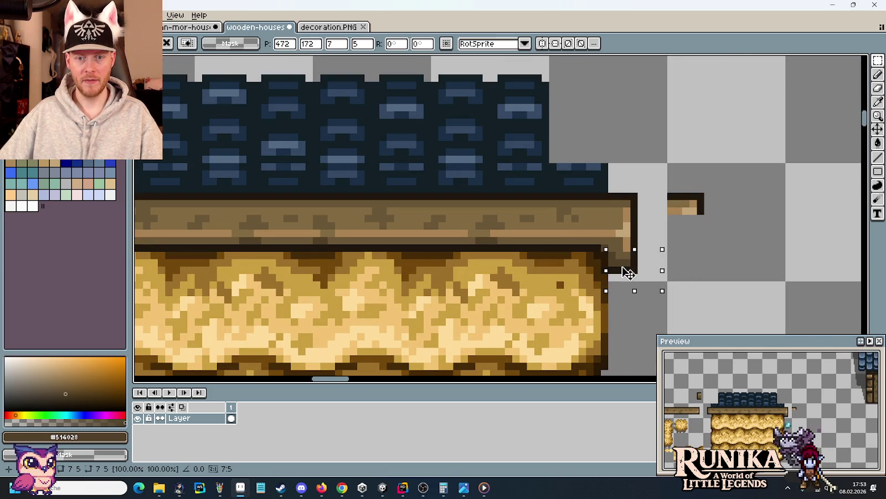
{"action": "left_click_drag", "start_coordinate": [566, 238], "coordinate": [750, 254]}
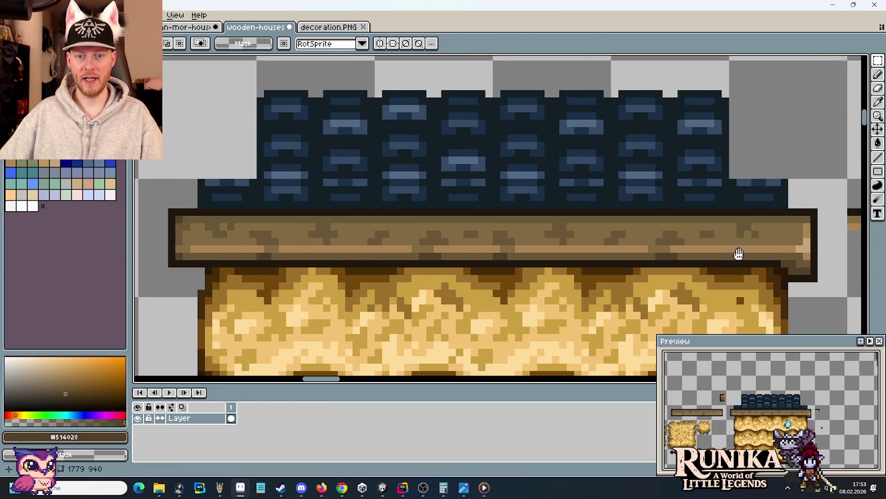
{"action": "left_click_drag", "start_coordinate": [809, 256], "coordinate": [175, 240]}
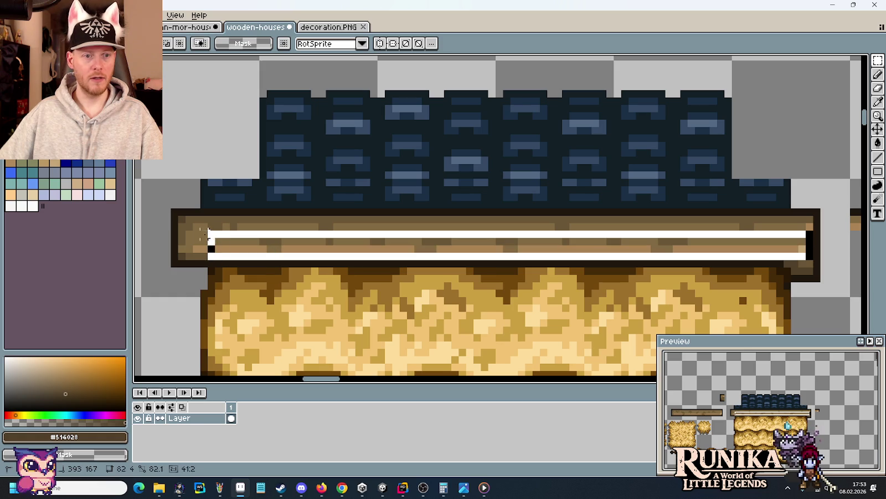
{"action": "left_click", "coordinate": [215, 249]}
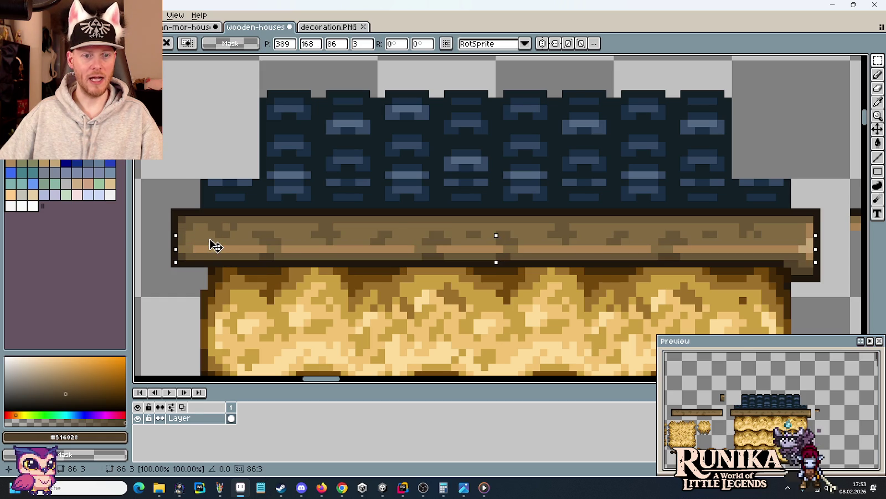
{"action": "left_click_drag", "start_coordinate": [215, 247], "coordinate": [217, 244]}
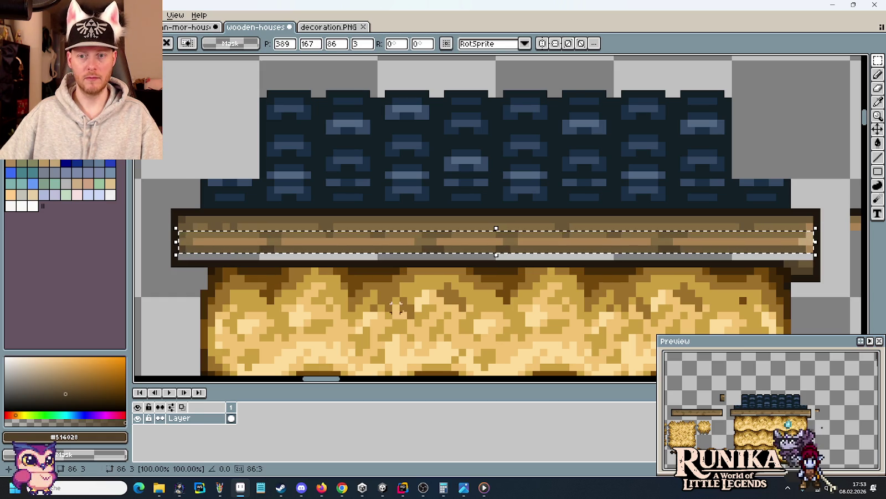
{"action": "left_click", "coordinate": [411, 323]}
Step: Fill the empty strip under the raised band with the plank's brown
{"action": "key", "text": "g"}
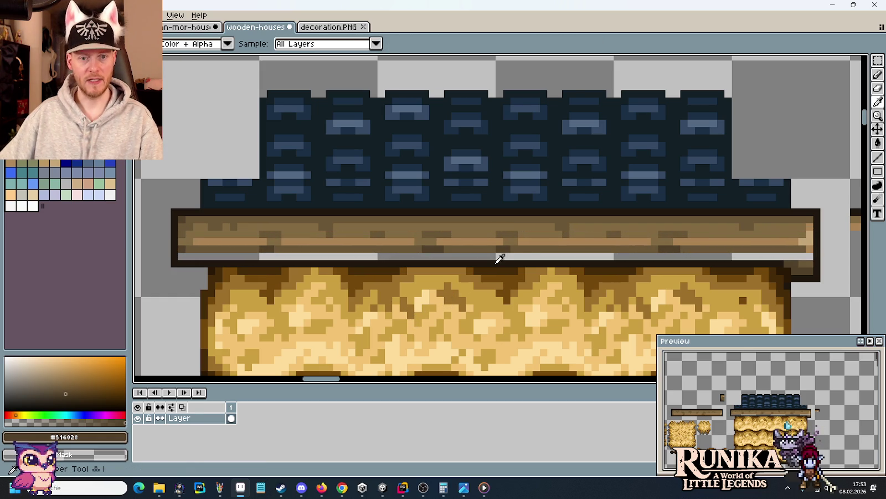
{"action": "left_click", "coordinate": [530, 245], "text": "alt"}
{"action": "left_click", "coordinate": [528, 253]}
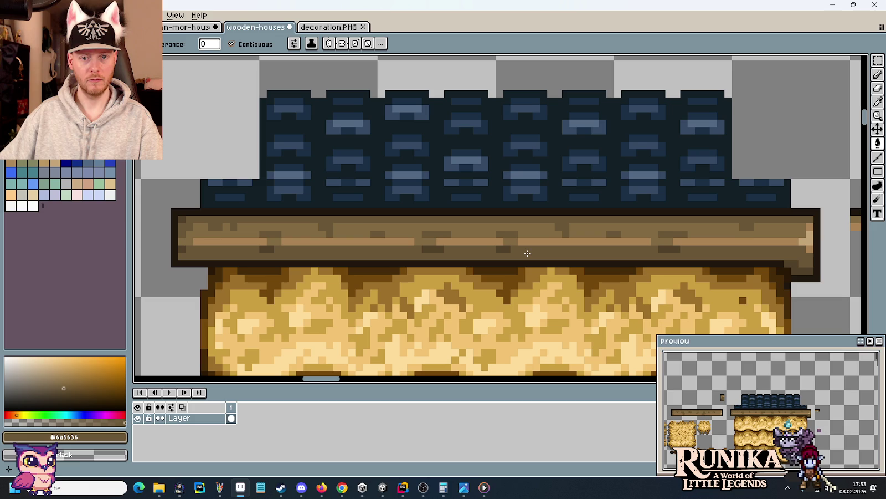
Step: Lighten the right part of the beam's dark underside patch with a lighter beam brown
{"action": "key", "text": "i"}
{"action": "scroll", "coordinate": [677, 241], "scroll_direction": "up", "scroll_amount": 4}
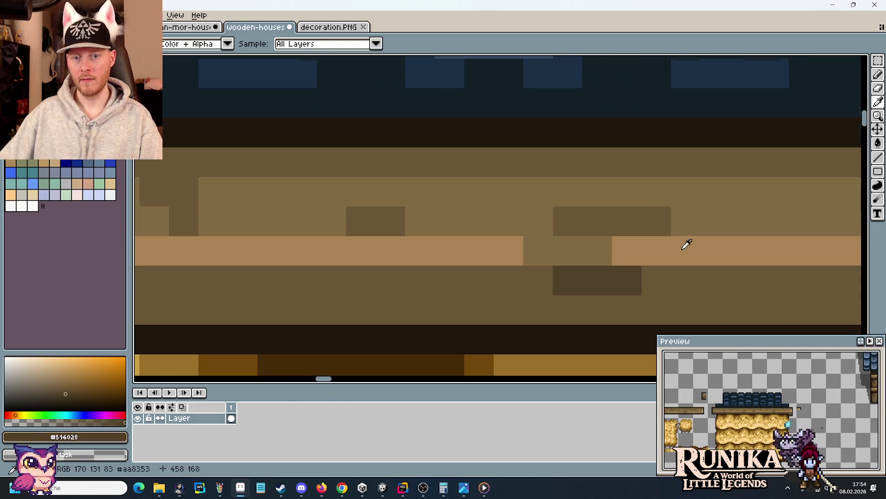
{"action": "key", "text": "b"}
{"action": "left_click", "coordinate": [689, 219], "text": "alt"}
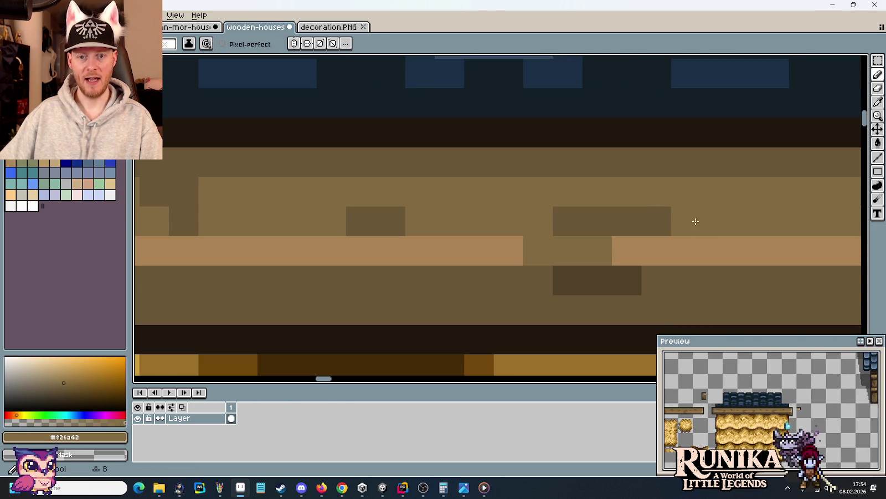
{"action": "left_click_drag", "start_coordinate": [694, 219], "coordinate": [613, 219]}
Step: Extend the dark shading patch leftward and downward in the darker brown
{"action": "left_click", "coordinate": [574, 285], "text": "alt"}
{"action": "left_click", "coordinate": [538, 280]}
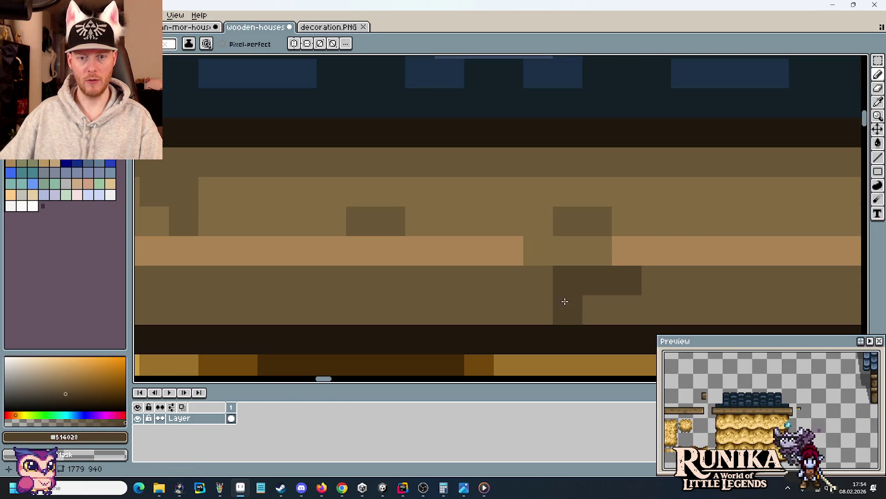
{"action": "left_click", "coordinate": [568, 308]}
{"action": "left_click", "coordinate": [585, 306]}
{"action": "scroll", "coordinate": [641, 303], "scroll_direction": "down", "scroll_amount": 5}
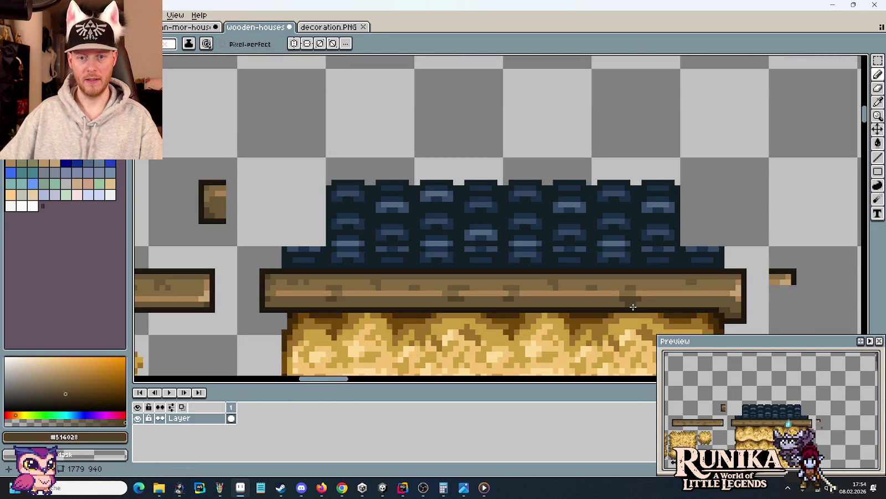
{"action": "scroll", "coordinate": [541, 286], "scroll_direction": "up", "scroll_amount": 3}
{"action": "left_click_drag", "start_coordinate": [541, 287], "coordinate": [526, 285]}
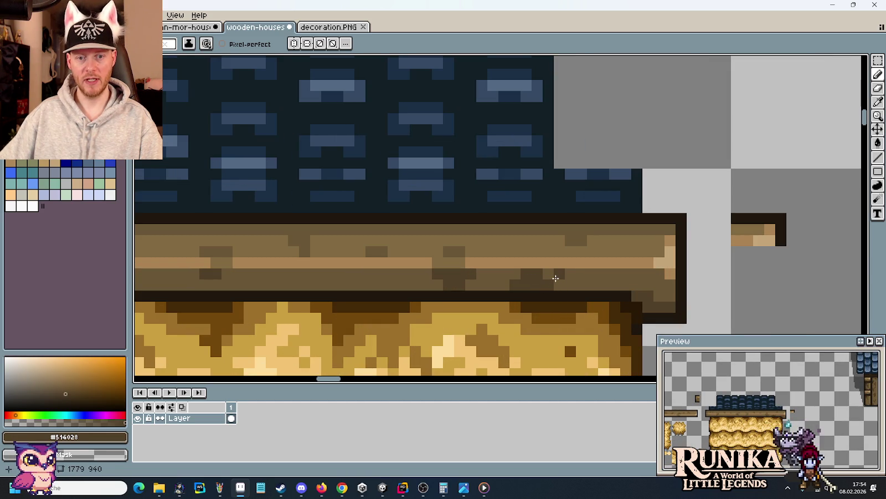
Step: Sample the plank's mid brown #6a5436 and pan along to the beam's left end
{"action": "scroll", "coordinate": [561, 288], "scroll_direction": "right", "scroll_amount": 3}
{"action": "scroll", "coordinate": [536, 273], "scroll_direction": "right", "scroll_amount": 5}
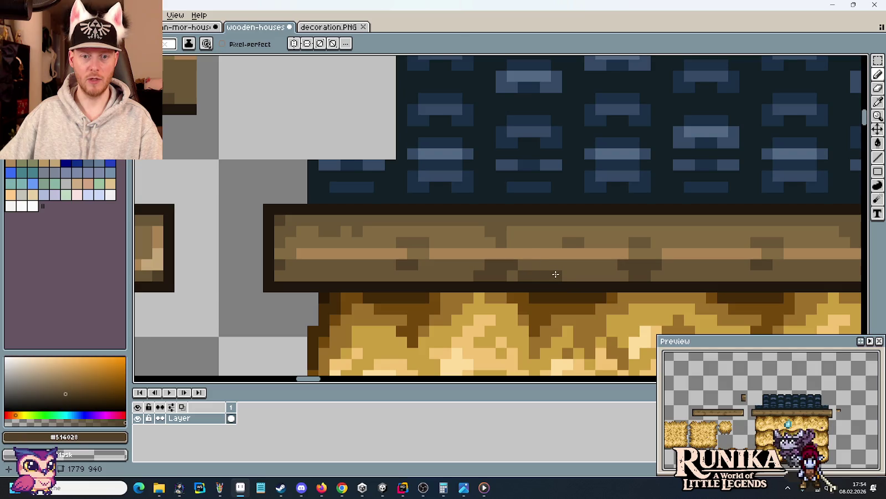
{"action": "scroll", "coordinate": [545, 283], "scroll_direction": "left", "scroll_amount": 3}
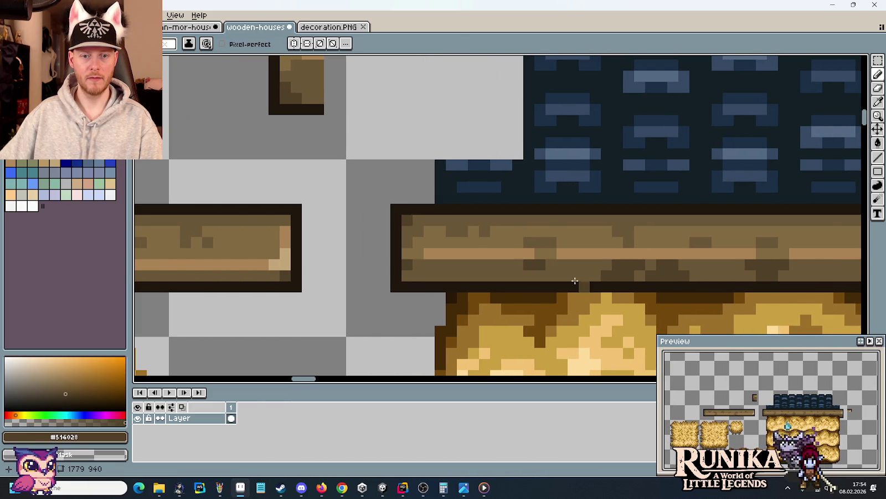
{"action": "scroll", "coordinate": [553, 290], "scroll_direction": "down", "scroll_amount": 3}
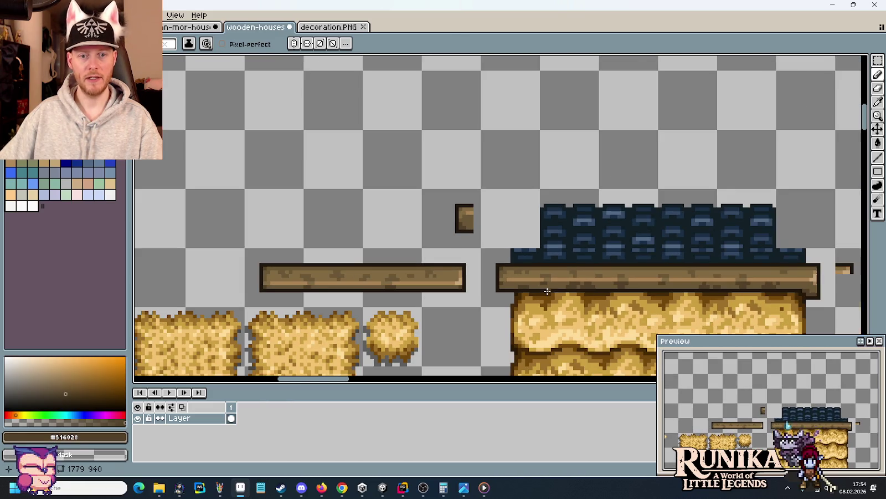
{"action": "scroll", "coordinate": [585, 285], "scroll_direction": "right", "scroll_amount": 2}
{"action": "scroll", "coordinate": [586, 285], "scroll_direction": "down", "scroll_amount": 1}
{"action": "scroll", "coordinate": [609, 261], "scroll_direction": "up", "scroll_amount": 1}
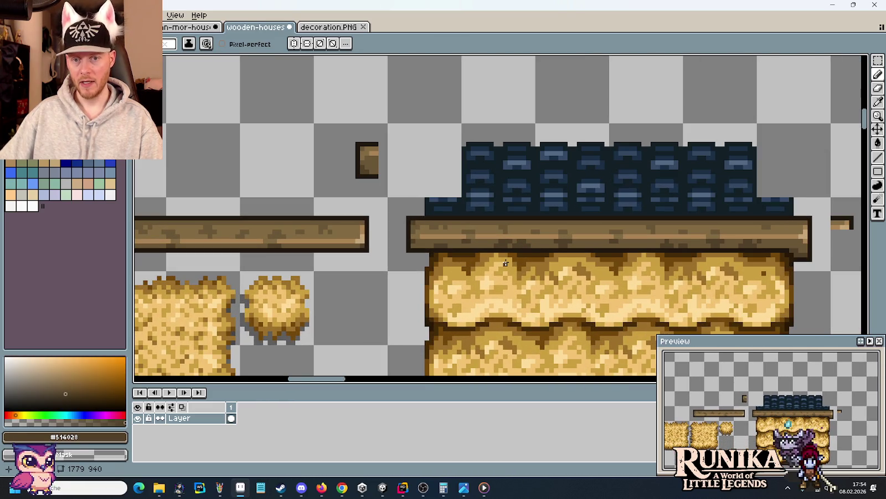
{"action": "scroll", "coordinate": [639, 242], "scroll_direction": "up", "scroll_amount": 2}
{"action": "left_click", "coordinate": [666, 213], "text": "alt"}
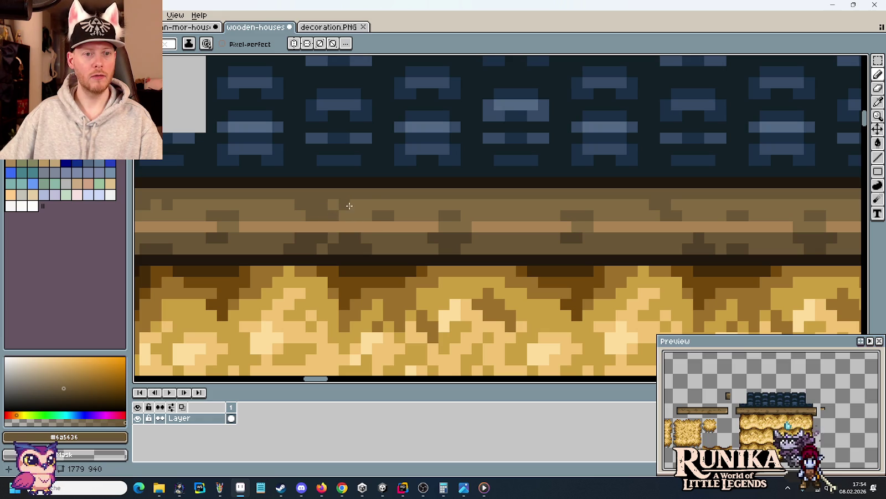
{"action": "scroll", "coordinate": [636, 226], "scroll_direction": "right", "scroll_amount": 2}
{"action": "scroll", "coordinate": [654, 222], "scroll_direction": "right", "scroll_amount": 1}
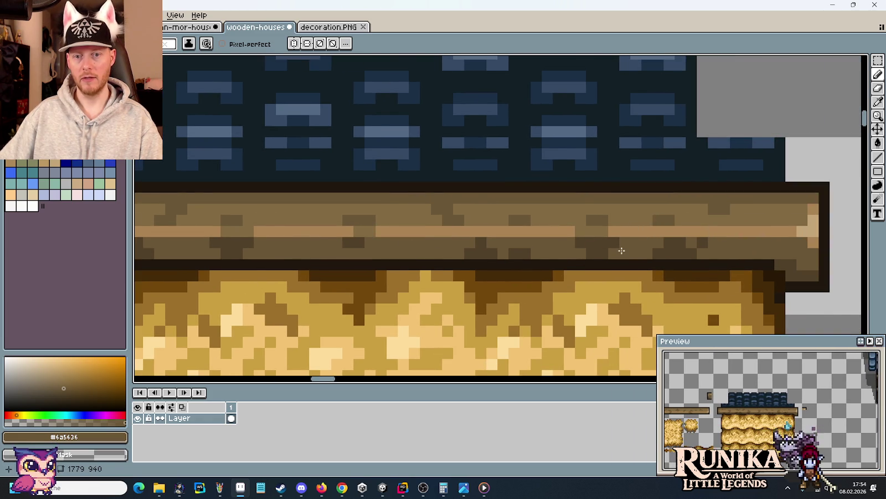
{"action": "scroll", "coordinate": [622, 250], "scroll_direction": "down", "scroll_amount": 2}
{"action": "scroll", "coordinate": [471, 256], "scroll_direction": "up", "scroll_amount": 1}
{"action": "scroll", "coordinate": [523, 249], "scroll_direction": "left", "scroll_amount": 1}
{"action": "scroll", "coordinate": [513, 249], "scroll_direction": "up", "scroll_amount": 1}
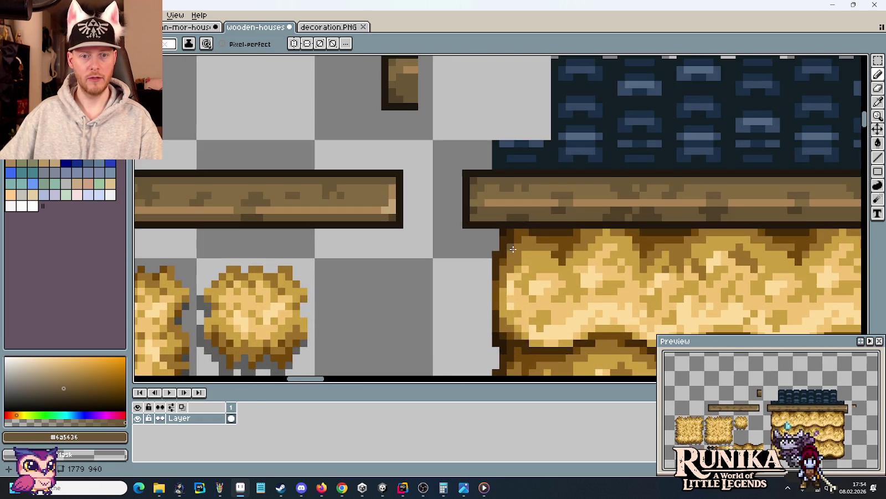
{"action": "scroll", "coordinate": [489, 246], "scroll_direction": "down", "scroll_amount": 1}
{"action": "scroll", "coordinate": [396, 235], "scroll_direction": "right", "scroll_amount": 2}
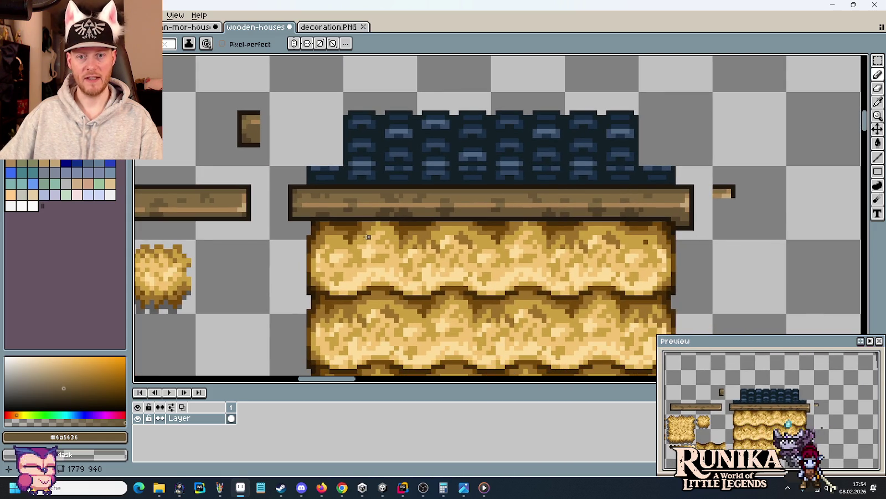
{"action": "left_click_drag", "start_coordinate": [366, 237], "coordinate": [496, 247]}
{"action": "scroll", "coordinate": [496, 247], "scroll_direction": "up", "scroll_amount": 1}
{"action": "scroll", "coordinate": [409, 222], "scroll_direction": "up", "scroll_amount": 1}
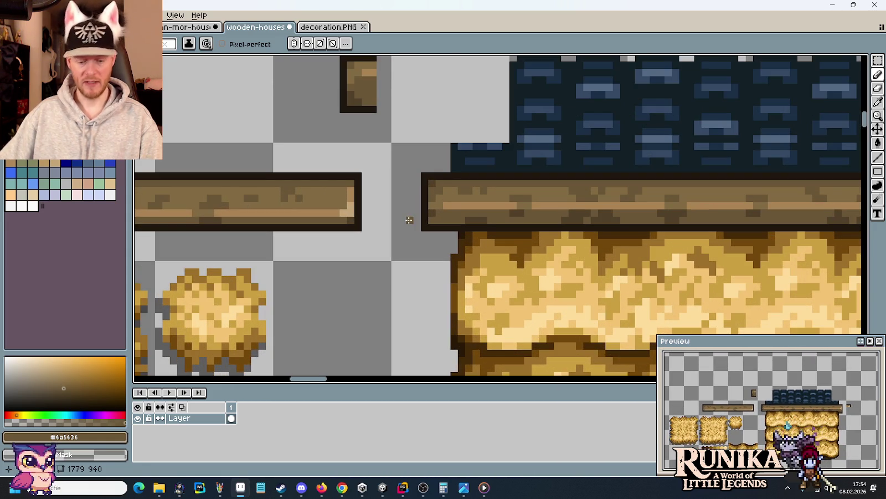
{"action": "scroll", "coordinate": [328, 110], "scroll_direction": "up", "scroll_amount": 1}
Step: Select a small piece of the beam corner and sample the dark outline colour
{"action": "key", "text": "m"}
{"action": "mouse_move", "coordinate": [331, 92]}
{"action": "left_mouse_down"}
{"action": "mouse_move", "coordinate": [389, 116]}
{"action": "mouse_move", "coordinate": [442, 256]}
{"action": "mouse_move", "coordinate": [447, 247]}
{"action": "left_mouse_up"}
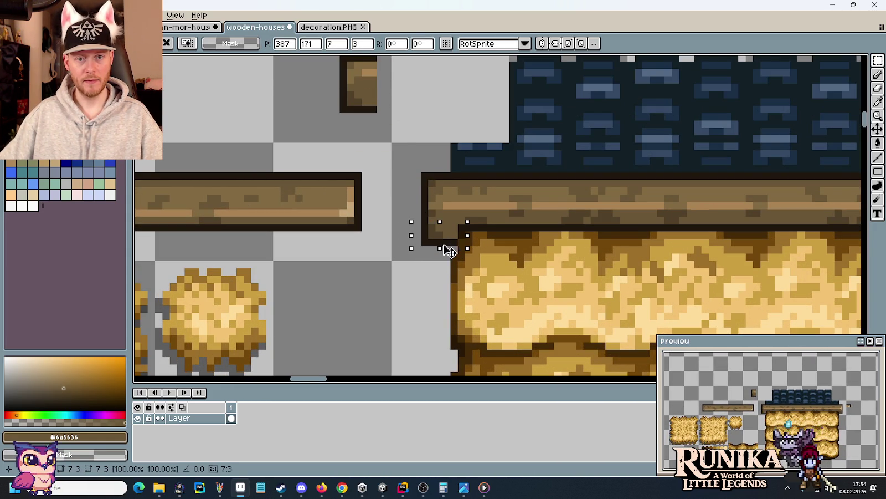
{"action": "key", "text": "i"}
{"action": "scroll", "coordinate": [443, 233], "scroll_direction": "up", "scroll_amount": 2}
{"action": "left_click", "coordinate": [438, 224]}
Step: Paint two darker brown pixels at the beam corner
{"action": "key", "text": "b"}
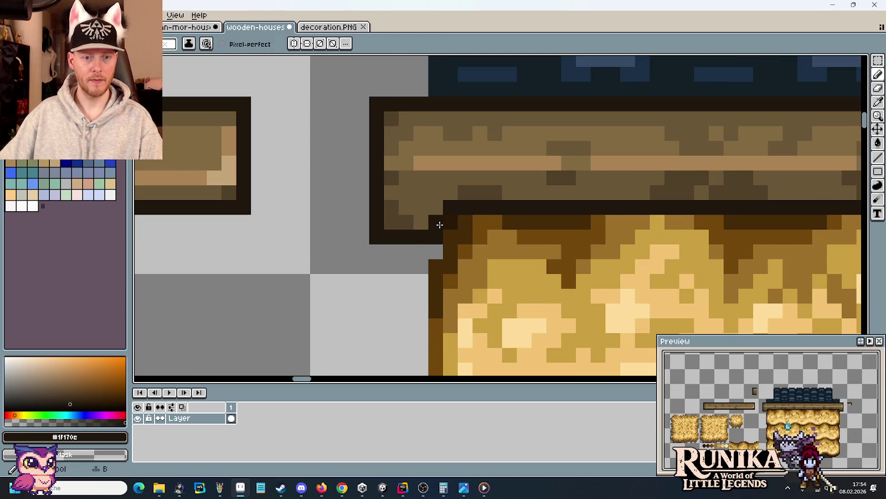
{"action": "scroll", "coordinate": [543, 224], "scroll_direction": "right", "scroll_amount": 2}
{"action": "scroll", "coordinate": [331, 246], "scroll_direction": "right", "scroll_amount": 5}
{"action": "scroll", "coordinate": [729, 223], "scroll_direction": "right", "scroll_amount": 3}
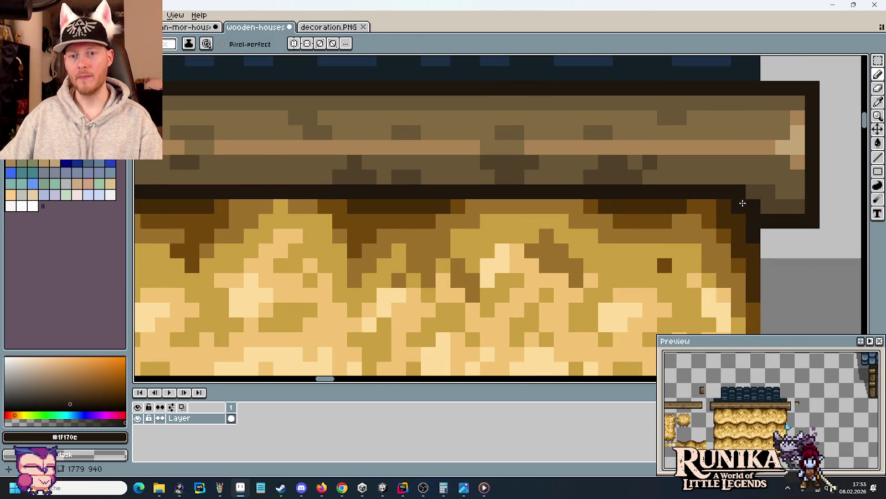
{"action": "scroll", "coordinate": [803, 217], "scroll_direction": "down", "scroll_amount": 2}
{"action": "scroll", "coordinate": [410, 199], "scroll_direction": "up", "scroll_amount": 2}
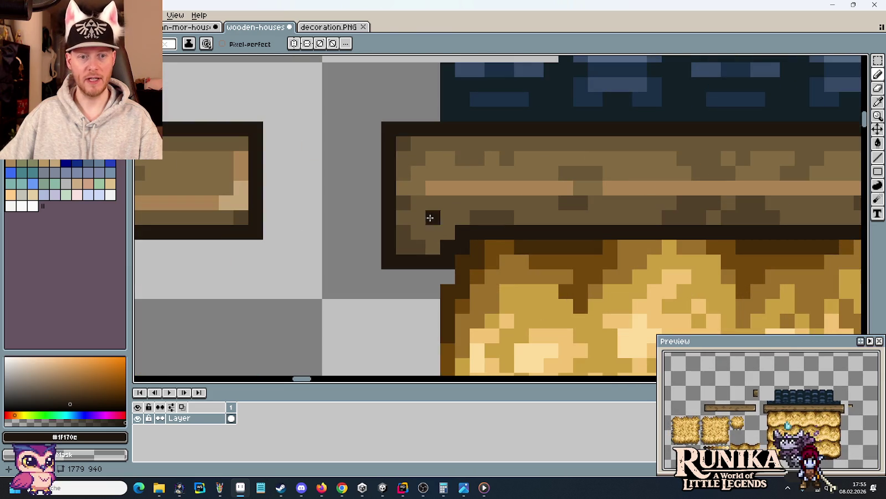
{"action": "left_click", "coordinate": [428, 245], "text": "alt"}
{"action": "left_click_drag", "start_coordinate": [429, 246], "coordinate": [440, 231]}
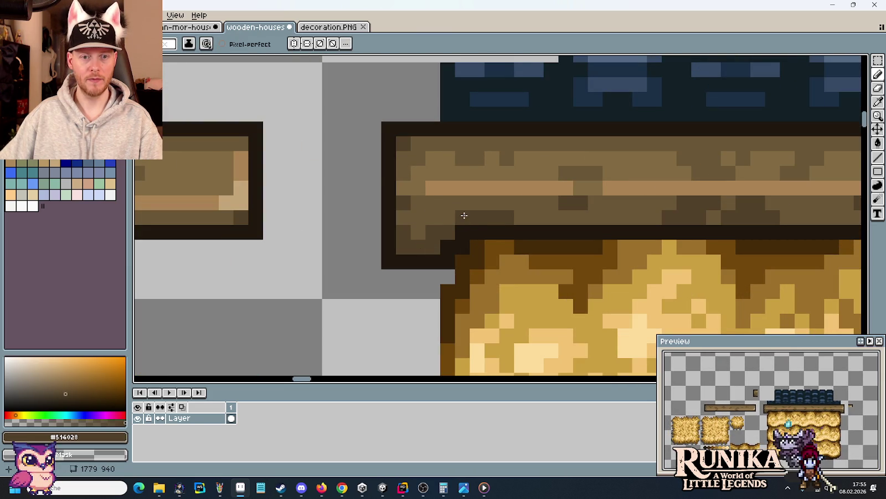
Step: Recolour one pixel on the beam's underside, then bring up the palette reference sheet
{"action": "scroll", "coordinate": [450, 216], "scroll_direction": "down", "scroll_amount": 3}
{"action": "scroll", "coordinate": [477, 221], "scroll_direction": "down", "scroll_amount": 3}
{"action": "scroll", "coordinate": [499, 227], "scroll_direction": "up", "scroll_amount": 2}
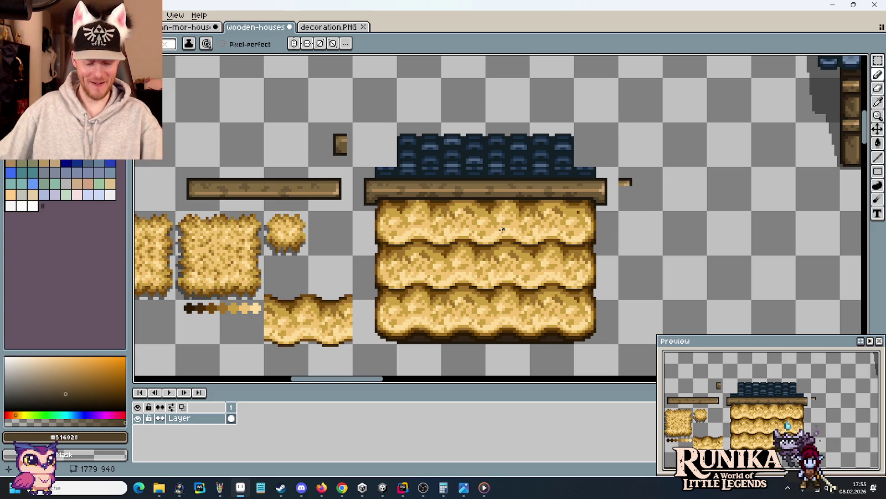
{"action": "scroll", "coordinate": [416, 192], "scroll_direction": "up", "scroll_amount": 3}
{"action": "scroll", "coordinate": [310, 210], "scroll_direction": "left", "scroll_amount": 5}
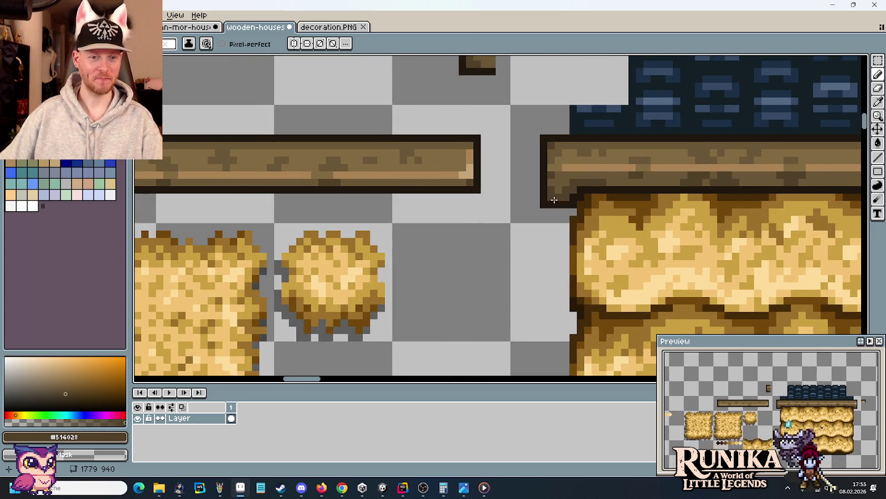
{"action": "scroll", "coordinate": [439, 247], "scroll_direction": "up", "scroll_amount": 2}
{"action": "scroll", "coordinate": [460, 223], "scroll_direction": "down", "scroll_amount": 1}
{"action": "scroll", "coordinate": [237, 253], "scroll_direction": "up", "scroll_amount": 3}
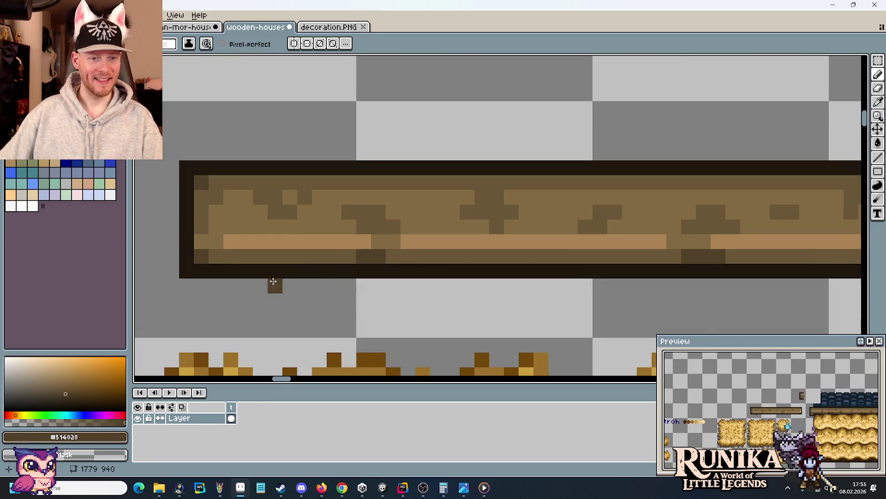
{"action": "key", "text": "i"}
{"action": "scroll", "coordinate": [293, 218], "scroll_direction": "down", "scroll_amount": 3}
{"action": "scroll", "coordinate": [365, 222], "scroll_direction": "up", "scroll_amount": 1}
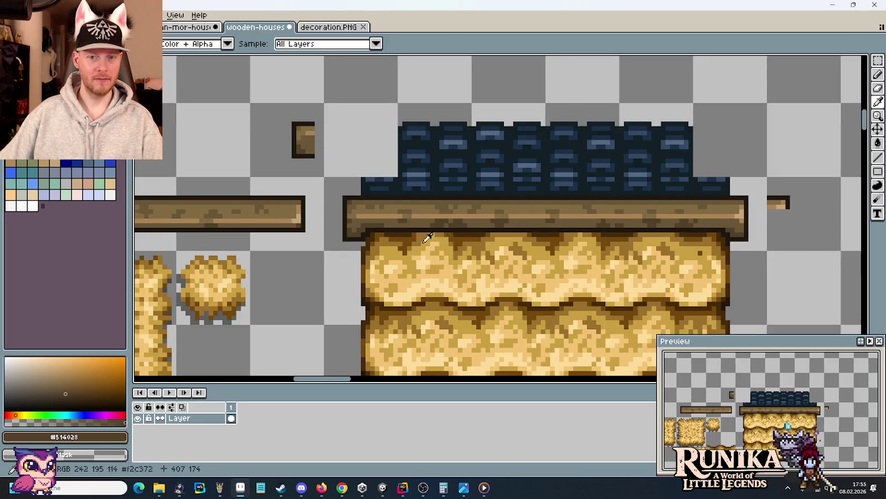
{"action": "scroll", "coordinate": [439, 224], "scroll_direction": "up", "scroll_amount": 2}
{"action": "scroll", "coordinate": [441, 224], "scroll_direction": "up", "scroll_amount": 2}
{"action": "key", "text": "b"}
{"action": "left_click", "coordinate": [539, 238]}
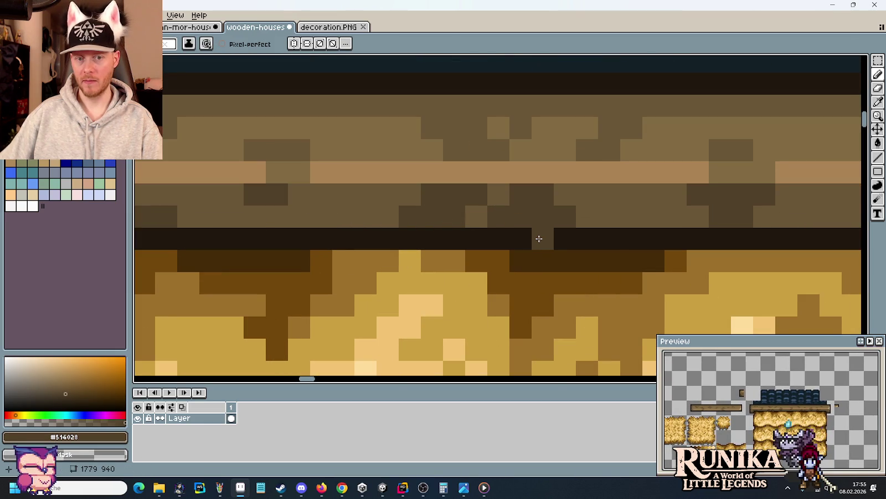
{"action": "left_click", "coordinate": [139, 26]}
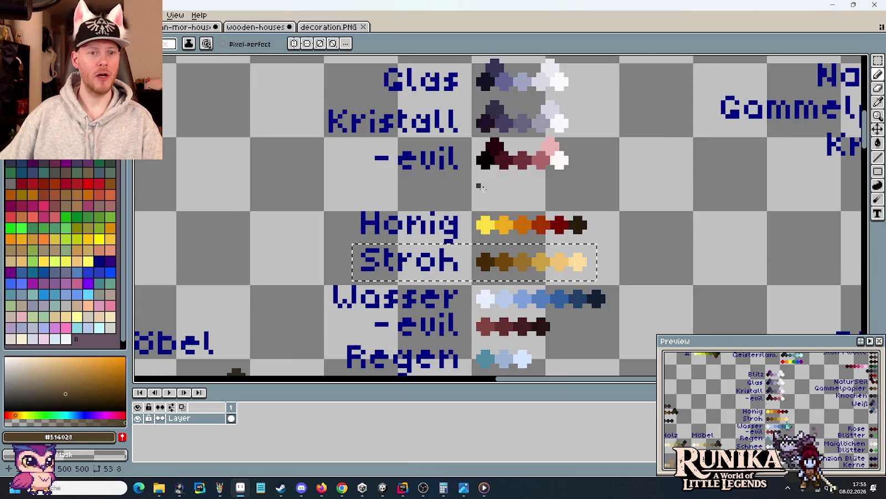
Step: Sample the dark brown #312517 from the palette sheet's wood ramp
{"action": "mouse_move", "coordinate": [322, 461]}
{"action": "left_mouse_down"}
{"action": "mouse_move", "coordinate": [469, 257]}
{"action": "mouse_move", "coordinate": [610, 169]}
{"action": "left_mouse_up"}
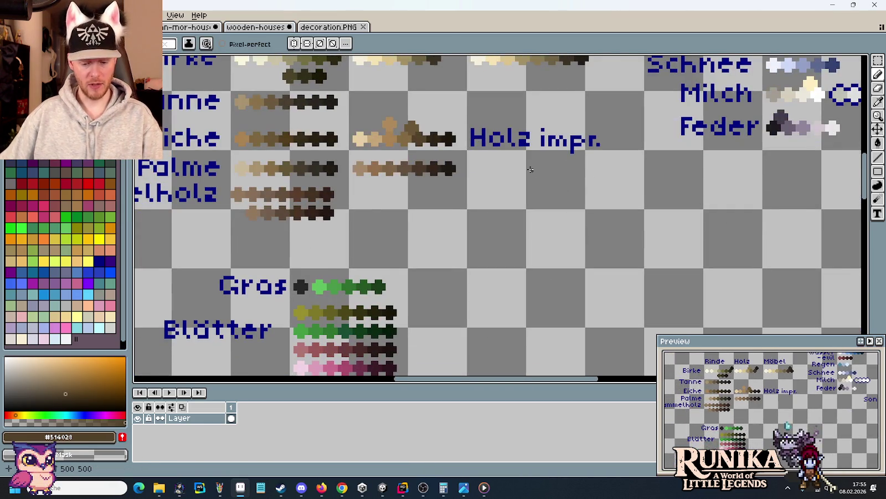
{"action": "left_click_drag", "start_coordinate": [344, 139], "coordinate": [477, 240]}
{"action": "left_click_drag", "start_coordinate": [477, 130], "coordinate": [482, 254]}
{"action": "scroll", "coordinate": [482, 253], "scroll_direction": "up", "scroll_amount": 2}
{"action": "scroll", "coordinate": [482, 253], "scroll_direction": "up", "scroll_amount": 3}
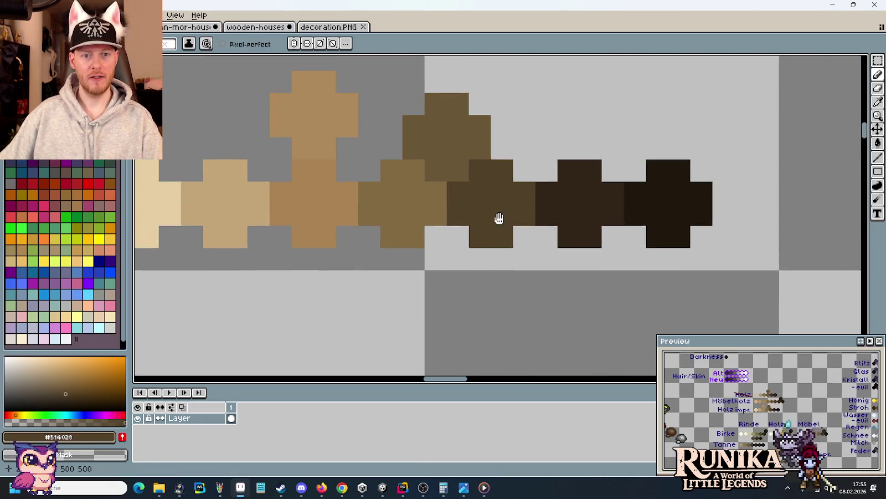
{"action": "key", "text": "i"}
{"action": "left_click", "coordinate": [562, 248]}
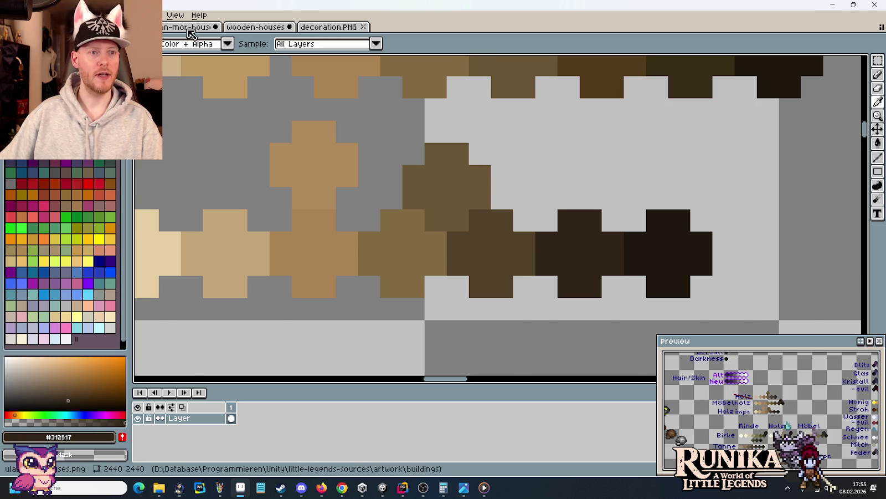
Step: Back on the wooden-houses sheet, repaint the first stretches of the beam's near-black underside line
{"action": "left_click", "coordinate": [191, 27]}
{"action": "left_click", "coordinate": [251, 29]}
{"action": "left_click_drag", "start_coordinate": [340, 80], "coordinate": [485, 162]}
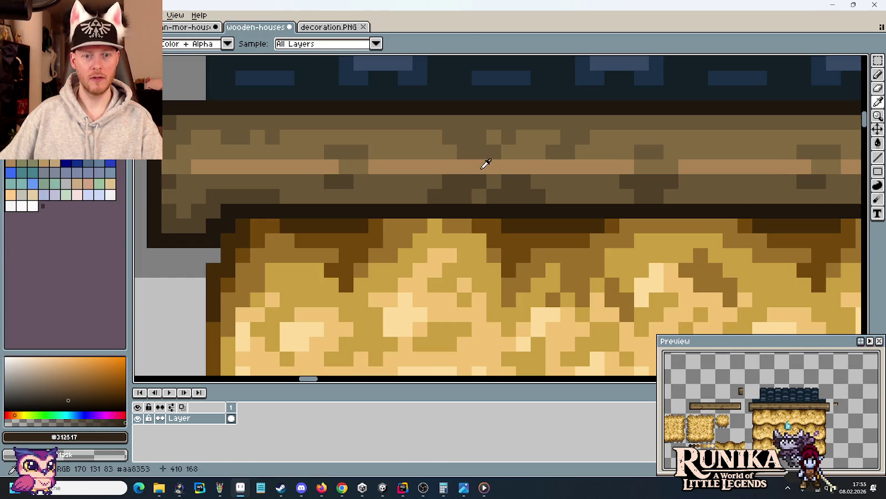
{"action": "scroll", "coordinate": [433, 208], "scroll_direction": "up", "scroll_amount": 1}
{"action": "key", "text": "b"}
{"action": "left_click_drag", "start_coordinate": [579, 202], "coordinate": [698, 204]}
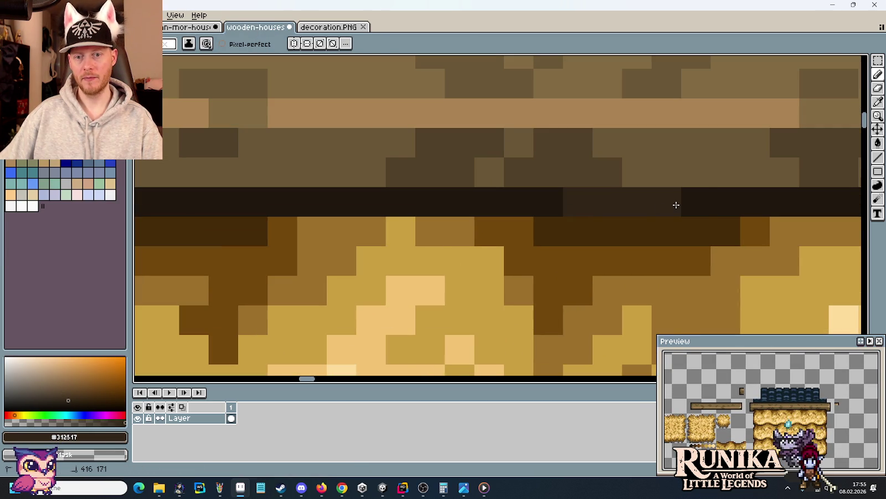
{"action": "left_click_drag", "start_coordinate": [402, 217], "coordinate": [646, 221]}
{"action": "left_click_drag", "start_coordinate": [482, 205], "coordinate": [390, 211]}
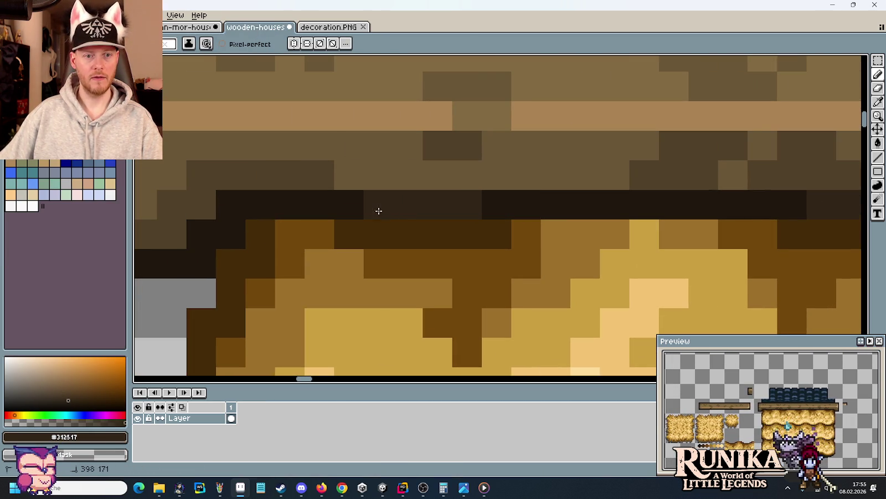
Step: Lighten further stretches of the underside line and darken one edge pixel
{"action": "scroll", "coordinate": [368, 210], "scroll_direction": "down", "scroll_amount": 2}
{"action": "scroll", "coordinate": [533, 241], "scroll_direction": "down", "scroll_amount": 1}
{"action": "scroll", "coordinate": [555, 232], "scroll_direction": "up", "scroll_amount": 1}
{"action": "scroll", "coordinate": [554, 233], "scroll_direction": "up", "scroll_amount": 1}
{"action": "mouse_move", "coordinate": [313, 211]}
{"action": "left_mouse_down"}
{"action": "mouse_move", "coordinate": [469, 223]}
{"action": "mouse_move", "coordinate": [391, 222]}
{"action": "left_mouse_up"}
{"action": "left_click", "coordinate": [573, 238]}
{"action": "mouse_move", "coordinate": [573, 231]}
{"action": "left_mouse_down"}
{"action": "mouse_move", "coordinate": [461, 223]}
{"action": "mouse_move", "coordinate": [554, 219]}
{"action": "left_mouse_up"}
Step: Pan along both beam ends and sample the mid brown #514028 from the beam
{"action": "mouse_move", "coordinate": [670, 239]}
{"action": "left_mouse_down"}
{"action": "mouse_move", "coordinate": [546, 243]}
{"action": "mouse_move", "coordinate": [568, 212]}
{"action": "mouse_move", "coordinate": [648, 212]}
{"action": "left_mouse_up"}
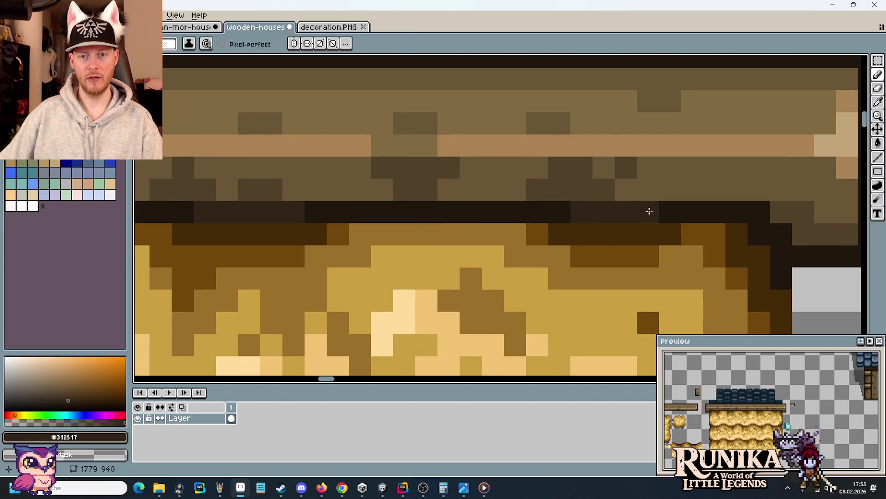
{"action": "scroll", "coordinate": [592, 245], "scroll_direction": "down", "scroll_amount": 3}
{"action": "left_click_drag", "start_coordinate": [541, 289], "coordinate": [611, 237]}
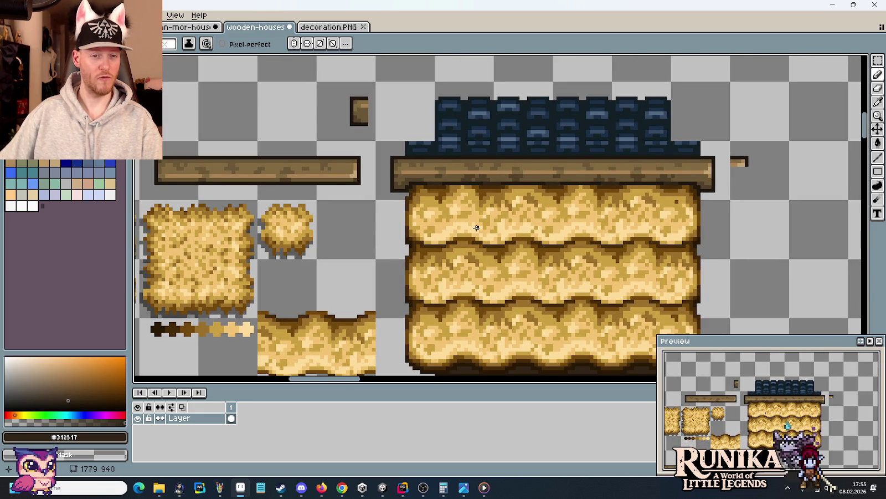
{"action": "scroll", "coordinate": [474, 228], "scroll_direction": "up", "scroll_amount": 3}
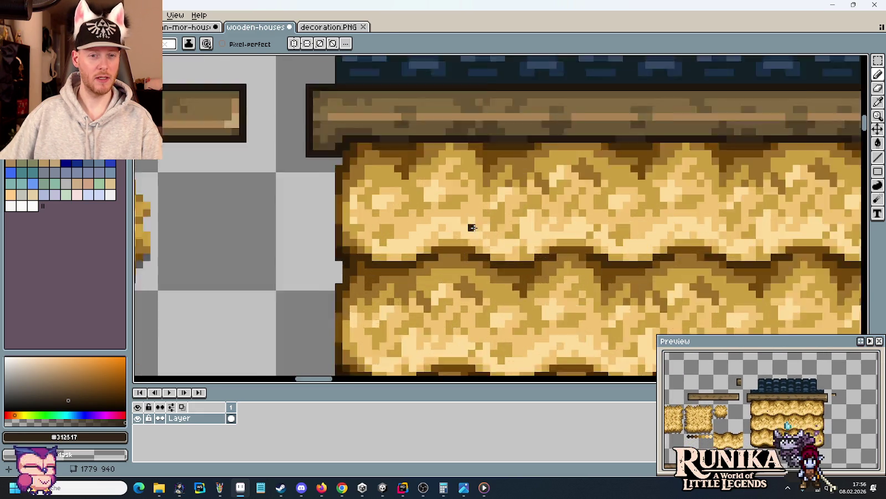
{"action": "scroll", "coordinate": [382, 213], "scroll_direction": "up", "scroll_amount": 2}
{"action": "scroll", "coordinate": [420, 192], "scroll_direction": "up", "scroll_amount": 1}
{"action": "left_click_drag", "start_coordinate": [419, 191], "coordinate": [370, 184]}
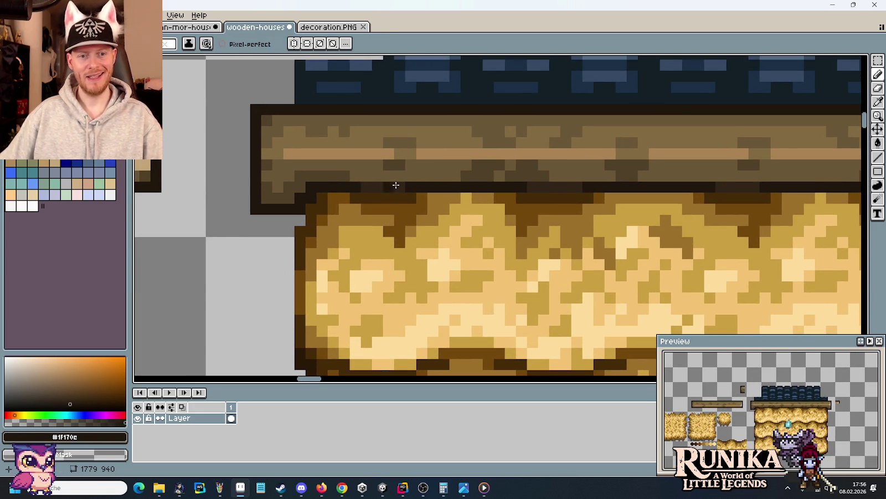
{"action": "left_click_drag", "start_coordinate": [765, 178], "coordinate": [490, 190]}
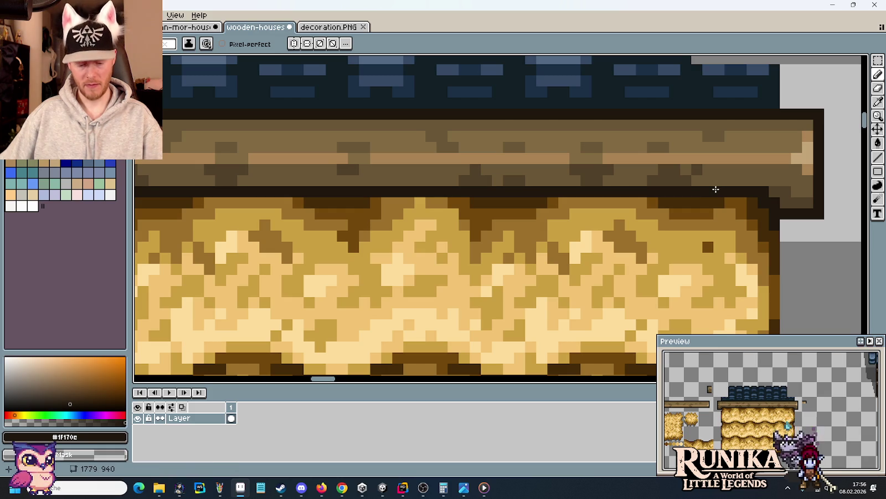
{"action": "left_click", "coordinate": [685, 175], "text": "alt"}
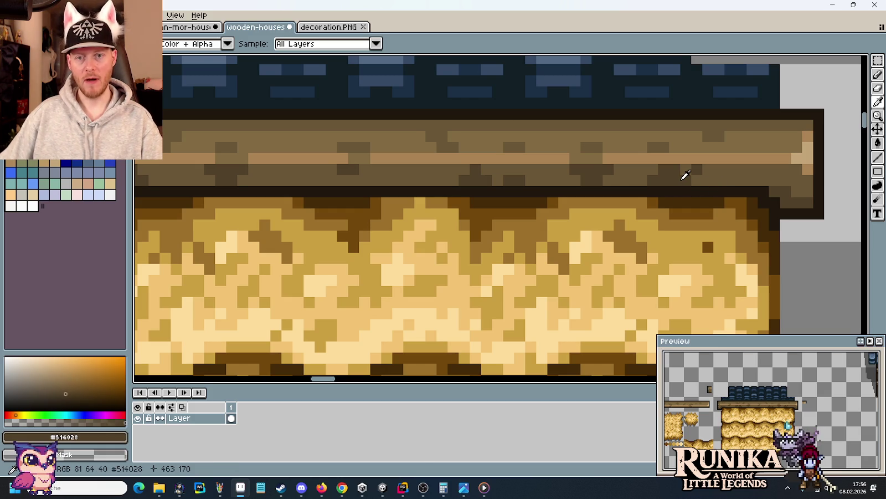
{"action": "left_click", "coordinate": [203, 27]}
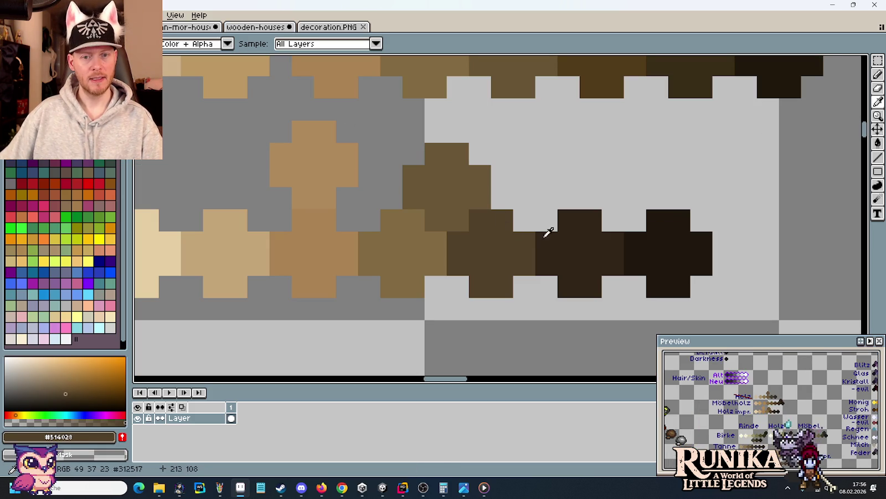
{"action": "left_click", "coordinate": [228, 27]}
{"action": "scroll", "coordinate": [549, 148], "scroll_direction": "down", "scroll_amount": 3}
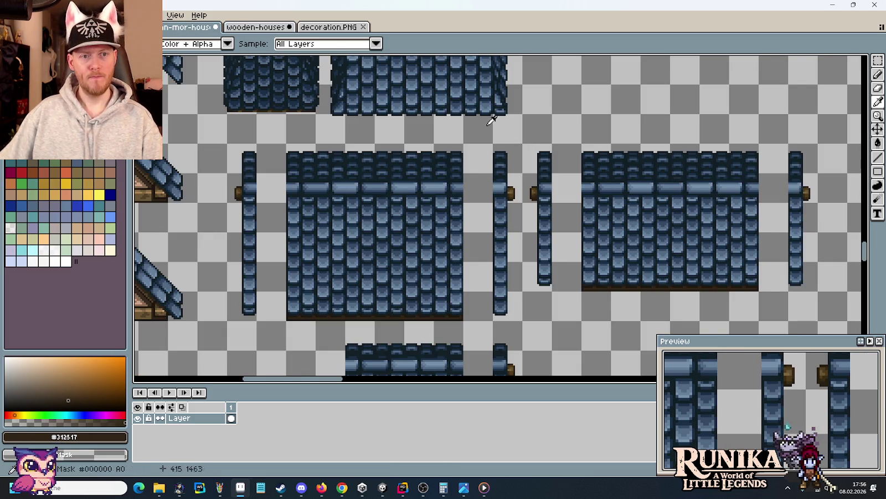
{"action": "key", "text": "ctrl+Tab"}
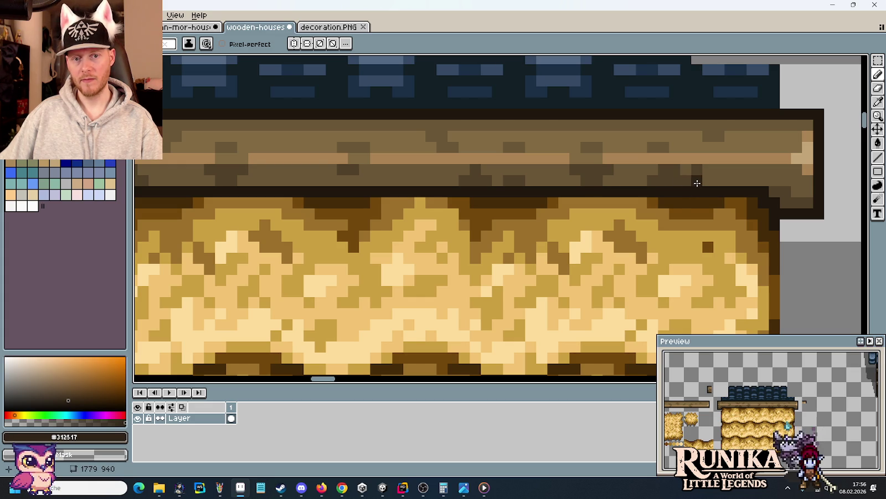
{"action": "scroll", "coordinate": [387, 211], "scroll_direction": "down", "scroll_amount": 1}
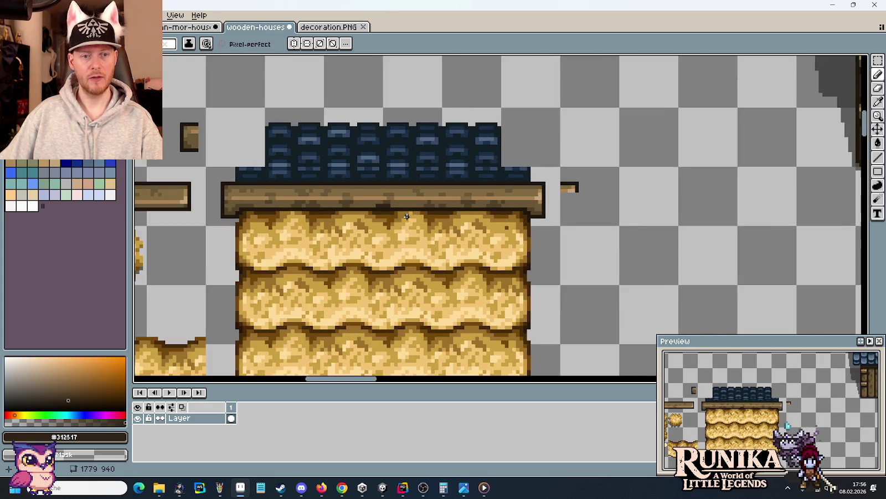
{"action": "scroll", "coordinate": [496, 247], "scroll_direction": "down", "scroll_amount": 1}
{"action": "scroll", "coordinate": [496, 247], "scroll_direction": "up", "scroll_amount": 2}
{"action": "key", "text": "i"}
{"action": "left_click", "coordinate": [484, 154]}
{"action": "key", "text": "b"}
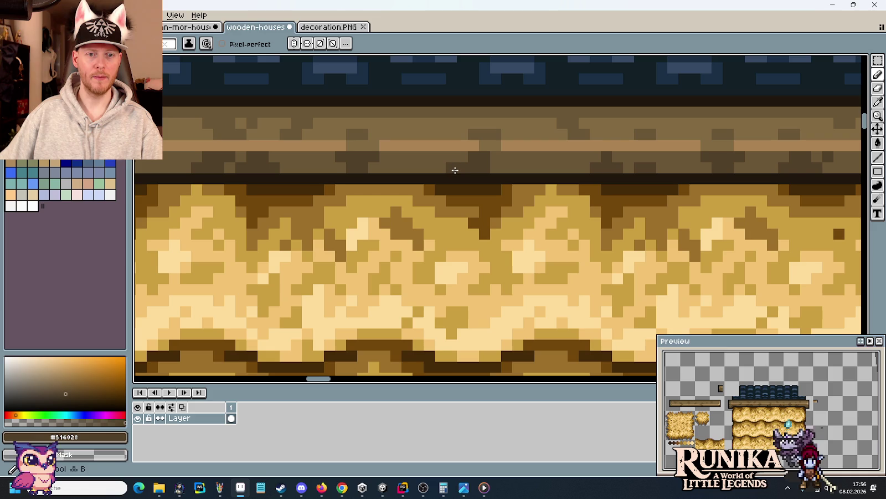
{"action": "scroll", "coordinate": [701, 175], "scroll_direction": "right", "scroll_amount": 2}
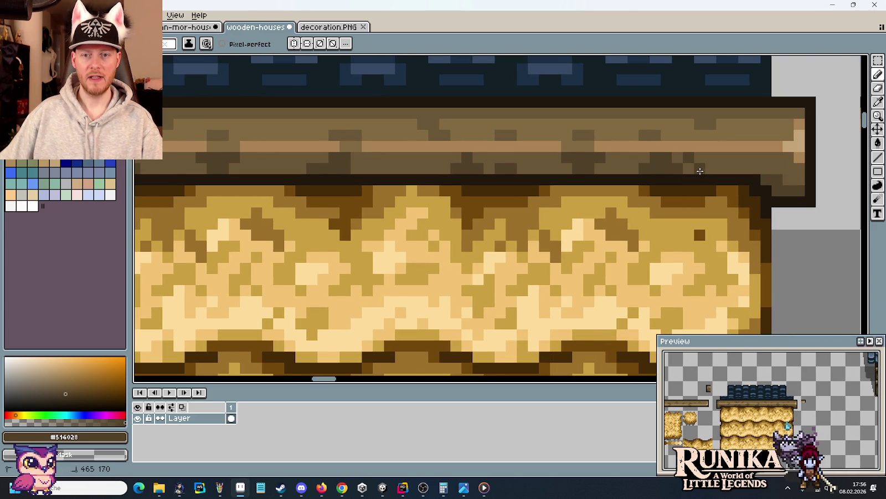
{"action": "scroll", "coordinate": [668, 226], "scroll_direction": "down", "scroll_amount": 3}
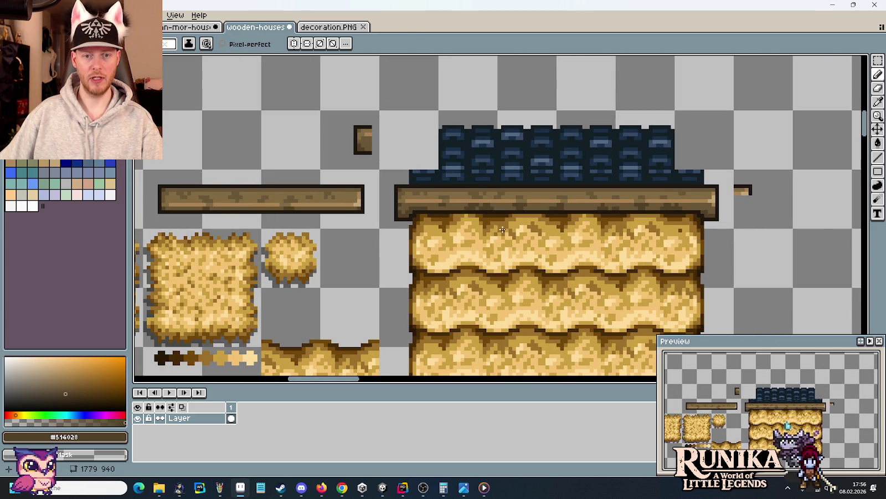
{"action": "scroll", "coordinate": [480, 221], "scroll_direction": "up", "scroll_amount": 2}
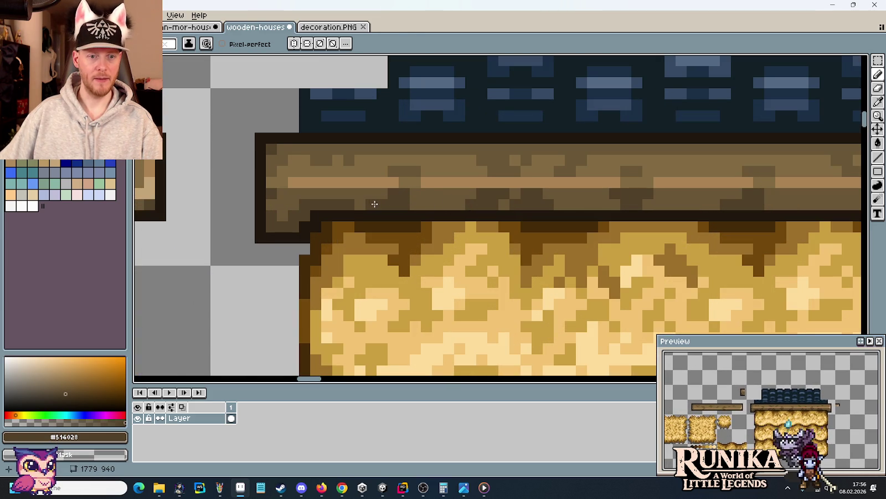
{"action": "scroll", "coordinate": [416, 194], "scroll_direction": "down", "scroll_amount": 3}
{"action": "scroll", "coordinate": [526, 241], "scroll_direction": "down", "scroll_amount": 1}
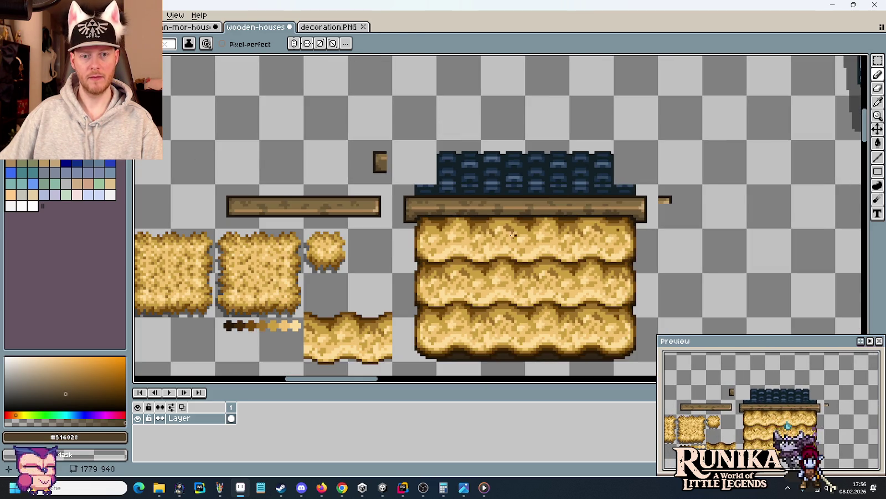
{"action": "scroll", "coordinate": [497, 228], "scroll_direction": "up", "scroll_amount": 2}
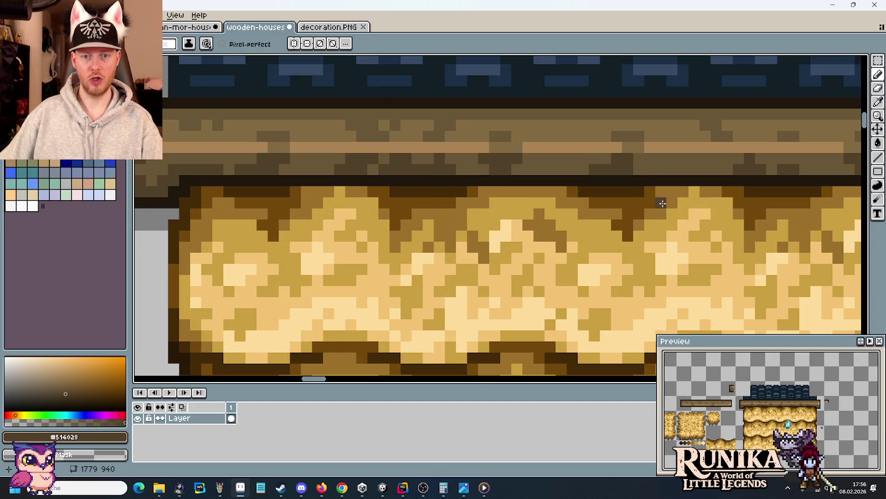
{"action": "scroll", "coordinate": [650, 191], "scroll_direction": "down", "scroll_amount": 3}
{"action": "scroll", "coordinate": [713, 205], "scroll_direction": "up", "scroll_amount": 2}
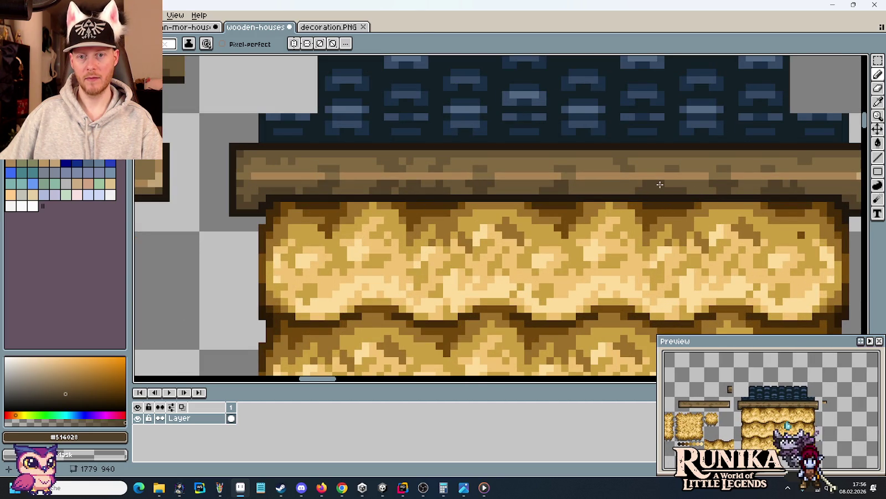
{"action": "key", "text": "ctrl"}
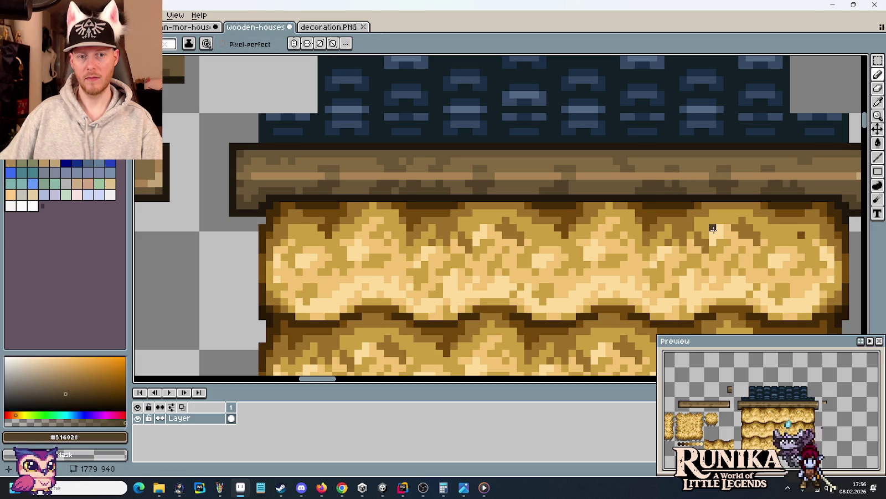
{"action": "scroll", "coordinate": [713, 228], "scroll_direction": "down", "scroll_amount": 2}
{"action": "scroll", "coordinate": [595, 218], "scroll_direction": "up", "scroll_amount": 1}
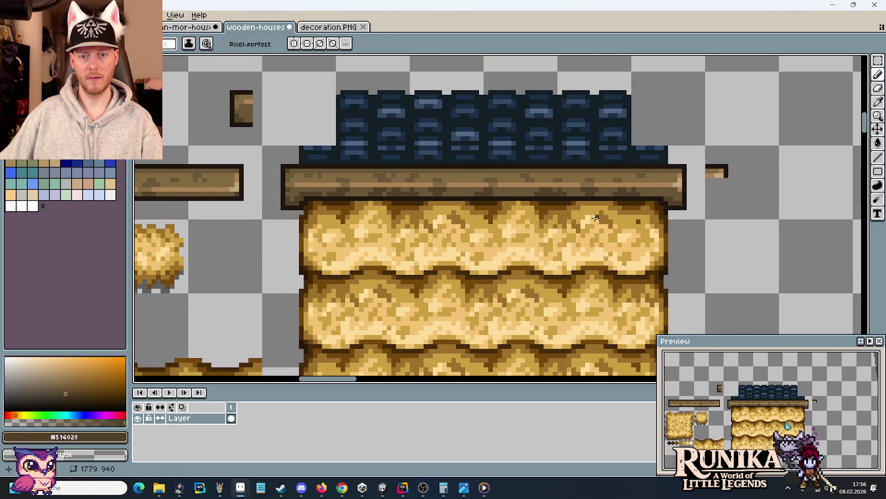
{"action": "scroll", "coordinate": [595, 218], "scroll_direction": "down", "scroll_amount": 1}
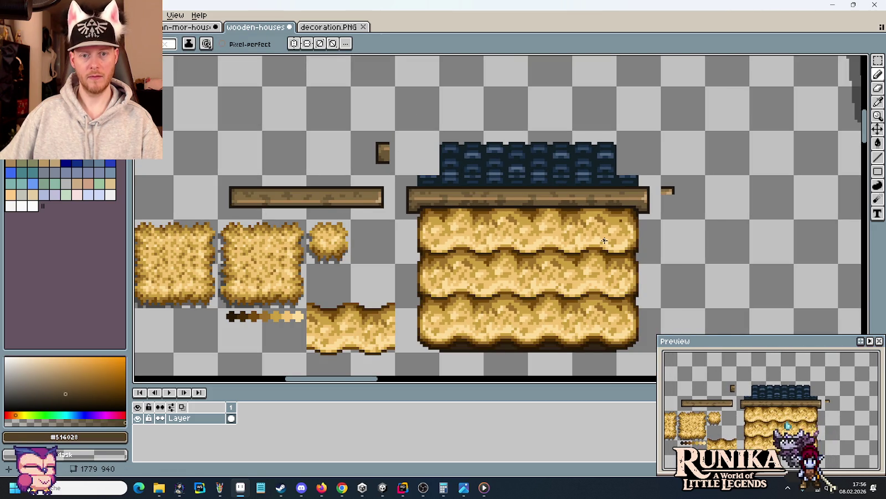
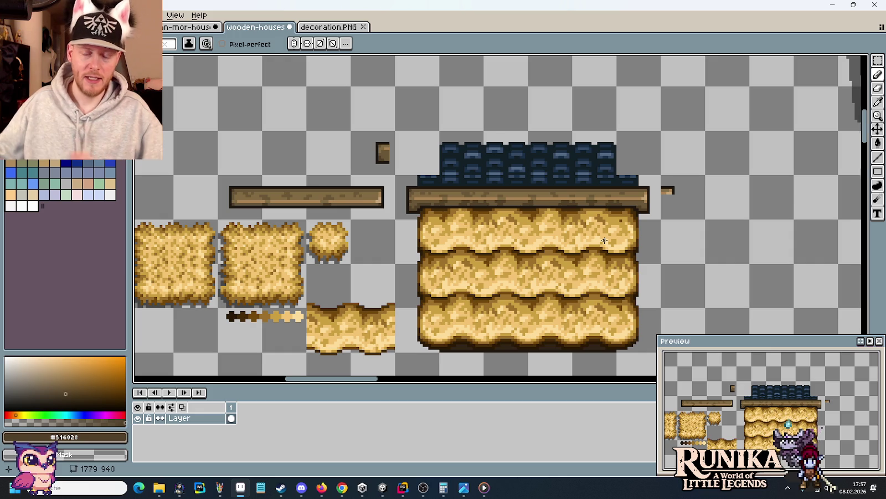
Step: Select the area below the beam's right end and fill it so the corner extends downward
{"action": "key", "text": "m"}
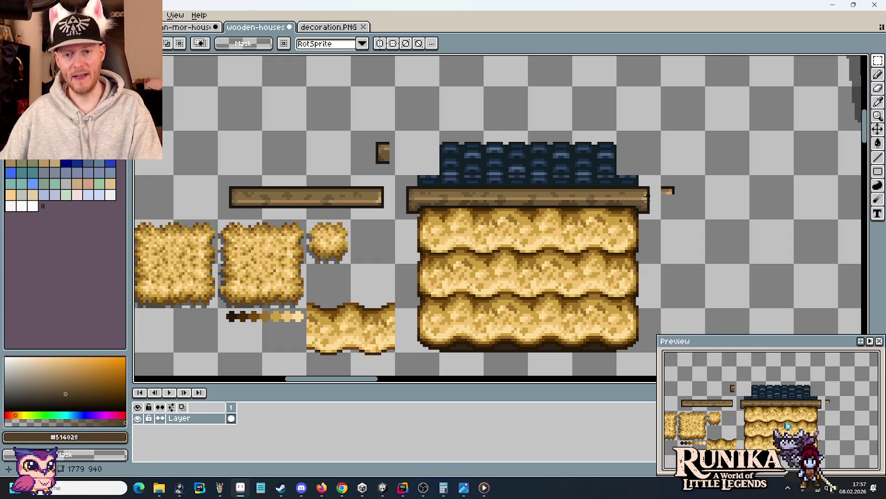
{"action": "scroll", "coordinate": [640, 190], "scroll_direction": "up", "scroll_amount": 2}
{"action": "scroll", "coordinate": [645, 222], "scroll_direction": "up", "scroll_amount": 2}
{"action": "scroll", "coordinate": [673, 188], "scroll_direction": "up", "scroll_amount": 1}
{"action": "mouse_move", "coordinate": [662, 228]}
{"action": "left_mouse_down"}
{"action": "mouse_move", "coordinate": [590, 182]}
{"action": "mouse_move", "coordinate": [602, 206]}
{"action": "left_mouse_up"}
{"action": "left_click", "coordinate": [742, 232]}
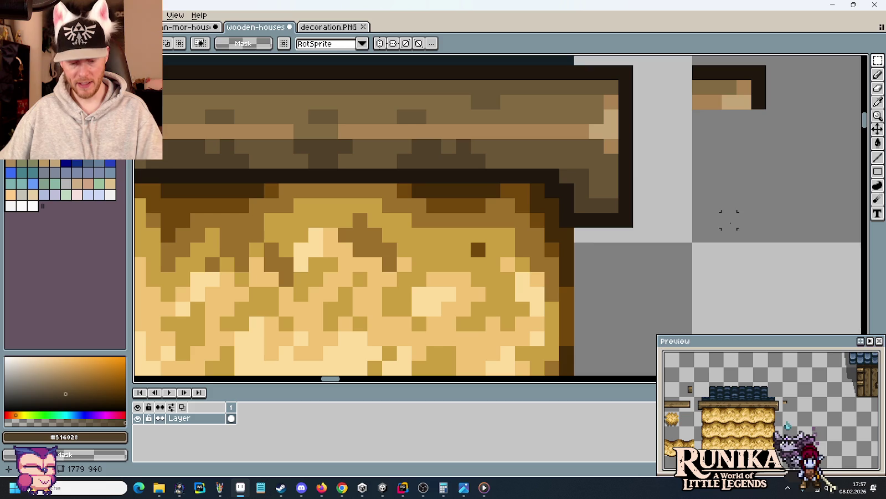
Step: Touch up the dark outline pixels at the beam's right corner, undoing an extra column
{"action": "key", "text": "b"}
{"action": "left_click", "coordinate": [628, 203], "text": "alt"}
{"action": "left_click", "coordinate": [611, 209]}
{"action": "left_click", "coordinate": [610, 194]}
{"action": "key", "text": "ctrl+z"}
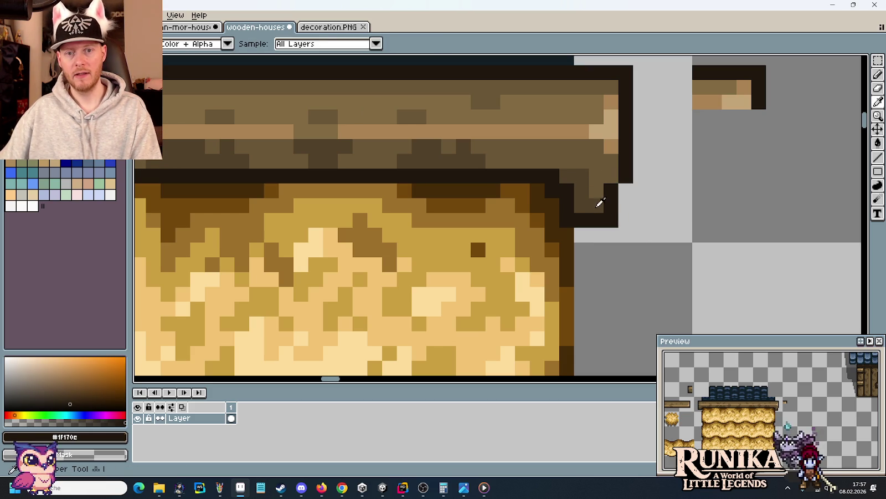
{"action": "left_click", "coordinate": [616, 172], "text": "alt"}
{"action": "scroll", "coordinate": [658, 186], "scroll_direction": "down", "scroll_amount": 4}
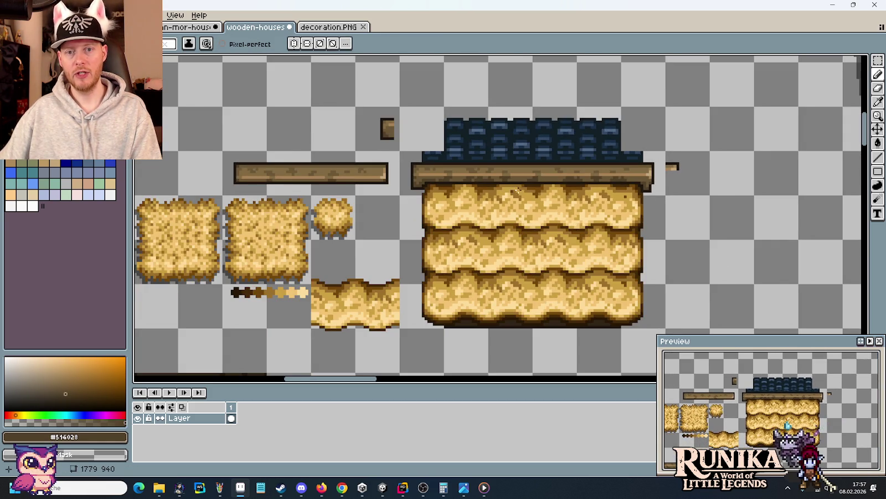
{"action": "scroll", "coordinate": [654, 183], "scroll_direction": "up", "scroll_amount": 3}
{"action": "scroll", "coordinate": [656, 186], "scroll_direction": "up", "scroll_amount": 1}
{"action": "scroll", "coordinate": [661, 217], "scroll_direction": "down", "scroll_amount": 2}
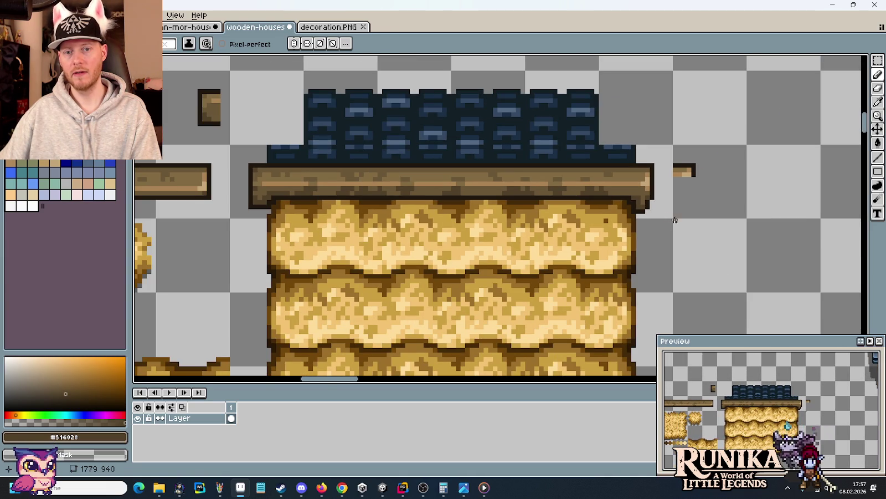
{"action": "scroll", "coordinate": [661, 214], "scroll_direction": "up", "scroll_amount": 2}
{"action": "left_click", "coordinate": [634, 191], "text": "alt"}
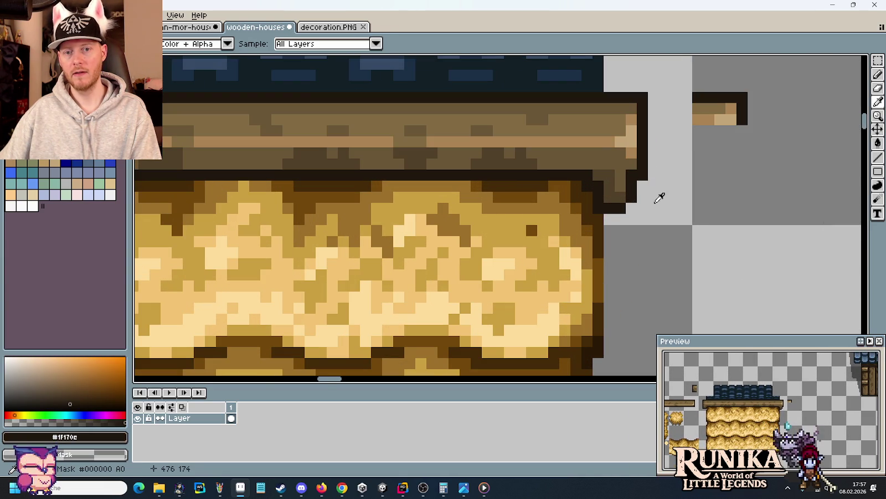
{"action": "scroll", "coordinate": [679, 206], "scroll_direction": "down", "scroll_amount": 3}
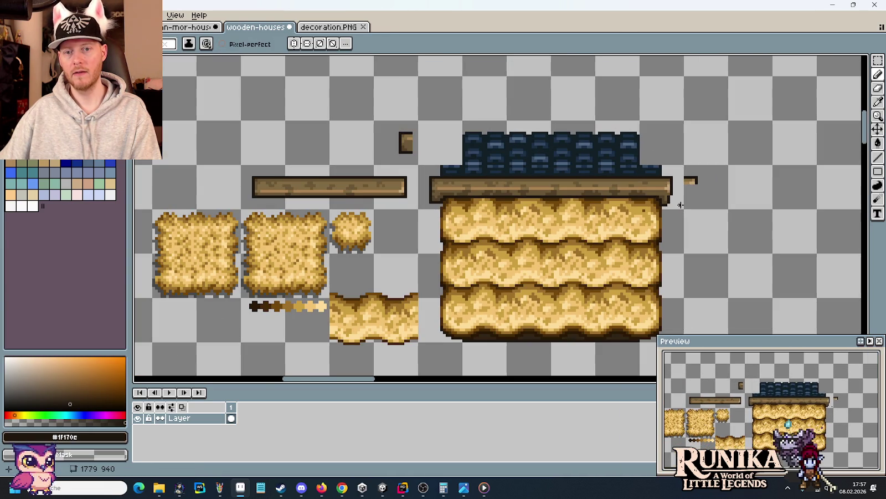
Step: Move the beam's lower-left corner down one pixel over the straw wall
{"action": "key", "text": "v"}
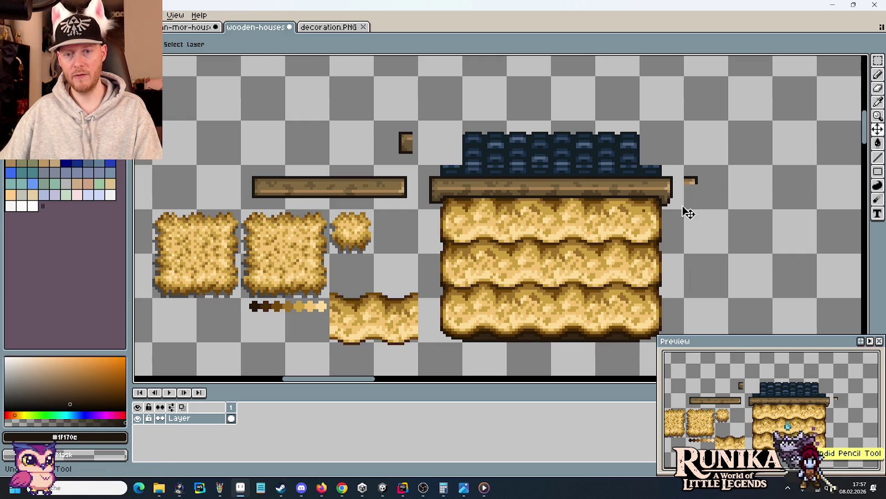
{"action": "key", "text": "b"}
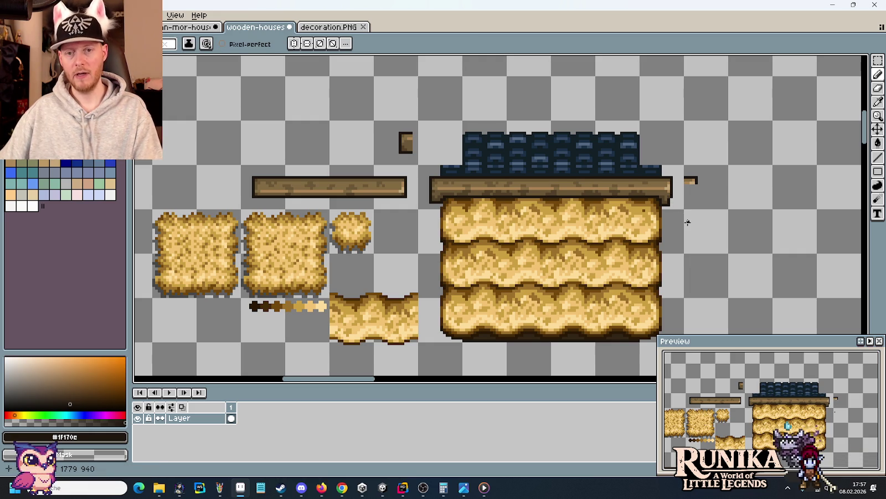
{"action": "scroll", "coordinate": [465, 208], "scroll_direction": "up", "scroll_amount": 2}
{"action": "scroll", "coordinate": [468, 224], "scroll_direction": "up", "scroll_amount": 1}
{"action": "scroll", "coordinate": [469, 234], "scroll_direction": "up", "scroll_amount": 1}
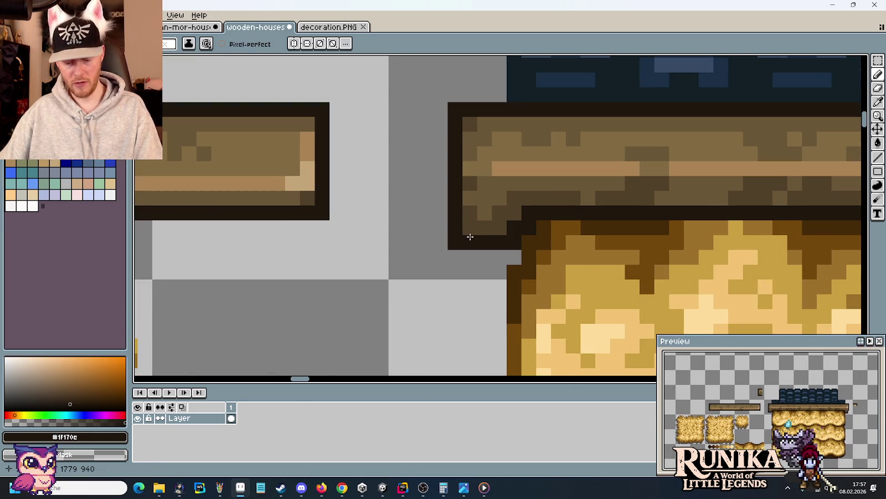
{"action": "key", "text": "m"}
{"action": "left_click_drag", "start_coordinate": [524, 252], "coordinate": [446, 203]}
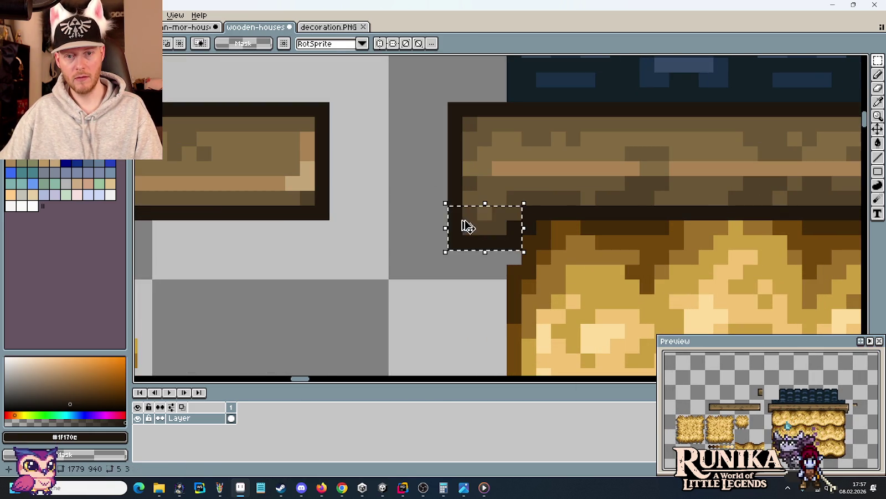
{"action": "key", "text": "Down"}
{"action": "key", "text": "Return"}
Step: Redraw the dark outline along the beam's left corner
{"action": "key", "text": "i"}
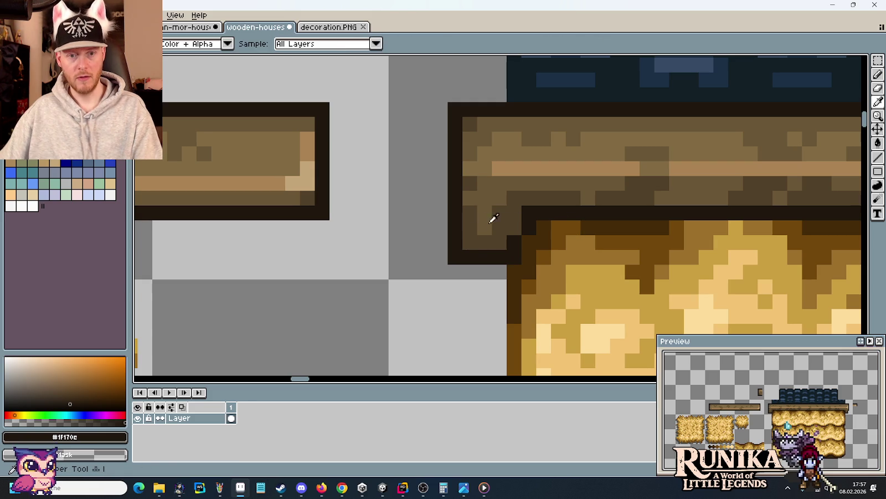
{"action": "key", "text": "b"}
{"action": "left_click_drag", "start_coordinate": [460, 253], "coordinate": [456, 225]}
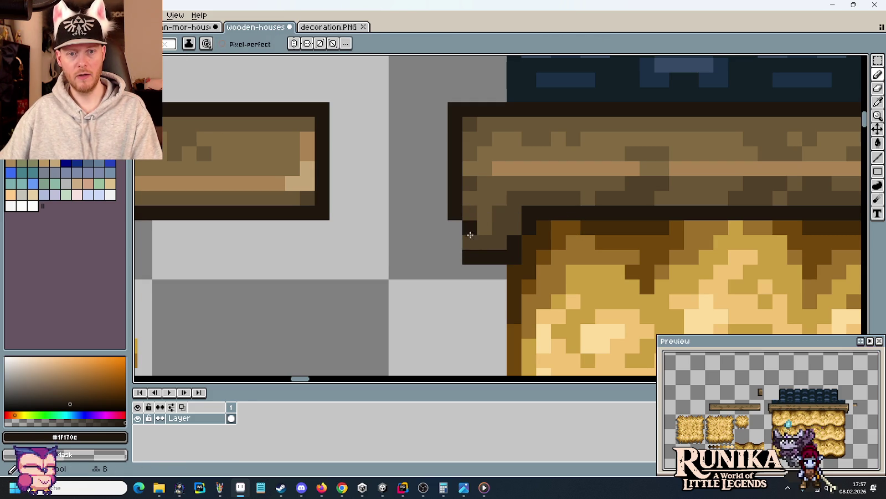
{"action": "scroll", "coordinate": [499, 257], "scroll_direction": "down", "scroll_amount": 1}
{"action": "scroll", "coordinate": [467, 241], "scroll_direction": "down", "scroll_amount": 1}
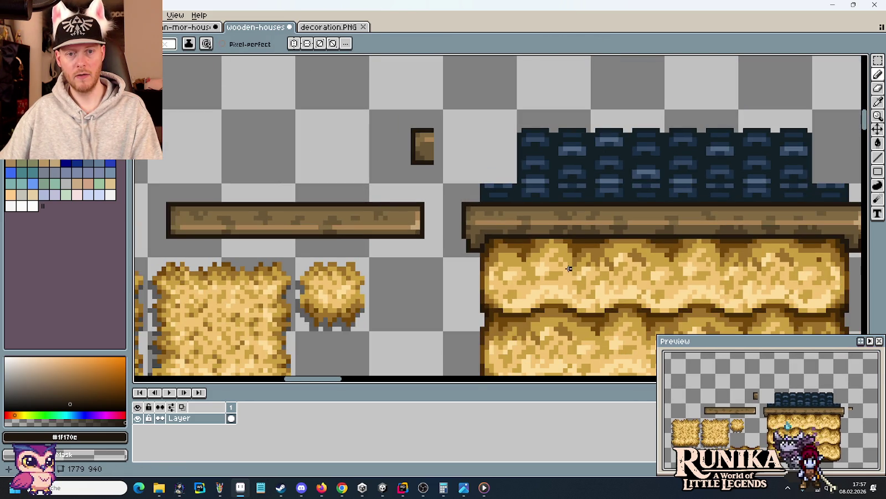
{"action": "scroll", "coordinate": [438, 249], "scroll_direction": "down", "scroll_amount": 1}
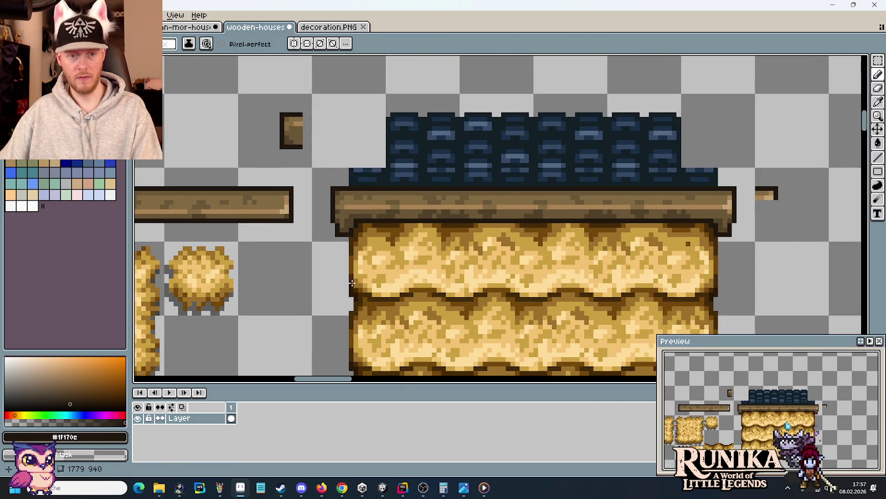
{"action": "left_click", "coordinate": [337, 209], "text": "alt"}
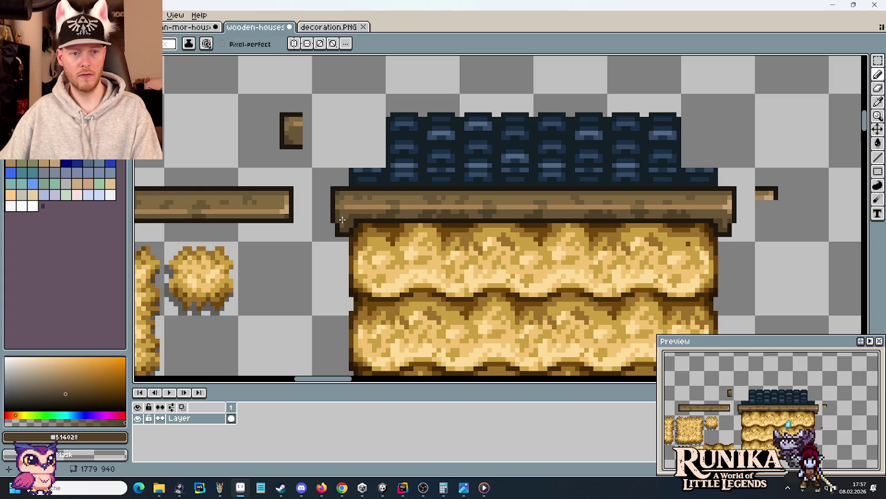
{"action": "scroll", "coordinate": [317, 253], "scroll_direction": "down", "scroll_amount": 1}
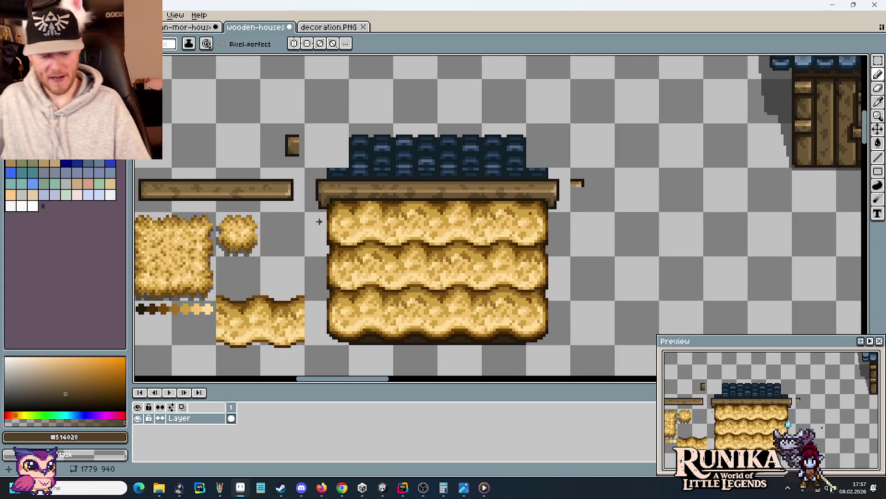
Step: Cut away the two loose beam end pieces and the long wooden plank
{"action": "key", "text": "m"}
{"action": "left_click_drag", "start_coordinate": [571, 169], "coordinate": [613, 212]}
{"action": "key", "text": "ctrl+x"}
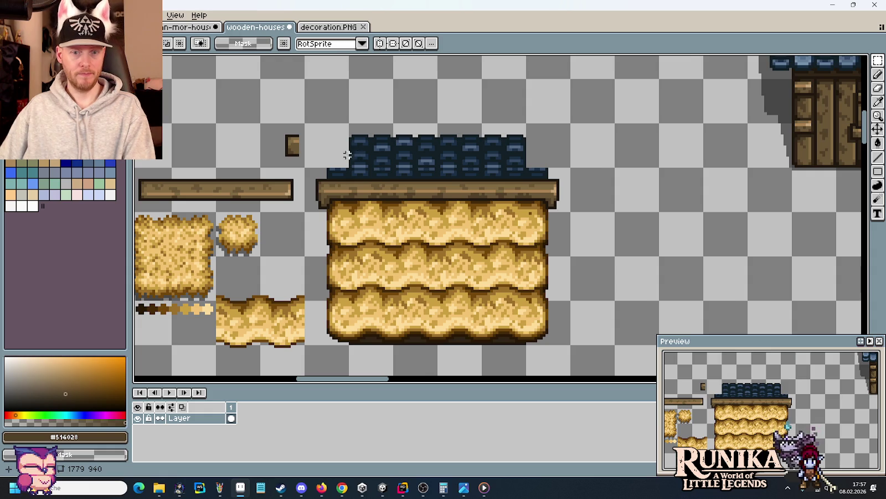
{"action": "left_click_drag", "start_coordinate": [356, 156], "coordinate": [518, 166]}
{"action": "left_click_drag", "start_coordinate": [422, 135], "coordinate": [467, 178]}
{"action": "key", "text": "ctrl+x"}
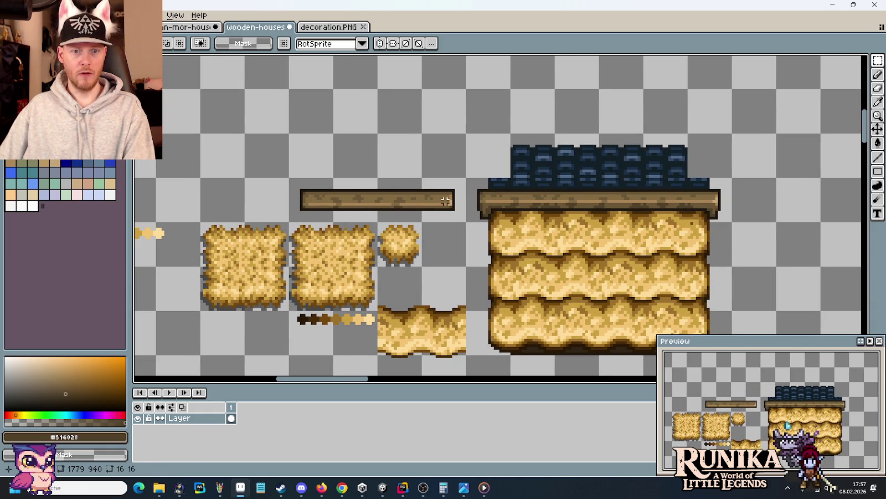
{"action": "left_click_drag", "start_coordinate": [466, 221], "coordinate": [289, 179]}
{"action": "key", "text": "ctrl+x"}
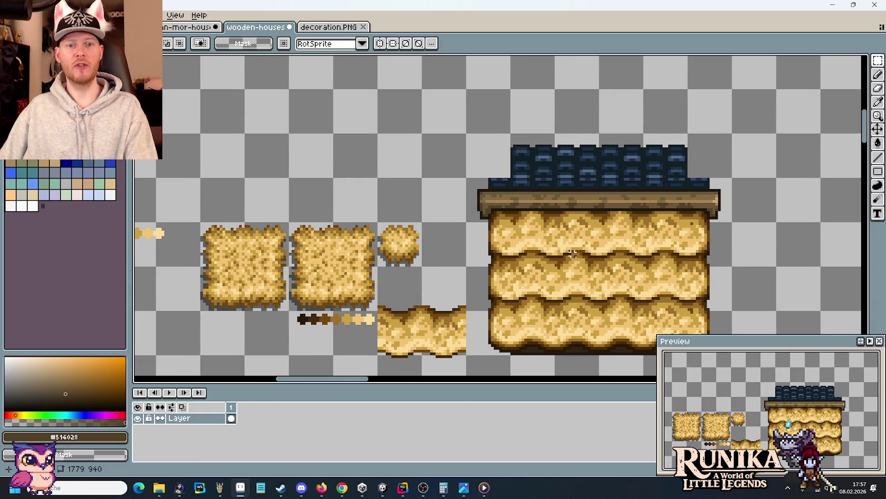
{"action": "left_click_drag", "start_coordinate": [573, 253], "coordinate": [480, 239]}
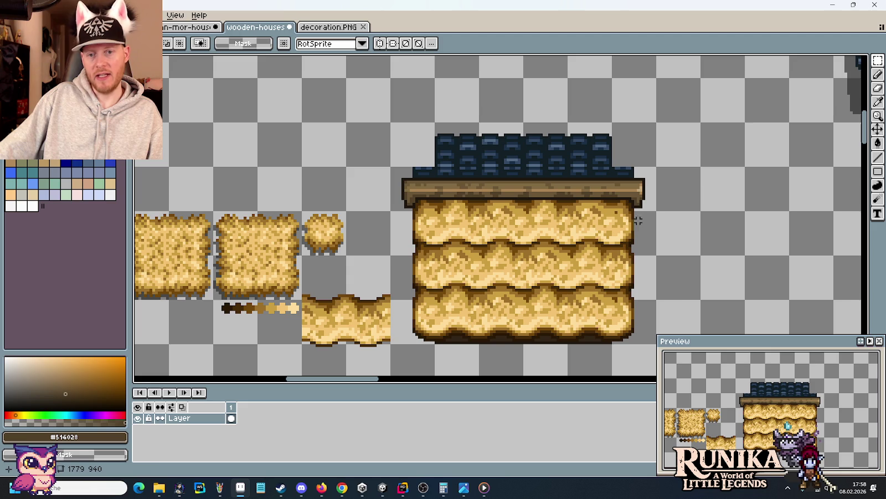
Step: Copy the three straw rows up-left and flip the copy vertically
{"action": "left_click_drag", "start_coordinate": [658, 209], "coordinate": [389, 344]}
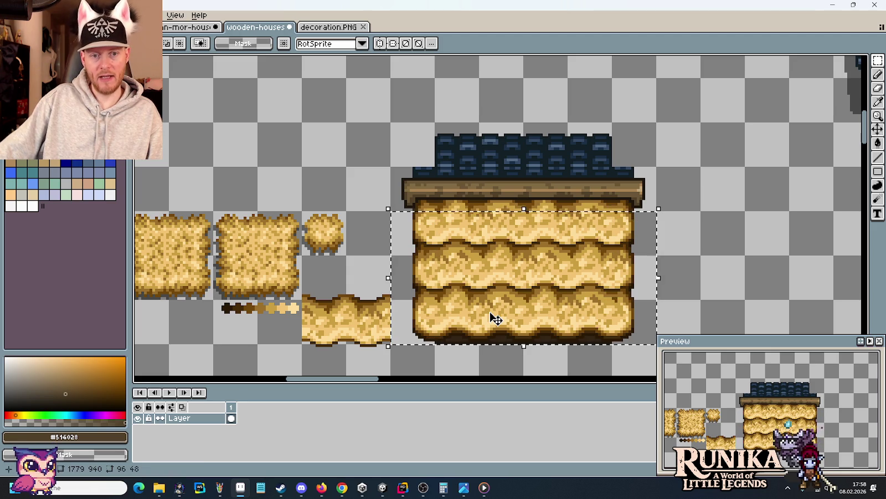
{"action": "left_click_drag", "start_coordinate": [499, 320], "coordinate": [246, 152]}
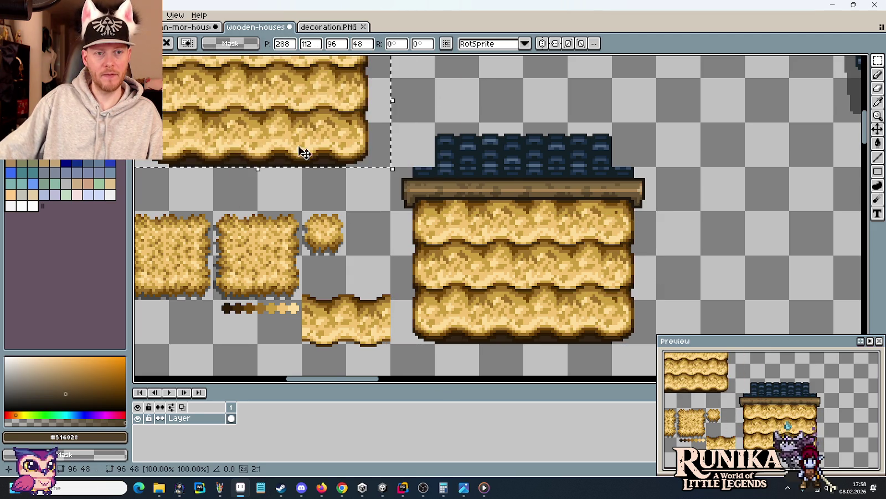
{"action": "left_click_drag", "start_coordinate": [321, 129], "coordinate": [439, 262]}
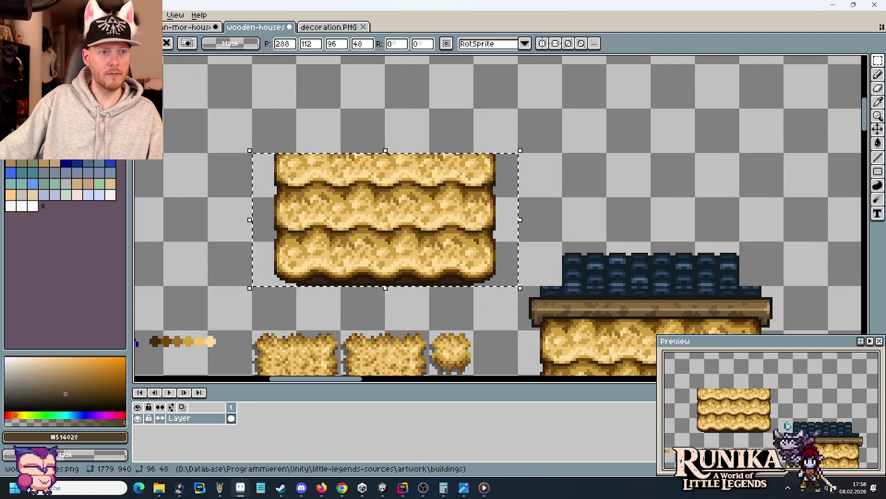
{"action": "left_click", "coordinate": [30, 15]}
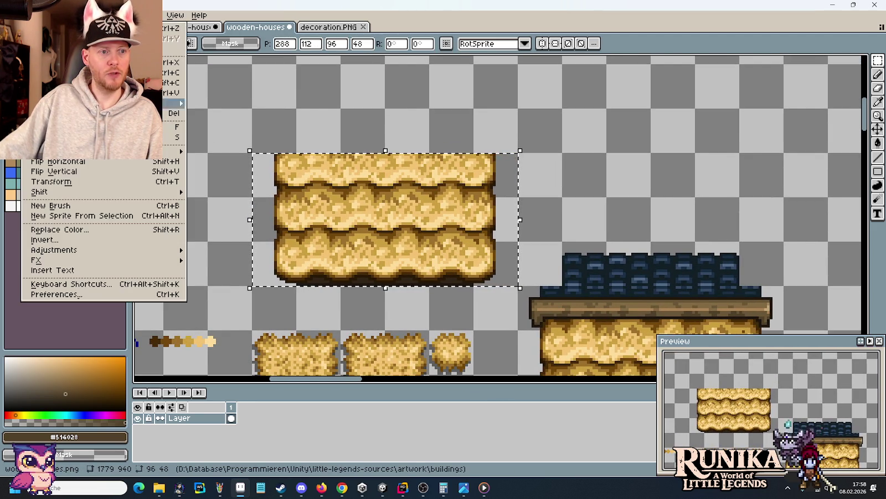
{"action": "left_click", "coordinate": [84, 173]}
{"action": "mouse_move", "coordinate": [574, 216]}
{"action": "left_mouse_down"}
{"action": "mouse_move", "coordinate": [586, 212]}
{"action": "mouse_move", "coordinate": [582, 158]}
{"action": "left_mouse_up"}
{"action": "key", "text": "ctrl+d"}
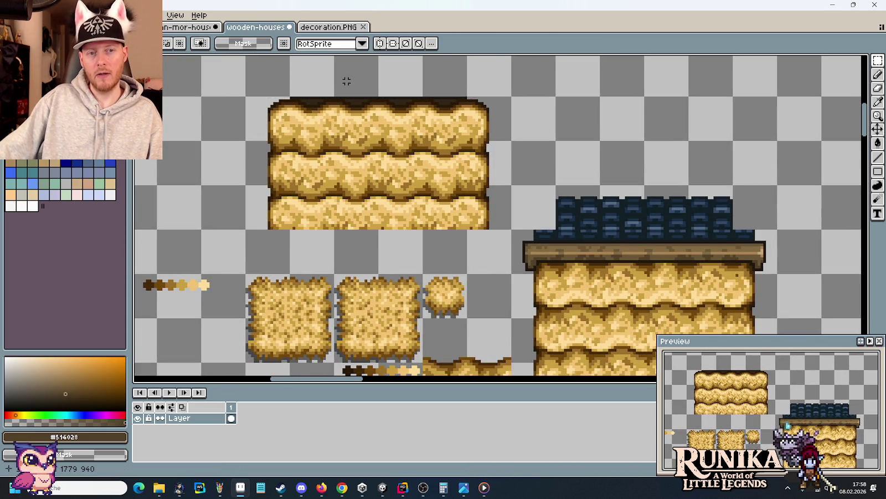
Step: Fill the dark top strip and its three notches with transparency
{"action": "scroll", "coordinate": [319, 93], "scroll_direction": "up", "scroll_amount": 2}
{"action": "scroll", "coordinate": [320, 93], "scroll_direction": "up", "scroll_amount": 1}
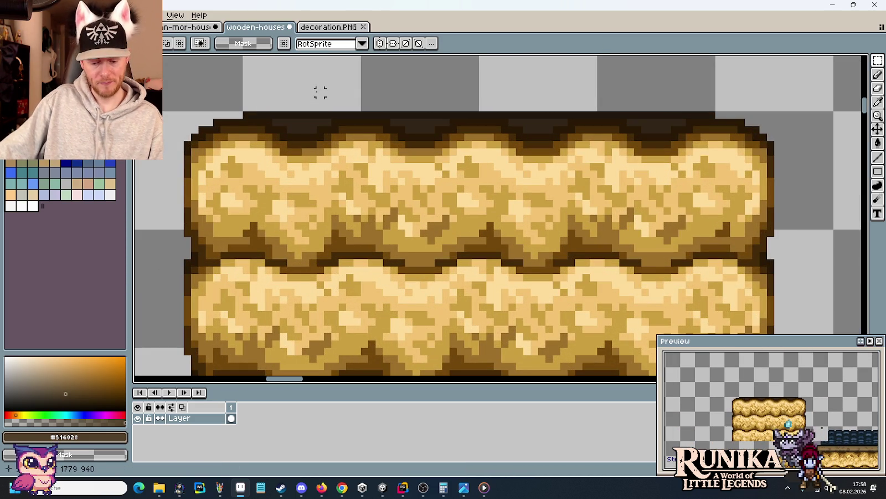
{"action": "key", "text": "g"}
{"action": "key", "text": "g"}
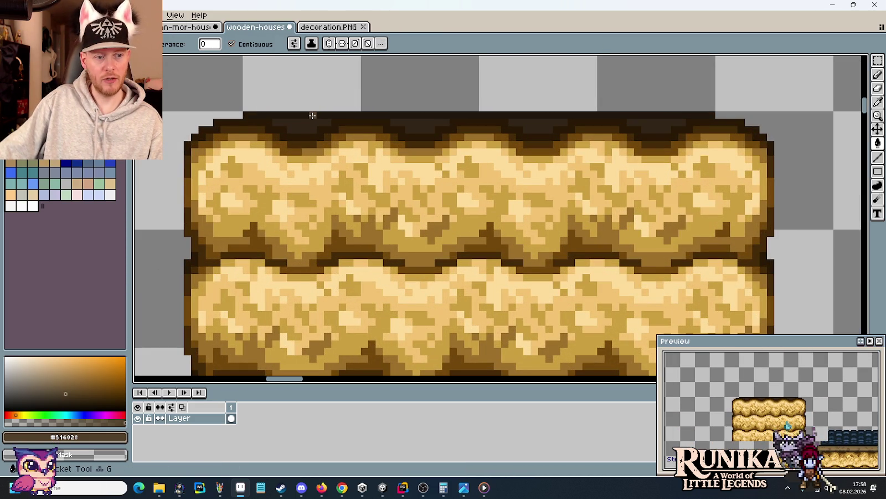
{"action": "left_click", "coordinate": [313, 116]}
{"action": "left_click", "coordinate": [304, 126]}
{"action": "left_click", "coordinate": [422, 127]}
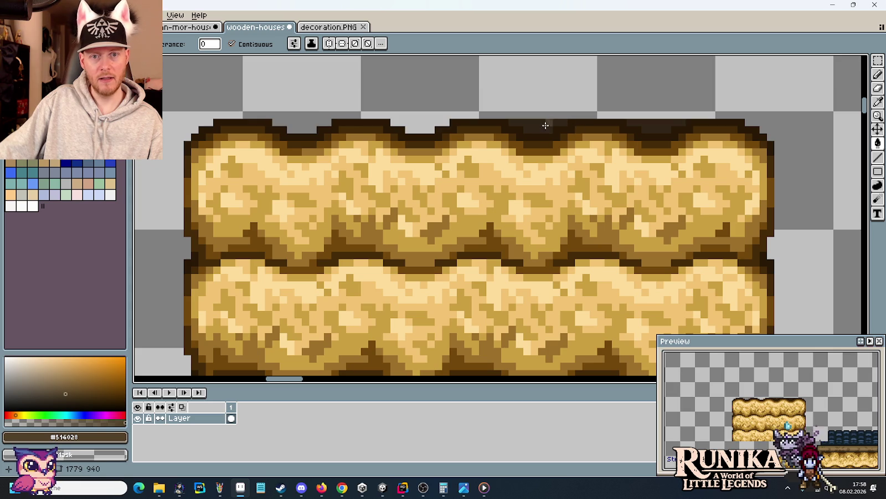
{"action": "left_click", "coordinate": [540, 127]}
{"action": "left_click", "coordinate": [680, 128]}
Step: Marquee-select a small area at the roof's left end
{"action": "scroll", "coordinate": [653, 123], "scroll_direction": "down", "scroll_amount": 3}
{"action": "scroll", "coordinate": [512, 149], "scroll_direction": "down", "scroll_amount": 1}
{"action": "key", "text": "m"}
{"action": "scroll", "coordinate": [547, 177], "scroll_direction": "up", "scroll_amount": 1}
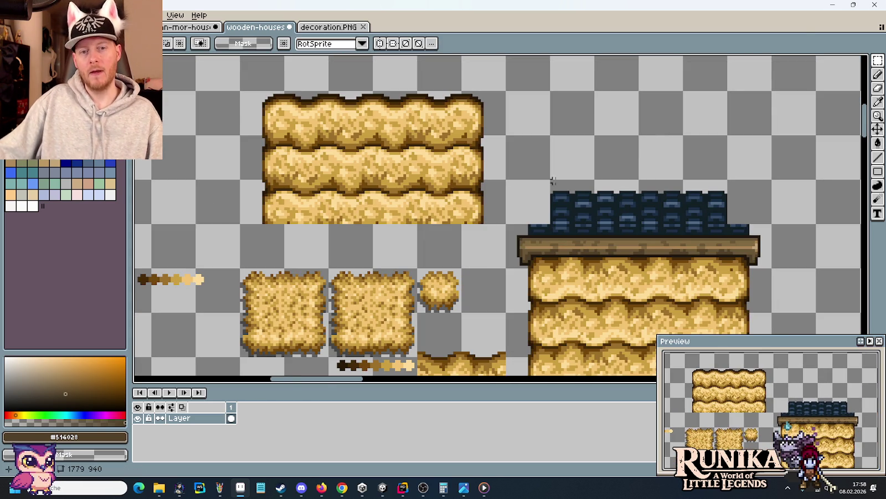
{"action": "left_click_drag", "start_coordinate": [526, 230], "coordinate": [592, 193]}
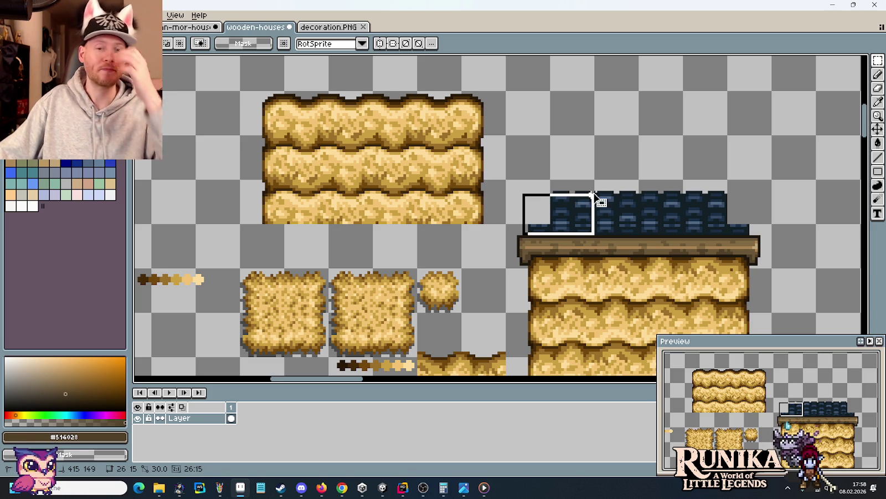
Step: Resize the stacked straw block from the top handle to 96×17 and commit it
{"action": "left_click", "coordinate": [633, 149]}
{"action": "left_click_drag", "start_coordinate": [508, 225], "coordinate": [238, 89]}
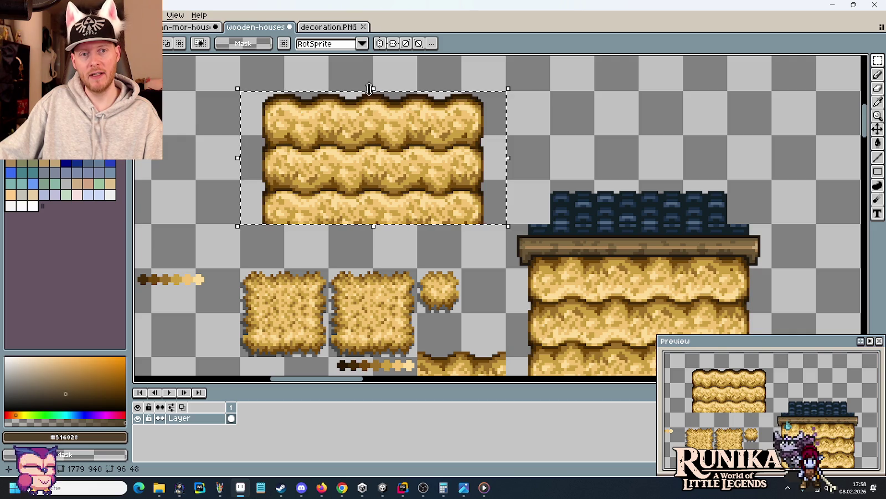
{"action": "left_click_drag", "start_coordinate": [371, 88], "coordinate": [376, 136]}
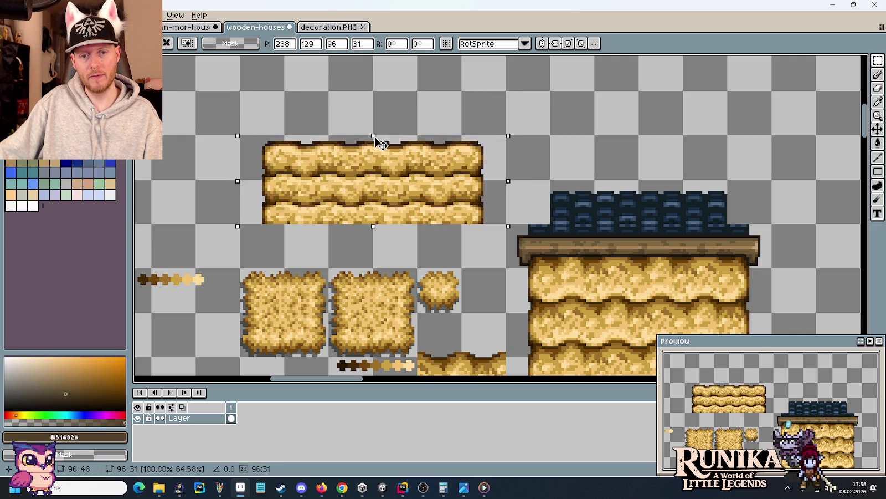
{"action": "left_click_drag", "start_coordinate": [376, 139], "coordinate": [379, 179]}
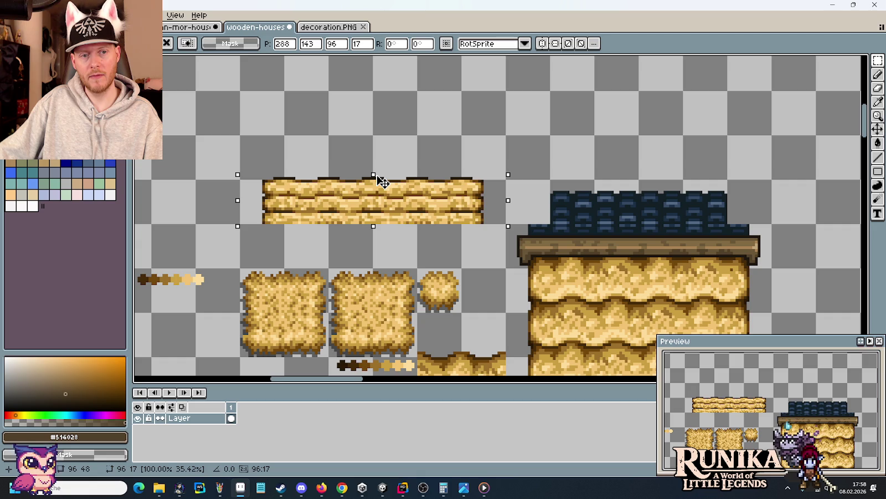
{"action": "left_click_drag", "start_coordinate": [378, 175], "coordinate": [381, 171]}
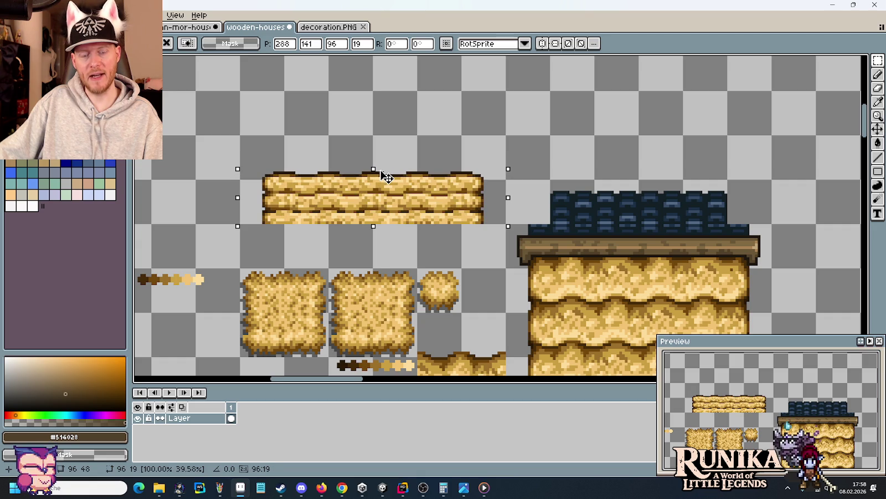
{"action": "left_click_drag", "start_coordinate": [381, 172], "coordinate": [389, 176]}
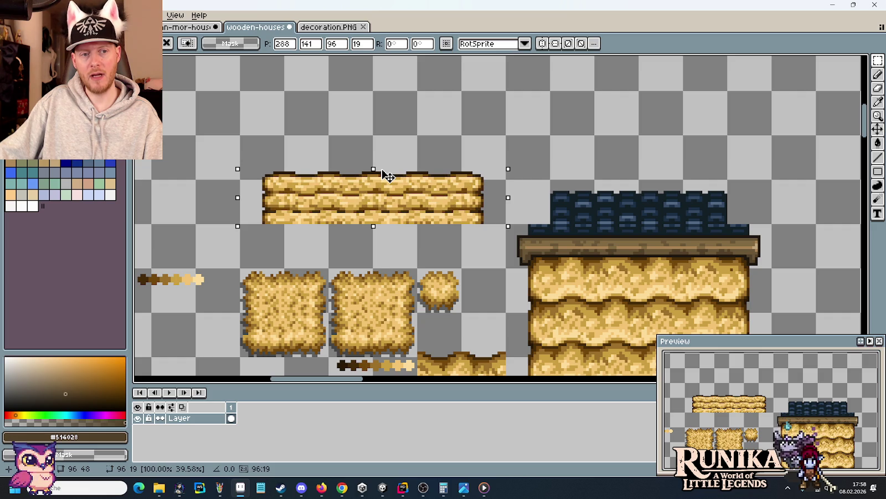
{"action": "left_click_drag", "start_coordinate": [383, 171], "coordinate": [392, 182]}
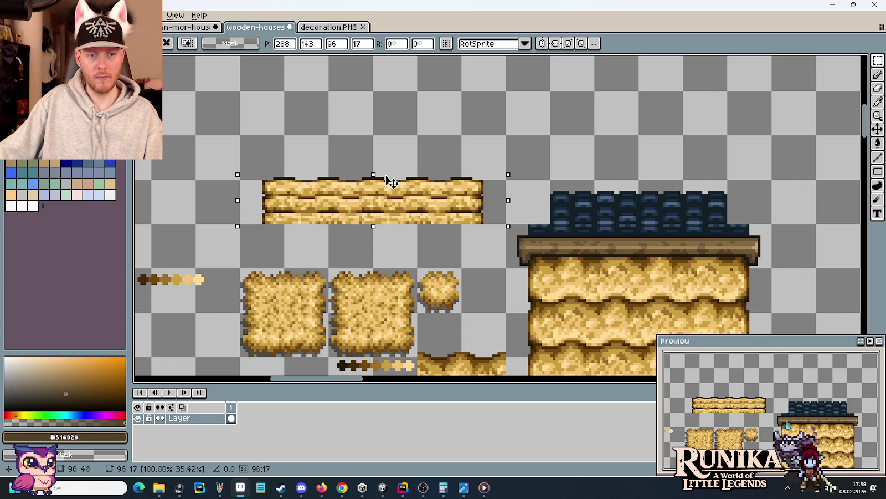
{"action": "left_click", "coordinate": [419, 223]}
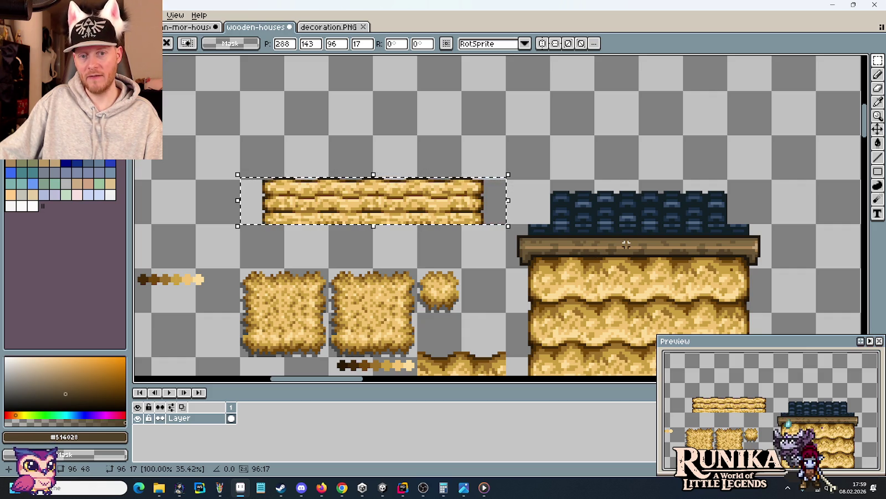
{"action": "left_click", "coordinate": [404, 156]}
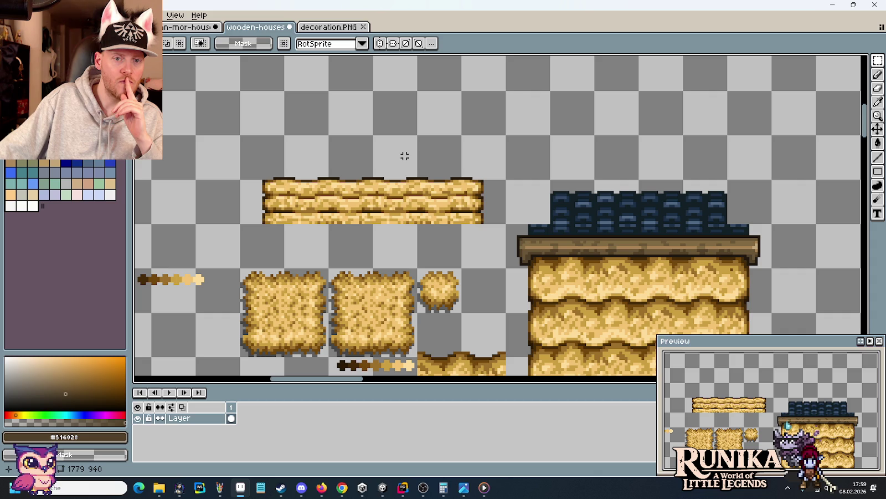
{"action": "left_click_drag", "start_coordinate": [463, 164], "coordinate": [404, 115]}
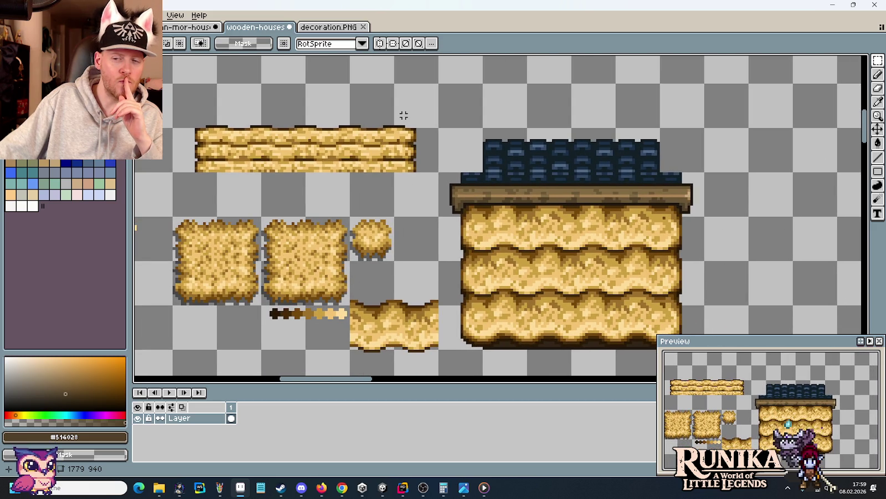
Step: Test erasing part of the strip and replacing the blue roof tiles, then undo
{"action": "mouse_move", "coordinate": [309, 86]}
{"action": "left_mouse_down"}
{"action": "mouse_move", "coordinate": [276, 137]}
{"action": "mouse_move", "coordinate": [375, 131]}
{"action": "left_mouse_up"}
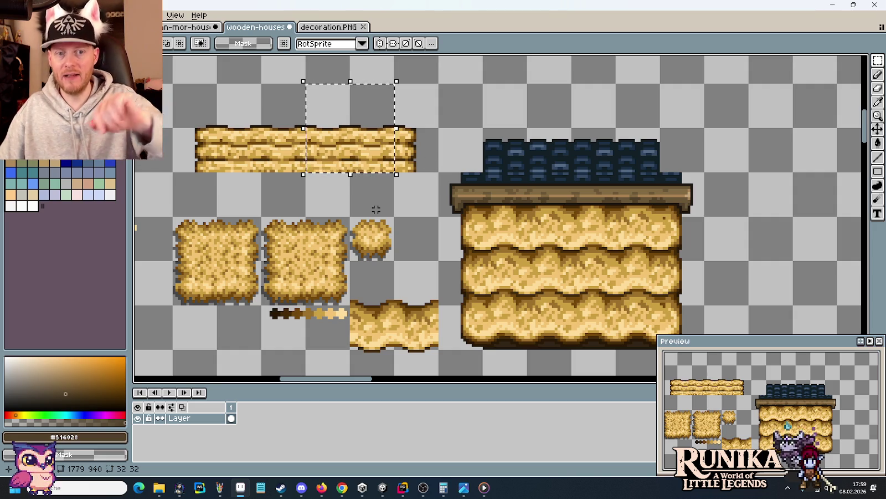
{"action": "key", "text": "Delete"}
{"action": "key", "text": "ctrl+z"}
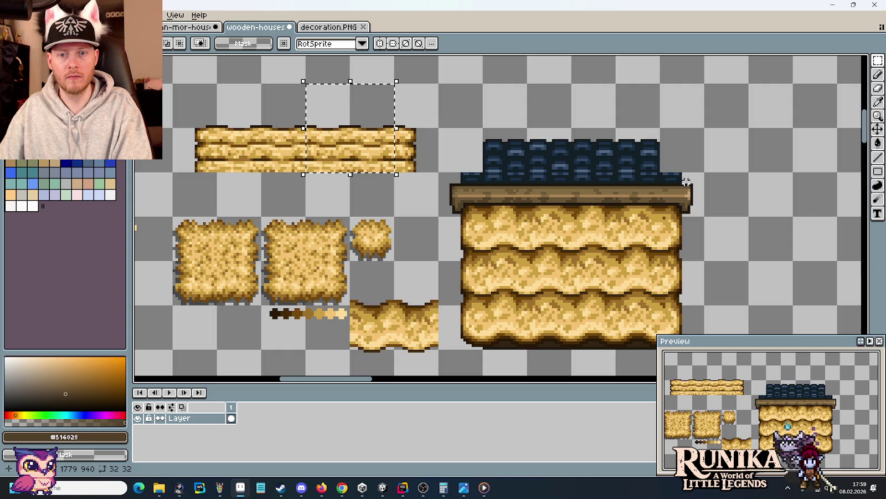
{"action": "left_click_drag", "start_coordinate": [687, 181], "coordinate": [451, 124]}
{"action": "key", "text": "Delete"}
{"action": "mouse_move", "coordinate": [395, 128]}
{"action": "left_mouse_down"}
{"action": "mouse_move", "coordinate": [434, 160]}
{"action": "mouse_move", "coordinate": [174, 83]}
{"action": "left_mouse_up"}
{"action": "left_click_drag", "start_coordinate": [273, 148], "coordinate": [523, 161]}
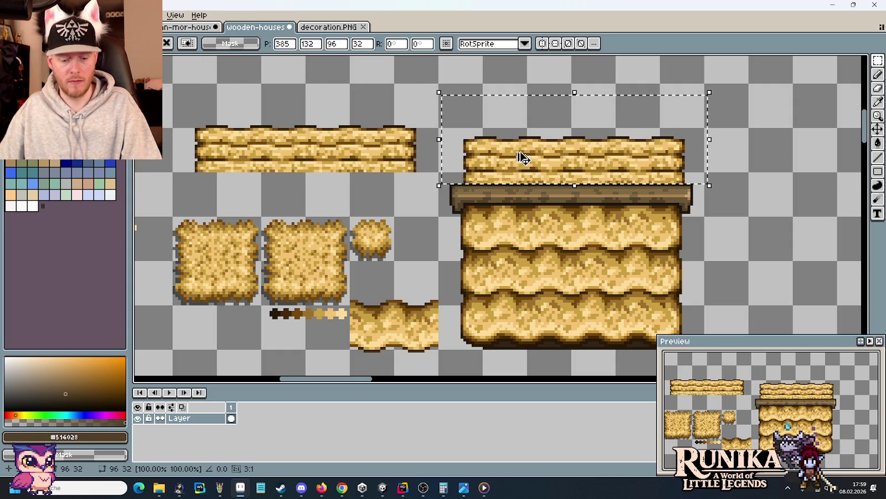
{"action": "key", "text": "ctrl+z"}
{"action": "key", "text": "ctrl+z"}
{"action": "key", "text": "ctrl+z"}
Step: Place a copy of the thin straw strip over the roof to compare
{"action": "left_click_drag", "start_coordinate": [438, 173], "coordinate": [173, 83]}
{"action": "mouse_move", "coordinate": [253, 132]}
{"action": "left_mouse_down"}
{"action": "mouse_move", "coordinate": [588, 148]}
{"action": "mouse_move", "coordinate": [529, 146]}
{"action": "left_mouse_up"}
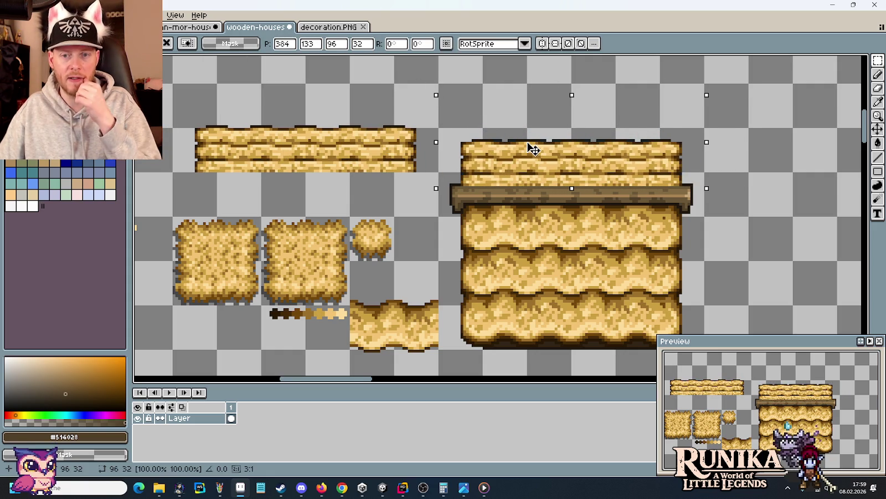
{"action": "mouse_move", "coordinate": [531, 147]}
{"action": "left_mouse_down"}
{"action": "mouse_move", "coordinate": [475, 143]}
{"action": "mouse_move", "coordinate": [265, 89]}
{"action": "left_mouse_up"}
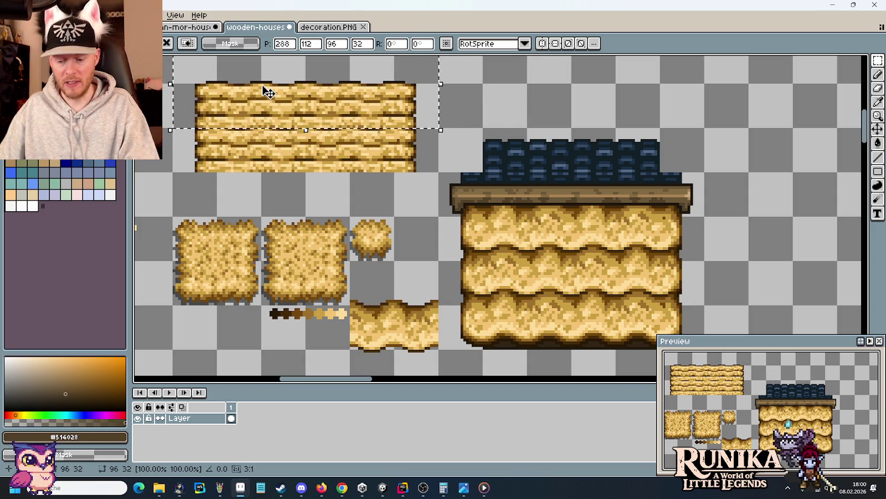
{"action": "key", "text": "Return"}
Step: Delete the thin straw strip and select the house's three straw wall rows
{"action": "mouse_move", "coordinate": [425, 161]}
{"action": "left_mouse_down"}
{"action": "mouse_move", "coordinate": [267, 112]}
{"action": "mouse_move", "coordinate": [208, 109]}
{"action": "left_mouse_up"}
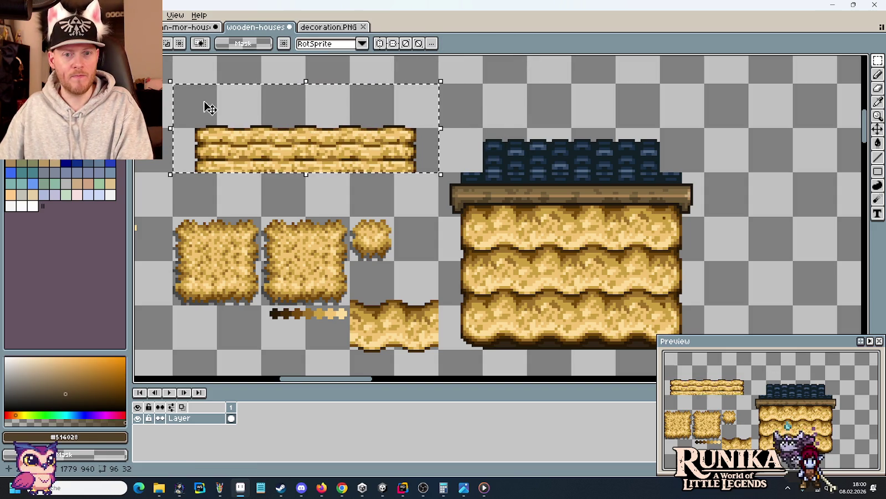
{"action": "key", "text": "Delete"}
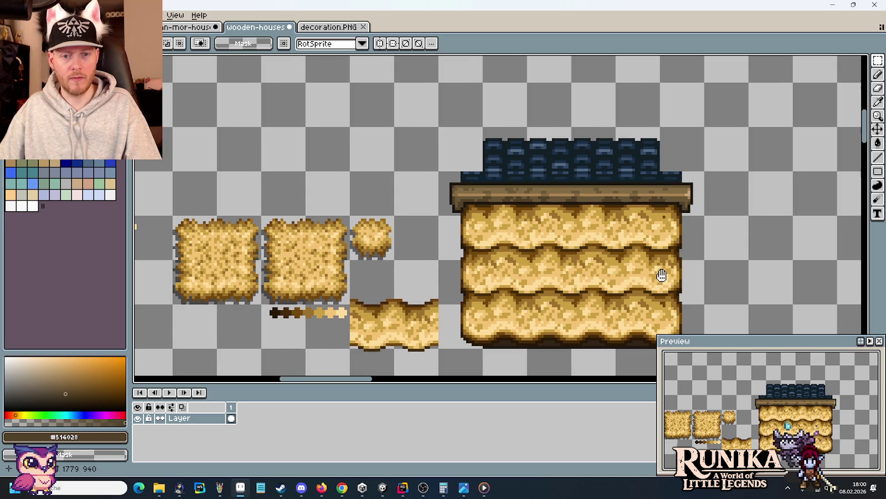
{"action": "scroll", "coordinate": [663, 281], "scroll_direction": "down", "scroll_amount": 2}
{"action": "scroll", "coordinate": [683, 294], "scroll_direction": "right", "scroll_amount": 1}
{"action": "left_click_drag", "start_coordinate": [667, 308], "coordinate": [464, 234]}
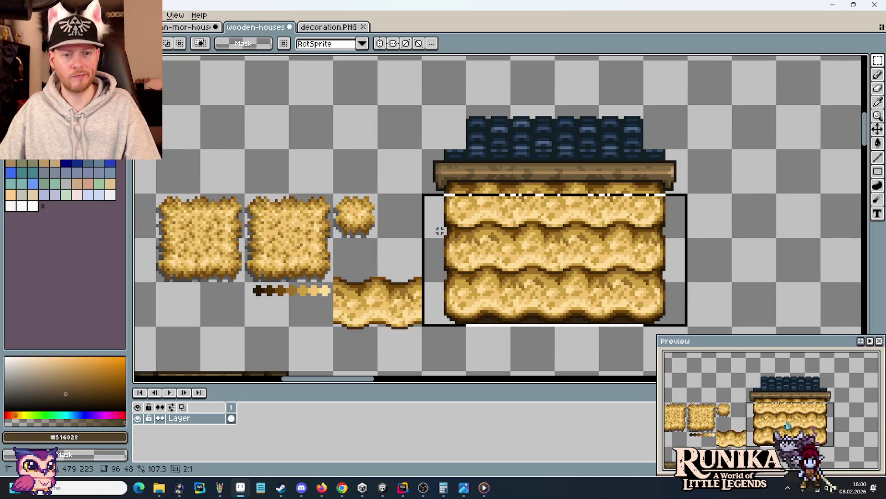
Step: Copy the house's straw wall rows above-left and flip the copy vertically
{"action": "left_click_drag", "start_coordinate": [440, 230], "coordinate": [441, 232]}
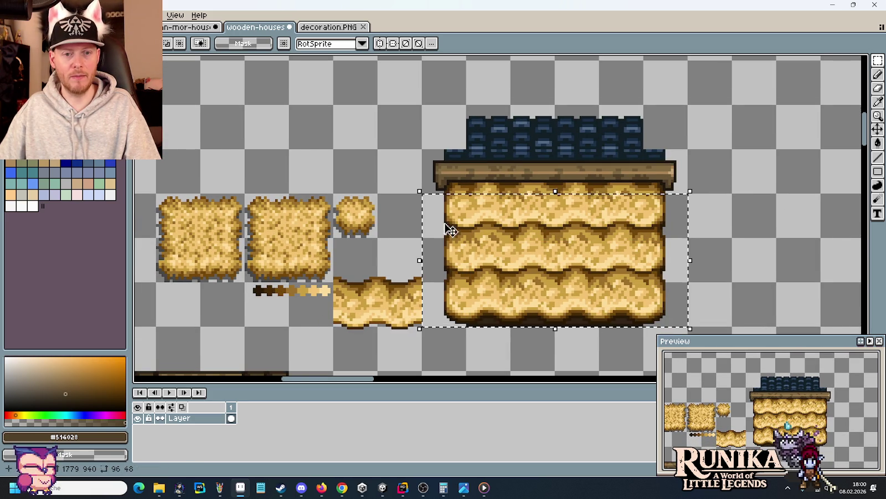
{"action": "left_click", "coordinate": [744, 269]}
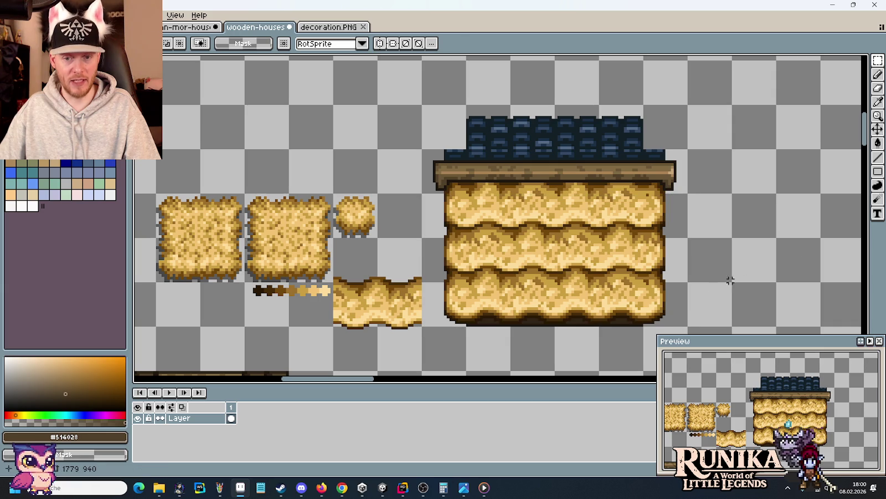
{"action": "mouse_move", "coordinate": [686, 322]}
{"action": "left_mouse_down"}
{"action": "mouse_move", "coordinate": [434, 211]}
{"action": "mouse_move", "coordinate": [422, 192]}
{"action": "left_mouse_up"}
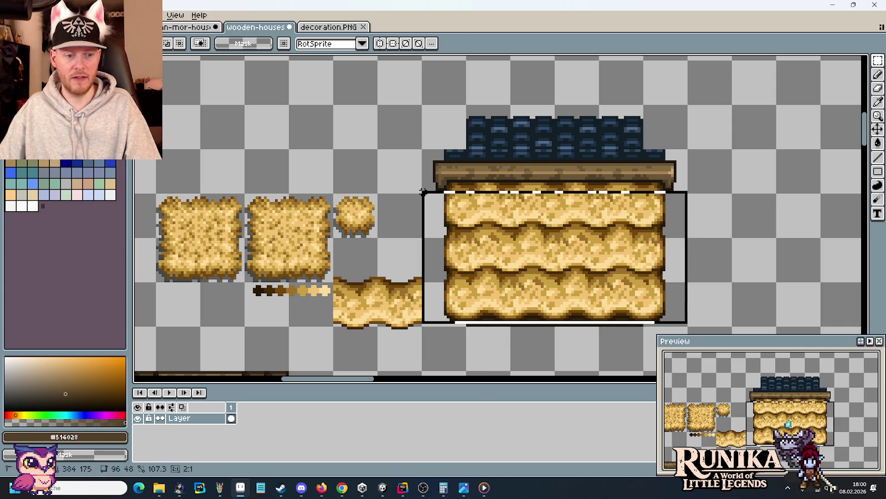
{"action": "left_click_drag", "start_coordinate": [455, 217], "coordinate": [380, 170]}
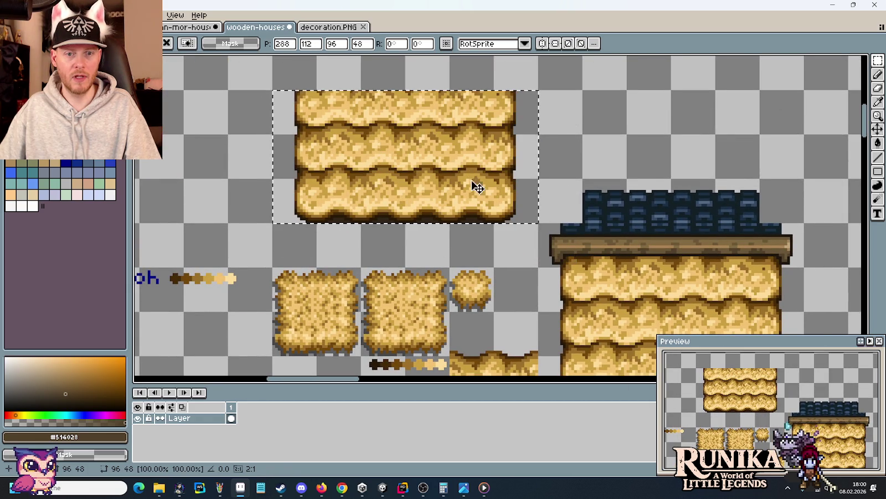
{"action": "left_click", "coordinate": [34, 15]}
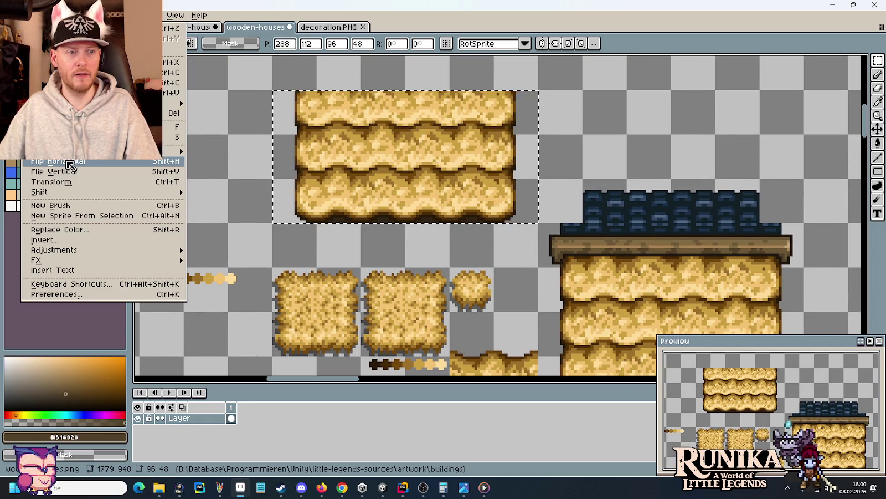
{"action": "left_click", "coordinate": [61, 172]}
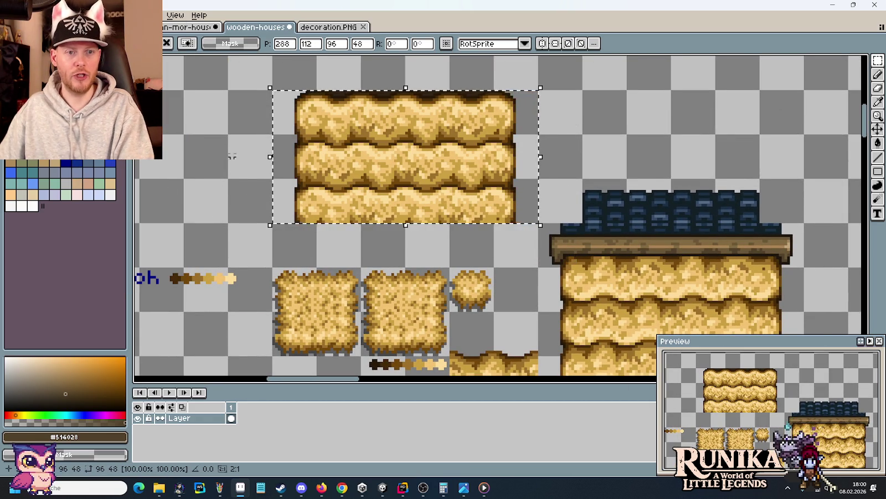
{"action": "key", "text": "ctrl+d"}
Step: Delete the copy's bottom straw row and squash the upper two rows to 16 px
{"action": "scroll", "coordinate": [353, 82], "scroll_direction": "up", "scroll_amount": 2}
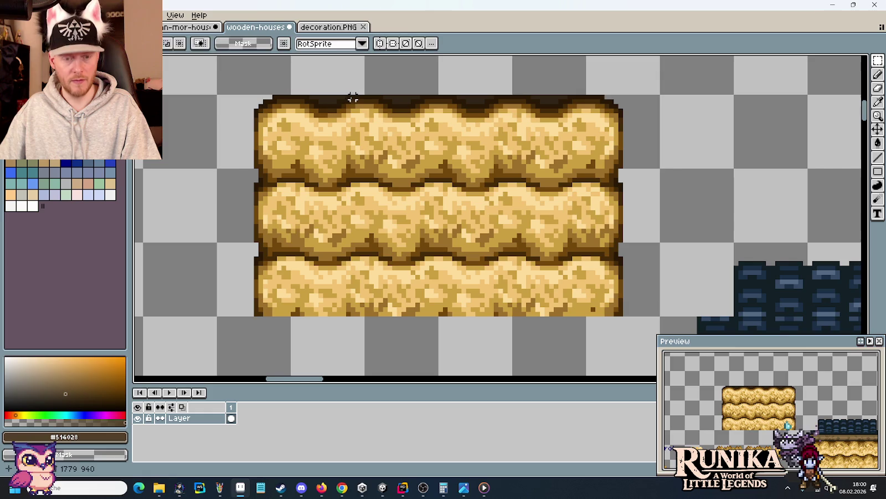
{"action": "key", "text": "g"}
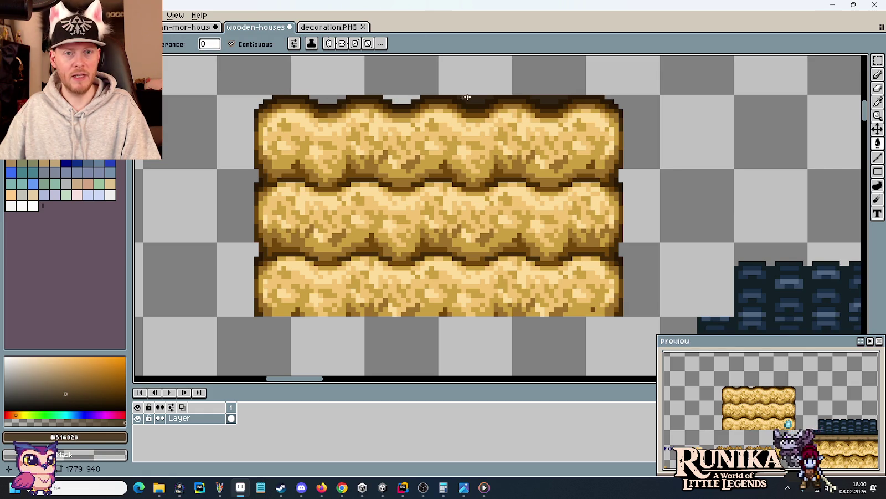
{"action": "scroll", "coordinate": [558, 98], "scroll_direction": "down", "scroll_amount": 2}
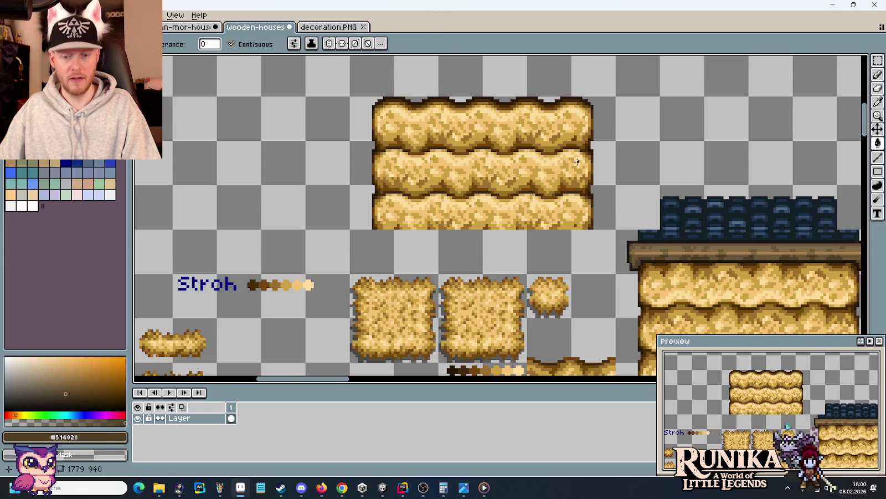
{"action": "key", "text": "m"}
{"action": "left_click_drag", "start_coordinate": [601, 205], "coordinate": [377, 197]}
{"action": "key", "text": "Delete"}
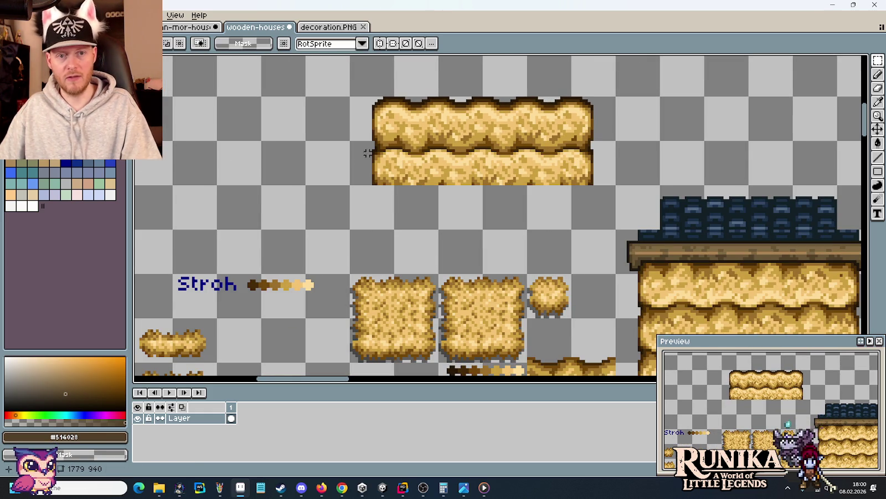
{"action": "mouse_move", "coordinate": [362, 150]}
{"action": "left_mouse_down"}
{"action": "mouse_move", "coordinate": [569, 111]}
{"action": "mouse_move", "coordinate": [583, 124]}
{"action": "left_mouse_up"}
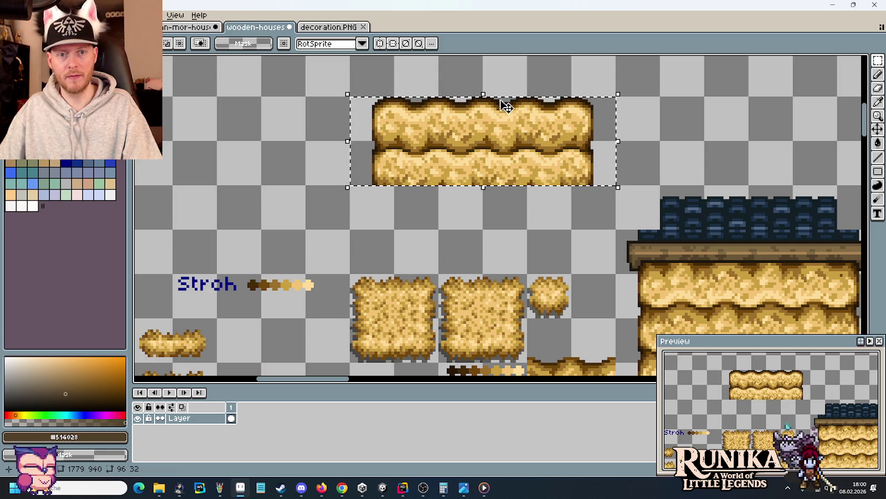
{"action": "left_click", "coordinate": [490, 123]}
{"action": "left_click_drag", "start_coordinate": [484, 117], "coordinate": [484, 140]}
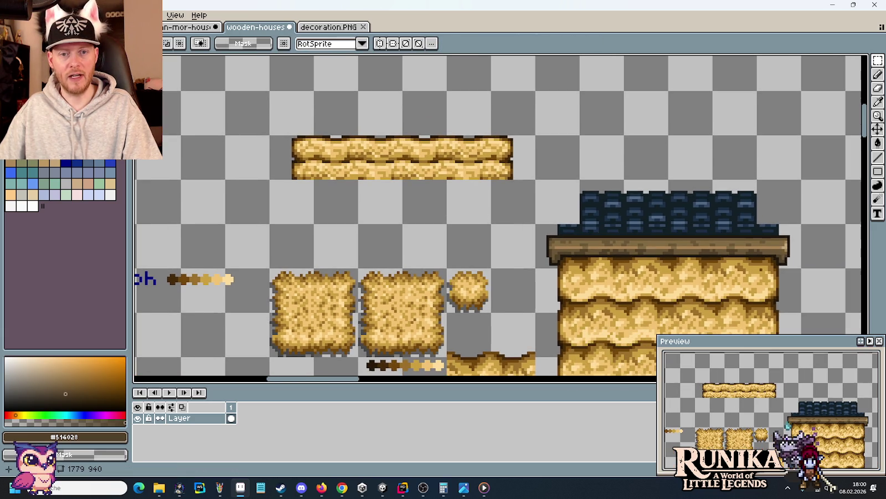
Step: Test a copy of the flattened strip on the house roof, then discard it
{"action": "left_click_drag", "start_coordinate": [518, 177], "coordinate": [347, 128]}
{"action": "left_click_drag", "start_coordinate": [536, 181], "coordinate": [267, 89]}
{"action": "left_click_drag", "start_coordinate": [378, 147], "coordinate": [619, 204]}
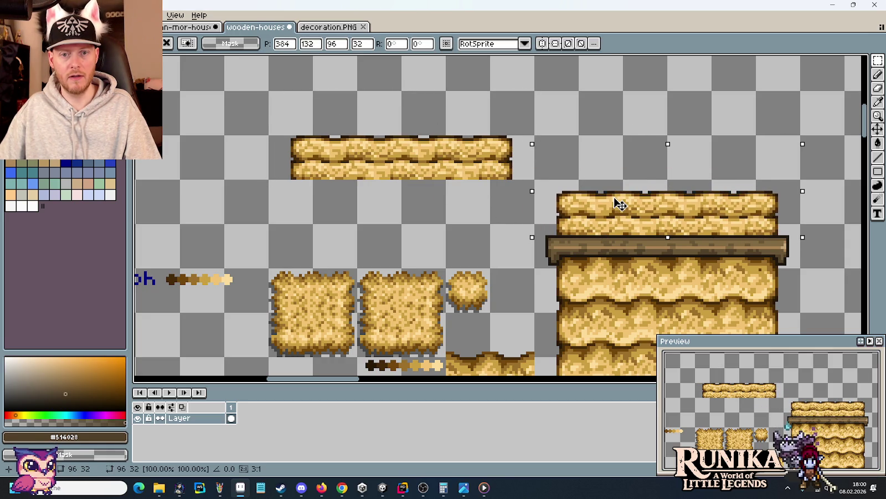
{"action": "left_click_drag", "start_coordinate": [619, 203], "coordinate": [619, 206]}
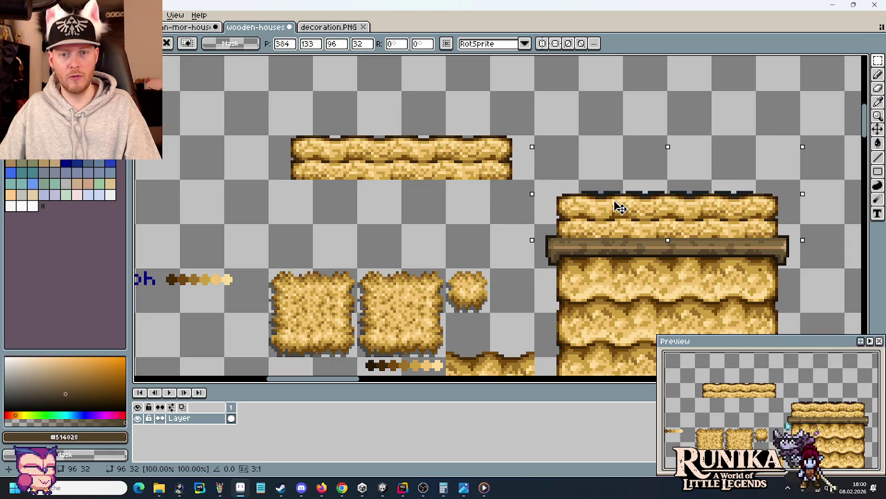
{"action": "left_click_drag", "start_coordinate": [620, 207], "coordinate": [620, 204]}
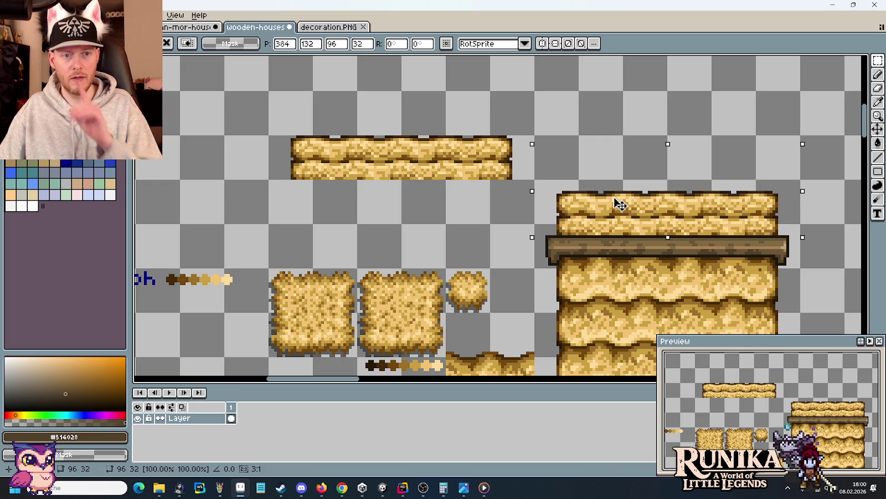
{"action": "key", "text": "Escape"}
Step: Select a section of the house thatch and the old straw strip at the top
{"action": "mouse_move", "coordinate": [601, 273]}
{"action": "left_mouse_down"}
{"action": "mouse_move", "coordinate": [495, 142]}
{"action": "mouse_move", "coordinate": [498, 168]}
{"action": "left_mouse_up"}
{"action": "left_click_drag", "start_coordinate": [480, 288], "coordinate": [523, 155]}
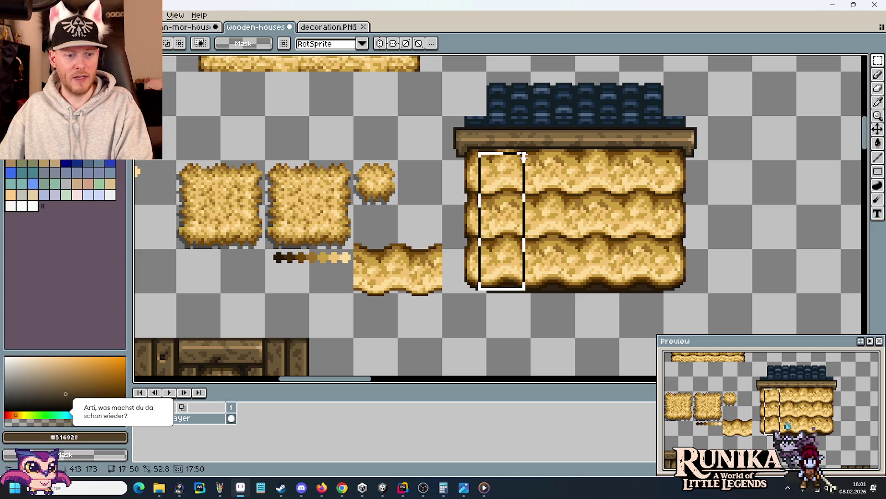
{"action": "left_click_drag", "start_coordinate": [392, 135], "coordinate": [385, 212]}
Step: Delete the old straw strip at the top of the canvas
{"action": "left_click_drag", "start_coordinate": [435, 148], "coordinate": [187, 92]}
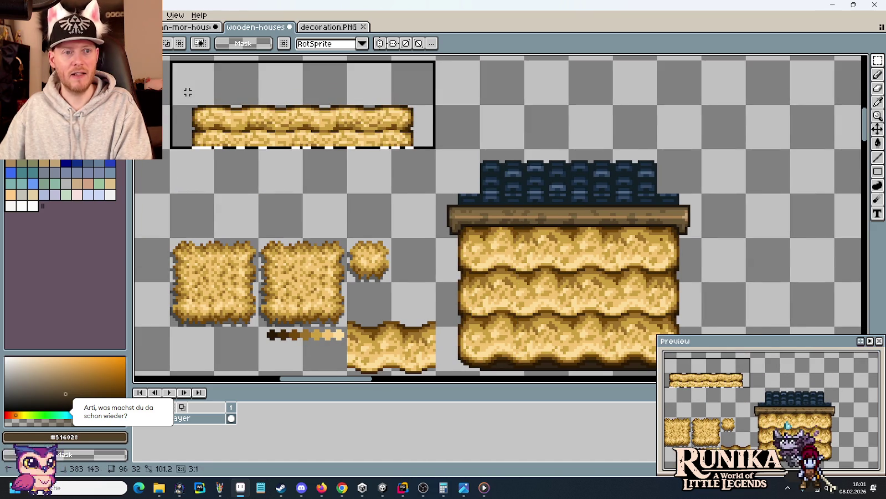
{"action": "key", "text": "Delete"}
{"action": "scroll", "coordinate": [652, 299], "scroll_direction": "down", "scroll_amount": 3}
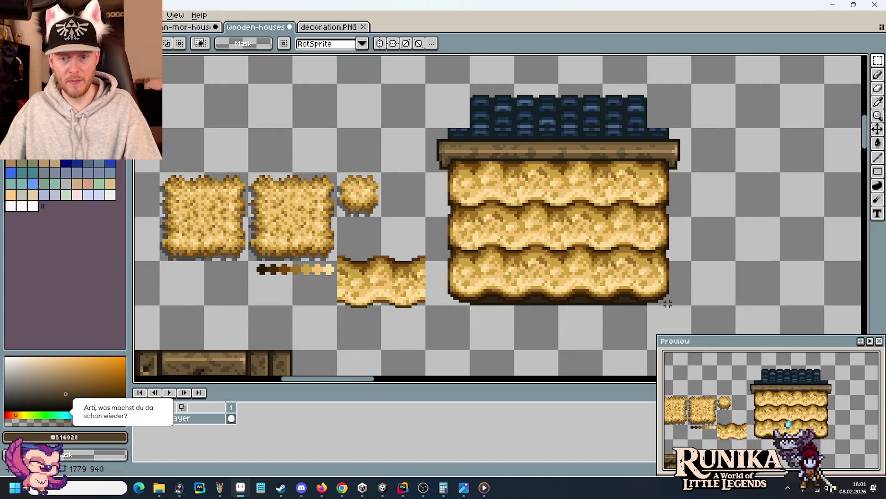
Step: Copy the house's three-row thatch block to the top, mirrored horizontally and nudged up one pixel
{"action": "mouse_move", "coordinate": [690, 300]}
{"action": "left_mouse_down"}
{"action": "mouse_move", "coordinate": [465, 214]}
{"action": "mouse_move", "coordinate": [427, 166]}
{"action": "left_mouse_up"}
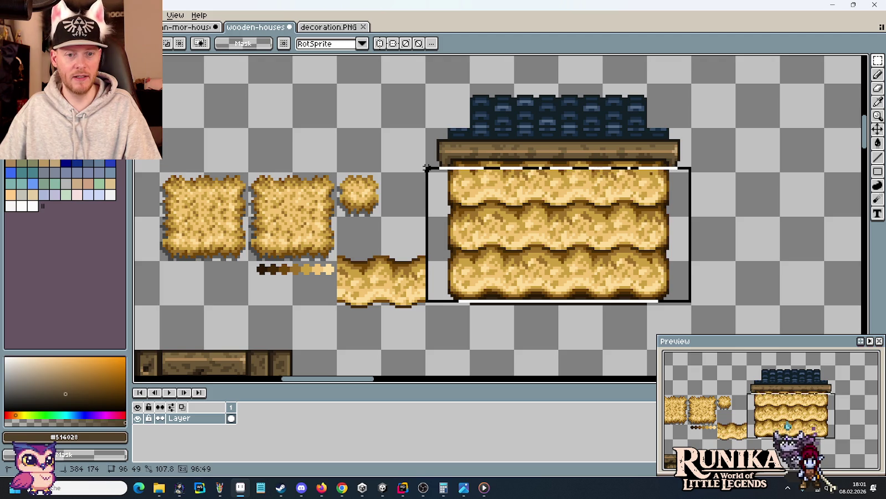
{"action": "mouse_move", "coordinate": [431, 182]}
{"action": "left_mouse_down"}
{"action": "mouse_move", "coordinate": [273, 192]}
{"action": "mouse_move", "coordinate": [259, 184]}
{"action": "left_mouse_up"}
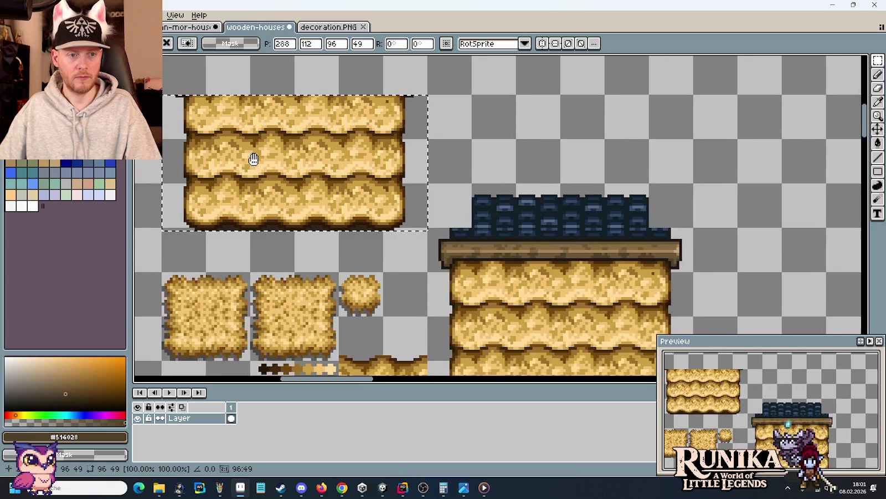
{"action": "scroll", "coordinate": [248, 159], "scroll_direction": "left", "scroll_amount": 4}
{"action": "left_click", "coordinate": [31, 15]}
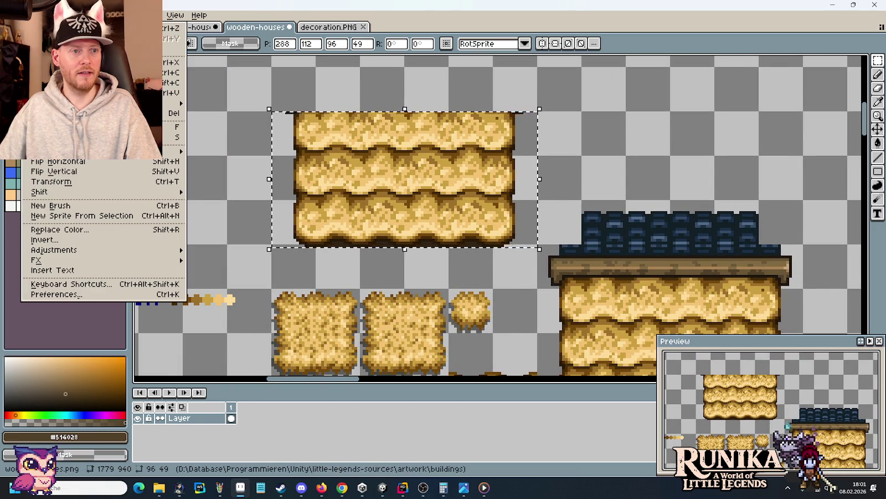
{"action": "left_click", "coordinate": [83, 161]}
{"action": "key", "text": "Up"}
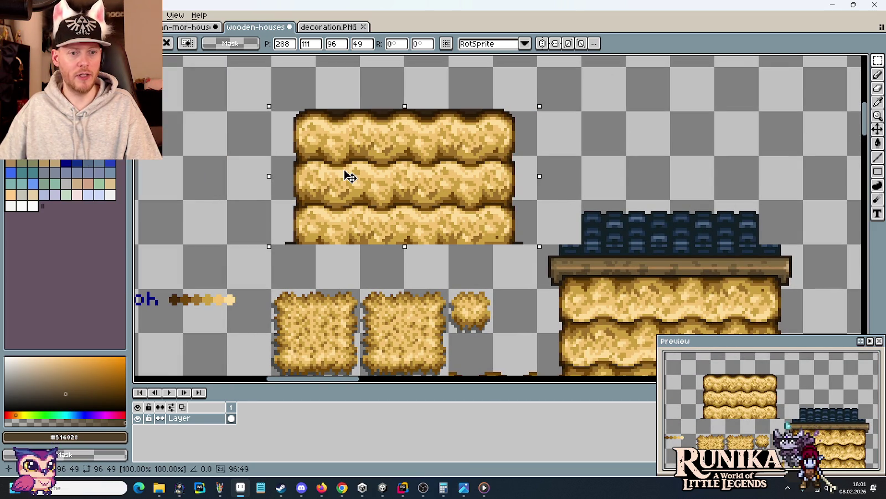
{"action": "left_click", "coordinate": [259, 158]}
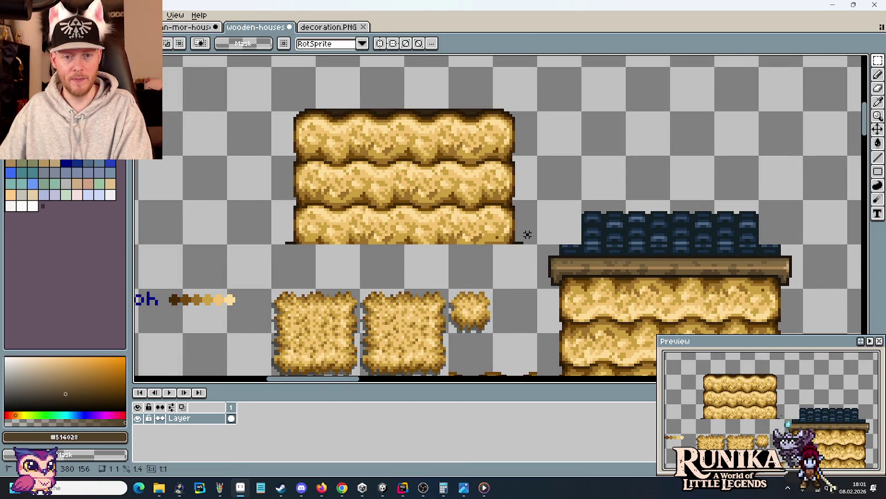
{"action": "scroll", "coordinate": [527, 238], "scroll_direction": "up", "scroll_amount": 3}
Step: Delete the third row of the mirrored thatch copy
{"action": "key", "text": "g"}
{"action": "scroll", "coordinate": [459, 274], "scroll_direction": "left", "scroll_amount": 3}
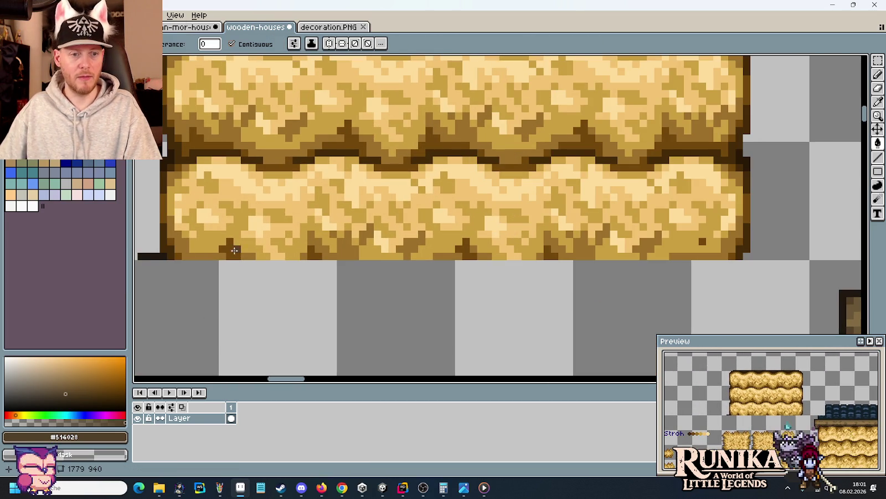
{"action": "scroll", "coordinate": [280, 264], "scroll_direction": "down", "scroll_amount": 2}
{"action": "scroll", "coordinate": [356, 271], "scroll_direction": "left", "scroll_amount": 2}
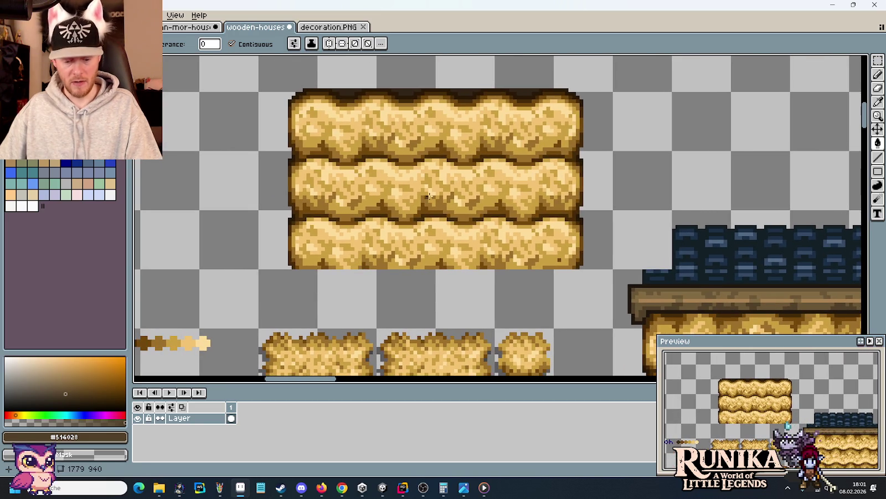
{"action": "key", "text": "m"}
{"action": "left_click_drag", "start_coordinate": [612, 270], "coordinate": [258, 211]}
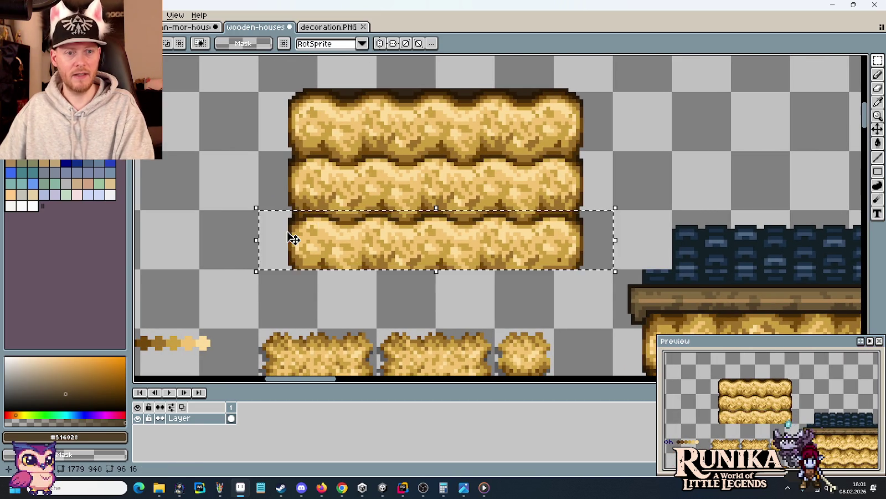
{"action": "key", "text": "Delete"}
Step: Squash the remaining two thatch rows vertically down to 84×14 pixels
{"action": "left_click_drag", "start_coordinate": [258, 93], "coordinate": [614, 212]}
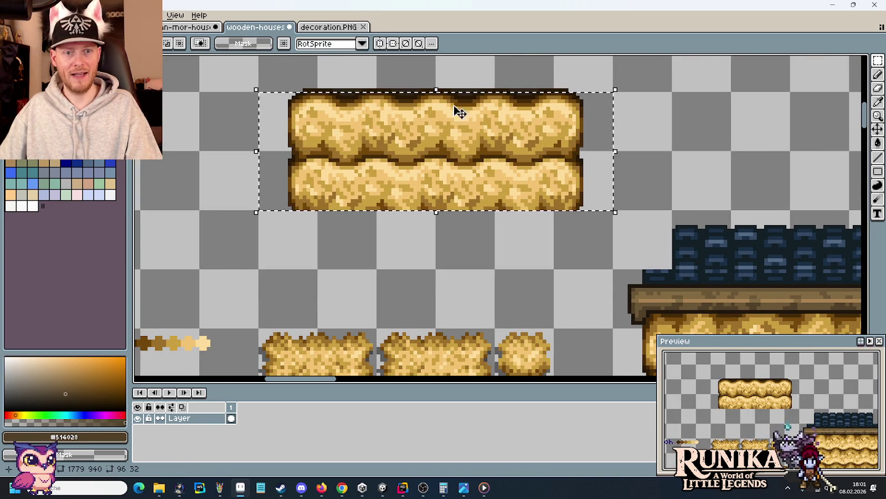
{"action": "left_click_drag", "start_coordinate": [438, 92], "coordinate": [439, 148]}
{"action": "key", "text": "Return"}
{"action": "mouse_move", "coordinate": [278, 71]}
{"action": "left_mouse_down"}
{"action": "mouse_move", "coordinate": [581, 119]}
{"action": "mouse_move", "coordinate": [546, 169]}
{"action": "left_mouse_up"}
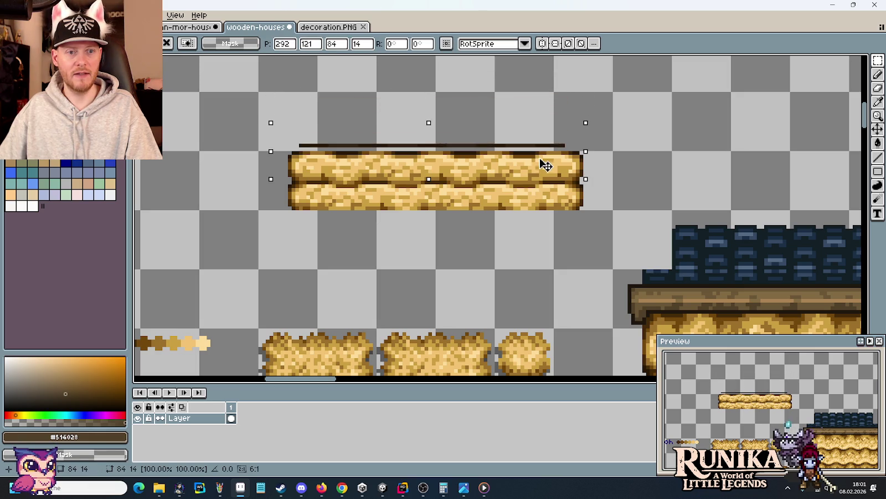
{"action": "key", "text": "Return"}
{"action": "key", "text": "ctrl+d"}
{"action": "scroll", "coordinate": [357, 138], "scroll_direction": "up", "scroll_amount": 2}
{"action": "scroll", "coordinate": [354, 142], "scroll_direction": "up", "scroll_amount": 1}
Step: Bucket-fill away the four segments of the dark line above the strip, leaving a notched outline
{"action": "key", "text": "g"}
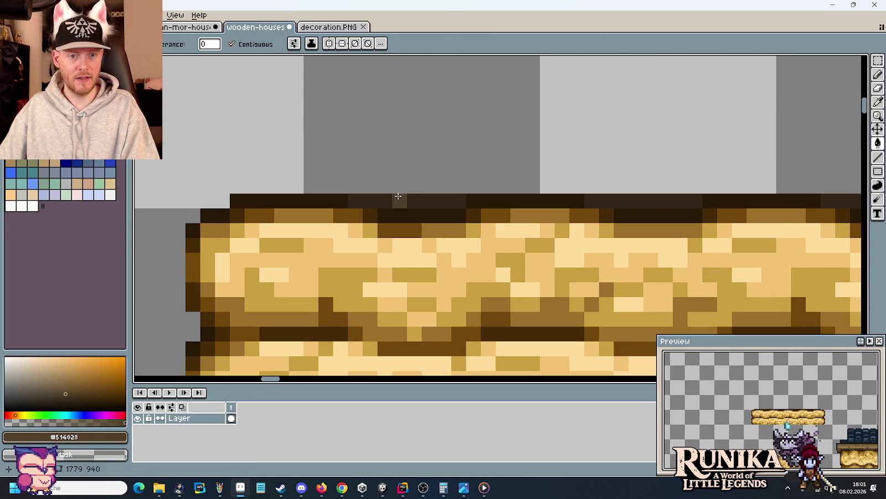
{"action": "left_click", "coordinate": [398, 196]}
{"action": "left_click", "coordinate": [687, 200]}
{"action": "left_click_drag", "start_coordinate": [678, 184], "coordinate": [368, 109]}
{"action": "left_click", "coordinate": [510, 139]}
{"action": "left_click", "coordinate": [713, 141]}
{"action": "scroll", "coordinate": [680, 123], "scroll_direction": "down", "scroll_amount": 2}
{"action": "scroll", "coordinate": [681, 123], "scroll_direction": "down", "scroll_amount": 1}
{"action": "left_click_drag", "start_coordinate": [713, 156], "coordinate": [474, 130]}
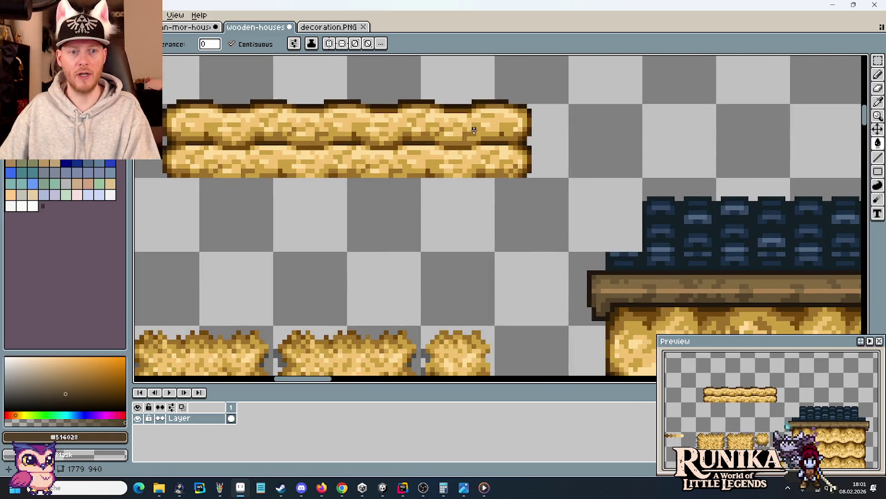
{"action": "scroll", "coordinate": [474, 130], "scroll_direction": "down", "scroll_amount": 1}
{"action": "key", "text": "m"}
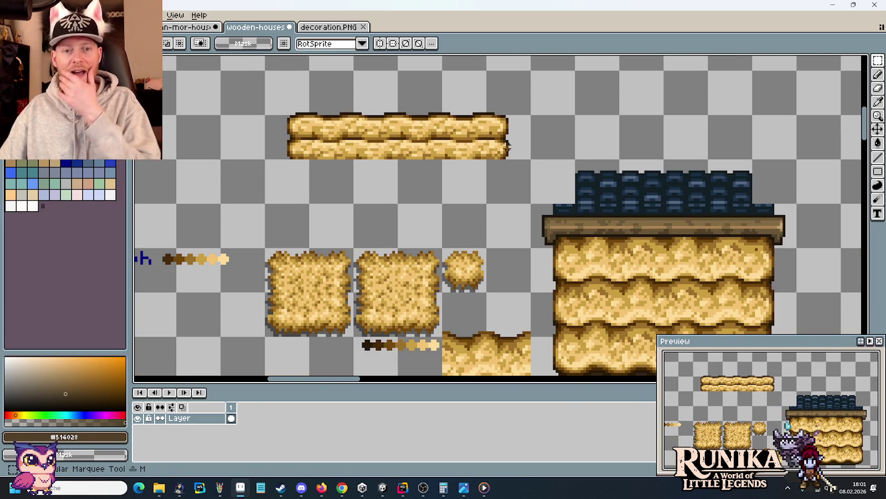
{"action": "left_click_drag", "start_coordinate": [527, 177], "coordinate": [227, 138]}
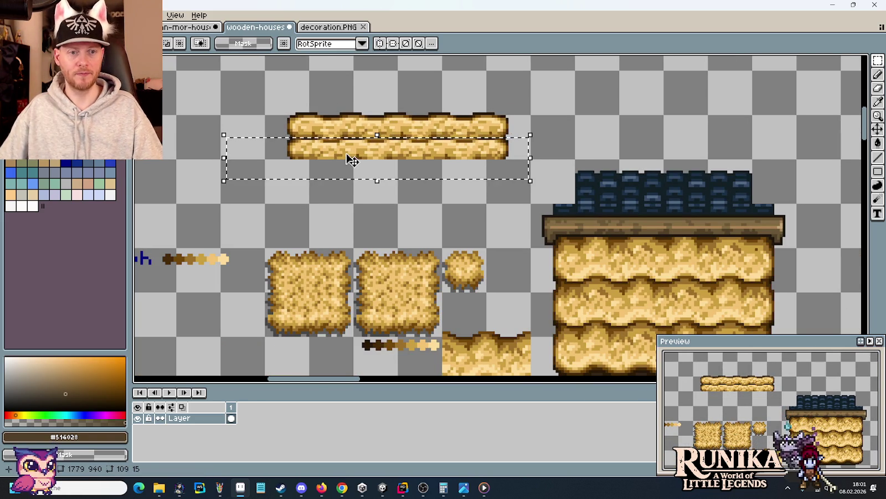
Step: Copy the strip's lower row underneath and rearrange its 32×16 pieces into a complete row
{"action": "left_click_drag", "start_coordinate": [350, 157], "coordinate": [352, 193]}
{"action": "key", "text": "Return"}
{"action": "mouse_move", "coordinate": [309, 160]}
{"action": "left_mouse_down"}
{"action": "mouse_move", "coordinate": [398, 205]}
{"action": "mouse_move", "coordinate": [248, 190]}
{"action": "mouse_move", "coordinate": [381, 188]}
{"action": "mouse_move", "coordinate": [187, 183]}
{"action": "left_mouse_up"}
{"action": "key", "text": "Return"}
{"action": "mouse_move", "coordinate": [308, 157]}
{"action": "left_mouse_down"}
{"action": "mouse_move", "coordinate": [356, 206]}
{"action": "mouse_move", "coordinate": [438, 198]}
{"action": "mouse_move", "coordinate": [394, 199]}
{"action": "left_mouse_up"}
{"action": "key", "text": "Return"}
{"action": "mouse_move", "coordinate": [442, 160]}
{"action": "left_mouse_down"}
{"action": "mouse_move", "coordinate": [487, 204]}
{"action": "mouse_move", "coordinate": [339, 185]}
{"action": "left_mouse_up"}
{"action": "key", "text": "Return"}
{"action": "mouse_move", "coordinate": [309, 160]}
{"action": "left_mouse_down"}
{"action": "mouse_move", "coordinate": [398, 204]}
{"action": "mouse_move", "coordinate": [437, 196]}
{"action": "left_mouse_up"}
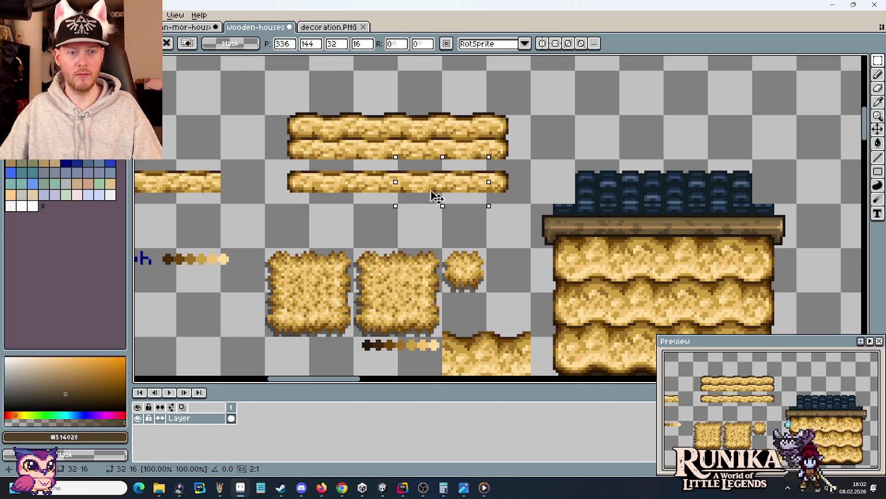
{"action": "key", "text": "Return"}
Step: Delete the leftover piece and move the new row up tight against the strip
{"action": "left_click_drag", "start_coordinate": [222, 160], "coordinate": [134, 195]}
{"action": "key", "text": "Delete"}
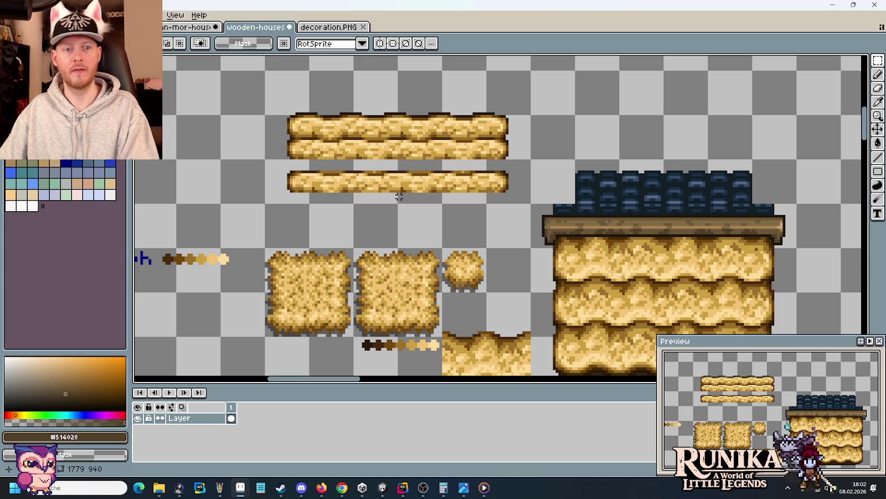
{"action": "left_click_drag", "start_coordinate": [312, 130], "coordinate": [392, 189]}
{"action": "left_click_drag", "start_coordinate": [522, 205], "coordinate": [265, 161]}
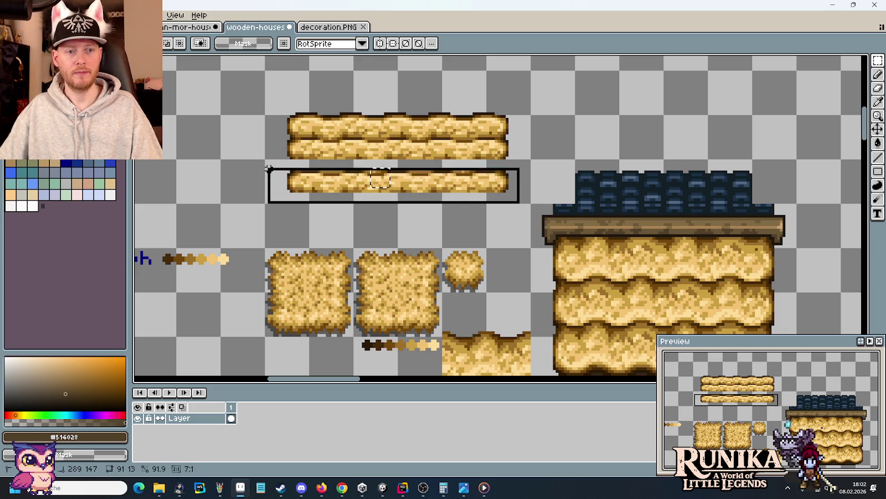
{"action": "left_click_drag", "start_coordinate": [323, 184], "coordinate": [327, 175]}
{"action": "left_click", "coordinate": [371, 216]}
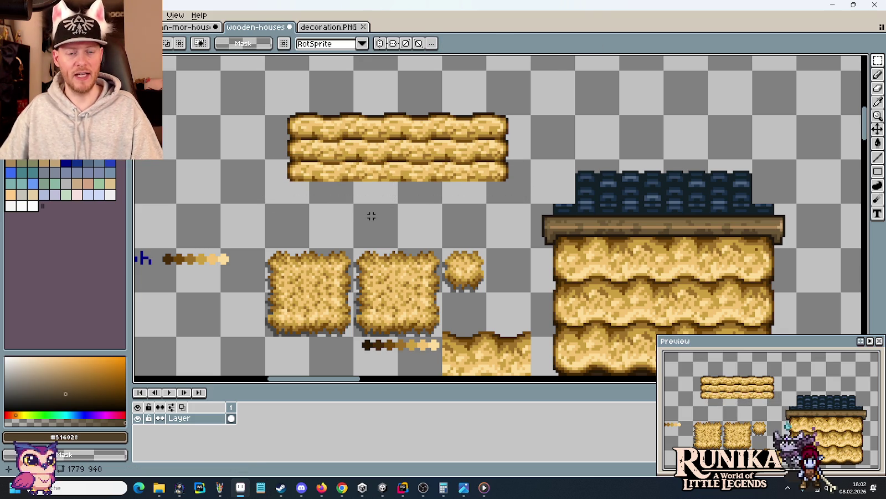
Step: Zoom in on the stack's top and repaint the lighter top-edge pixels mid brown #72480c
{"action": "scroll", "coordinate": [370, 214], "scroll_direction": "up", "scroll_amount": 1}
{"action": "scroll", "coordinate": [349, 188], "scroll_direction": "up", "scroll_amount": 2}
{"action": "scroll", "coordinate": [335, 180], "scroll_direction": "down", "scroll_amount": 1}
{"action": "scroll", "coordinate": [396, 191], "scroll_direction": "up", "scroll_amount": 1}
{"action": "scroll", "coordinate": [394, 204], "scroll_direction": "up", "scroll_amount": 2}
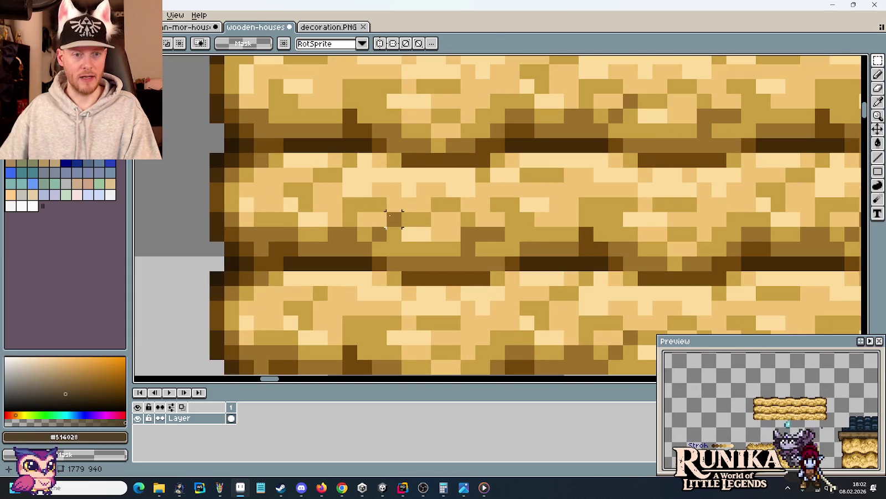
{"action": "left_click_drag", "start_coordinate": [410, 268], "coordinate": [423, 210]}
{"action": "scroll", "coordinate": [430, 224], "scroll_direction": "down", "scroll_amount": 3}
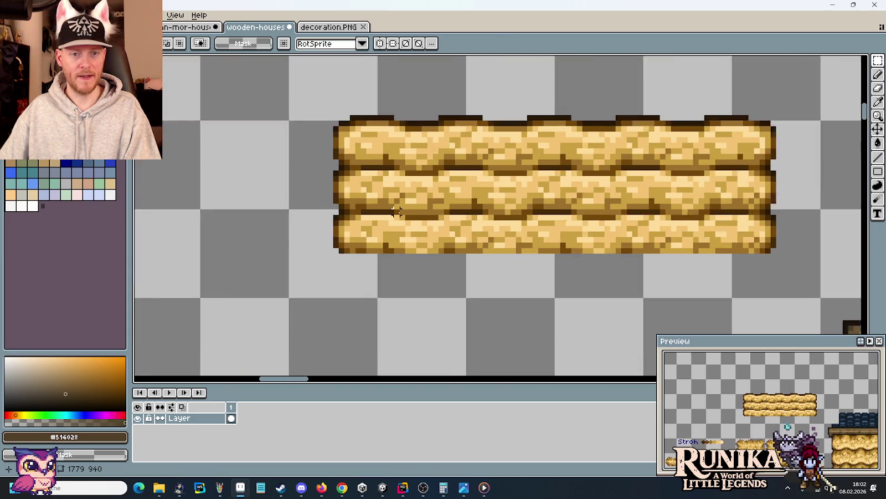
{"action": "scroll", "coordinate": [476, 230], "scroll_direction": "down", "scroll_amount": 1}
{"action": "scroll", "coordinate": [430, 138], "scroll_direction": "up", "scroll_amount": 3}
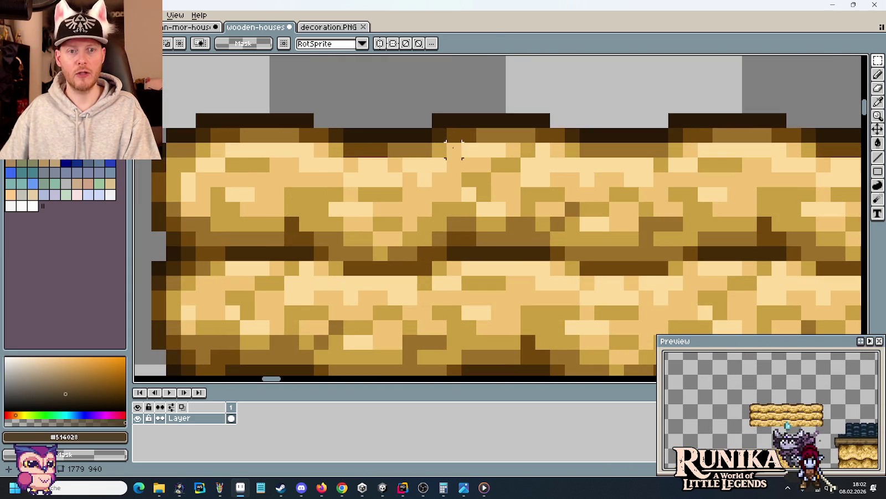
{"action": "scroll", "coordinate": [444, 161], "scroll_direction": "up", "scroll_amount": 2}
{"action": "key", "text": "b"}
{"action": "left_click", "coordinate": [448, 168], "text": "alt"}
{"action": "left_click", "coordinate": [470, 167], "text": "alt"}
{"action": "left_click_drag", "start_coordinate": [485, 167], "coordinate": [524, 167]}
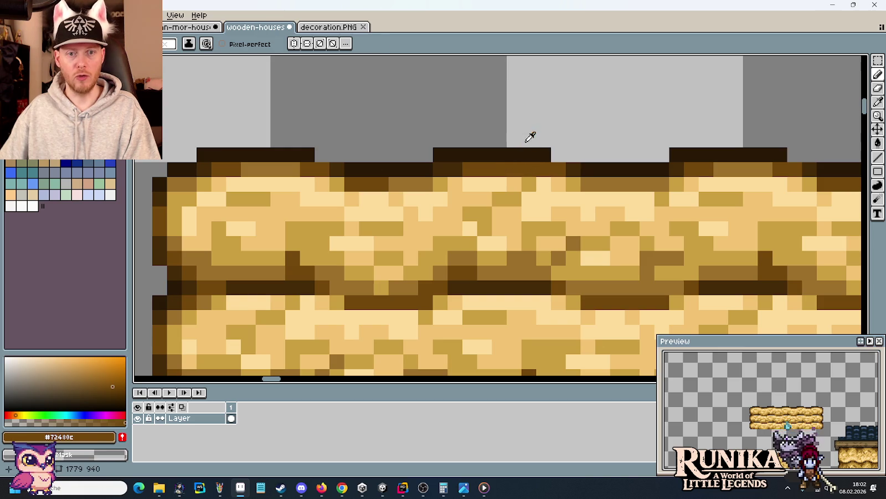
Step: Add a darkest-brown #291905 pixel at the strip's end and retouch top-strip pixels with dark and lighter browns
{"action": "left_click", "coordinate": [520, 154], "text": "alt"}
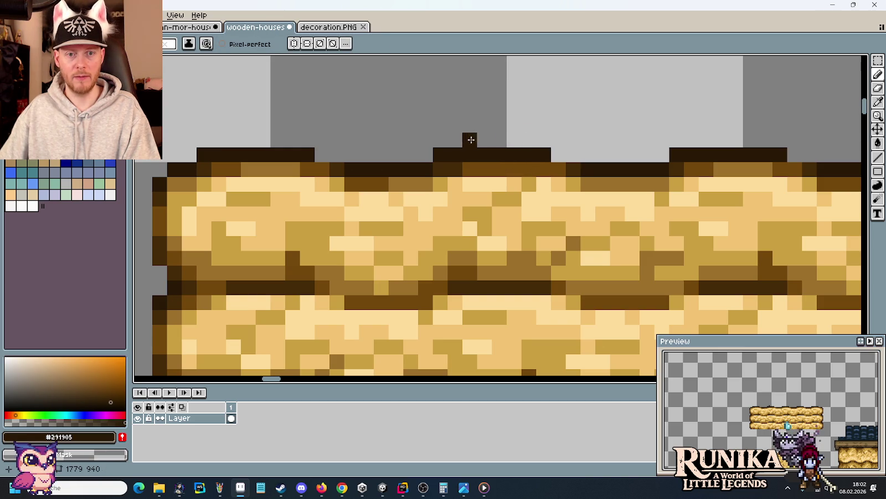
{"action": "left_click", "coordinate": [572, 154]}
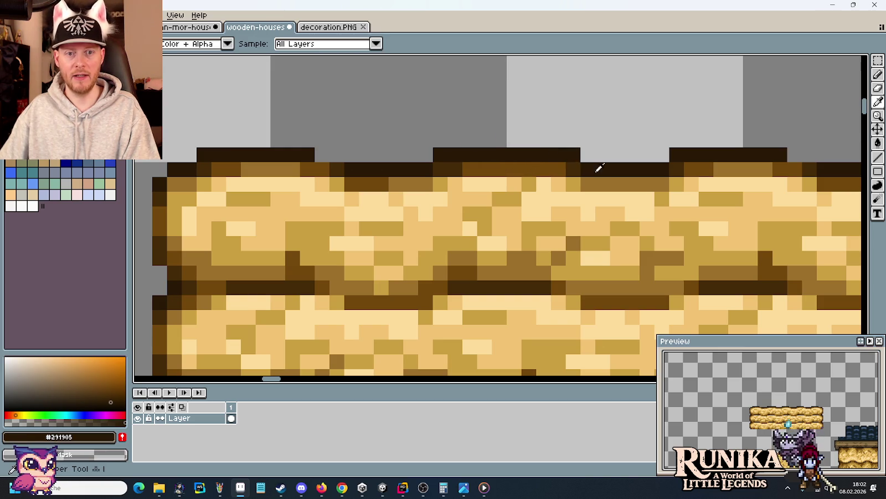
{"action": "key", "text": "b"}
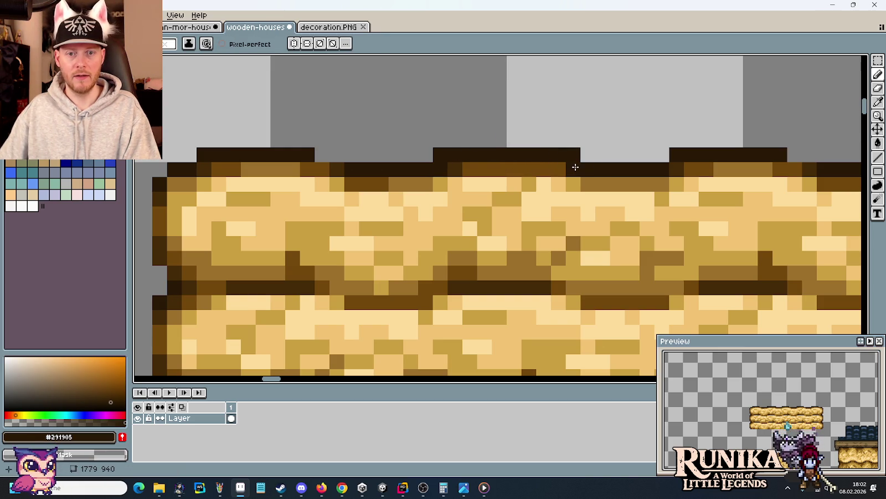
{"action": "left_click", "coordinate": [455, 169], "text": "alt"}
{"action": "left_click", "coordinate": [468, 167]}
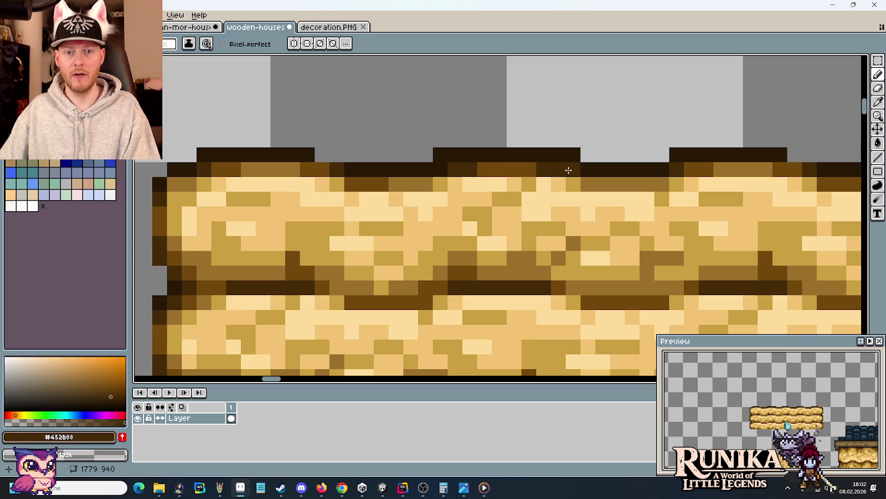
{"action": "left_click", "coordinate": [529, 166], "text": "alt"}
{"action": "left_click", "coordinate": [543, 169]}
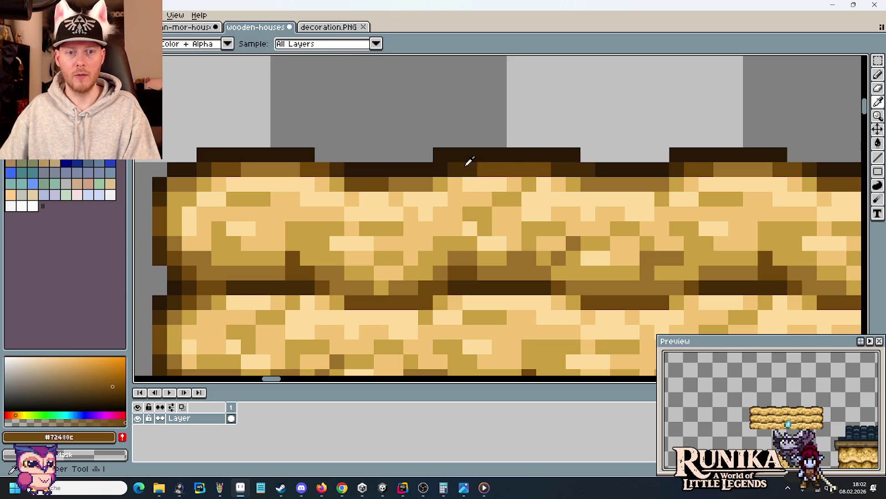
{"action": "left_click", "coordinate": [468, 167], "text": "alt"}
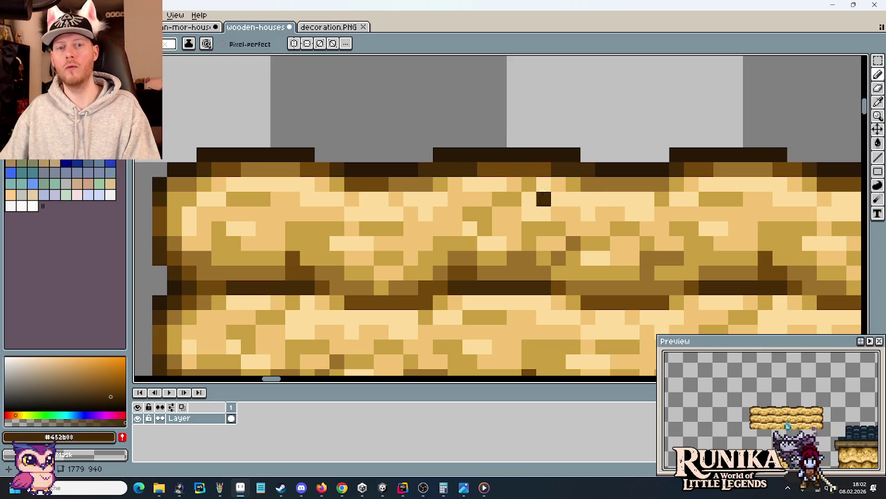
{"action": "left_click", "coordinate": [498, 167], "text": "alt"}
{"action": "scroll", "coordinate": [510, 177], "scroll_direction": "down", "scroll_amount": 2}
{"action": "scroll", "coordinate": [510, 177], "scroll_direction": "up", "scroll_amount": 2}
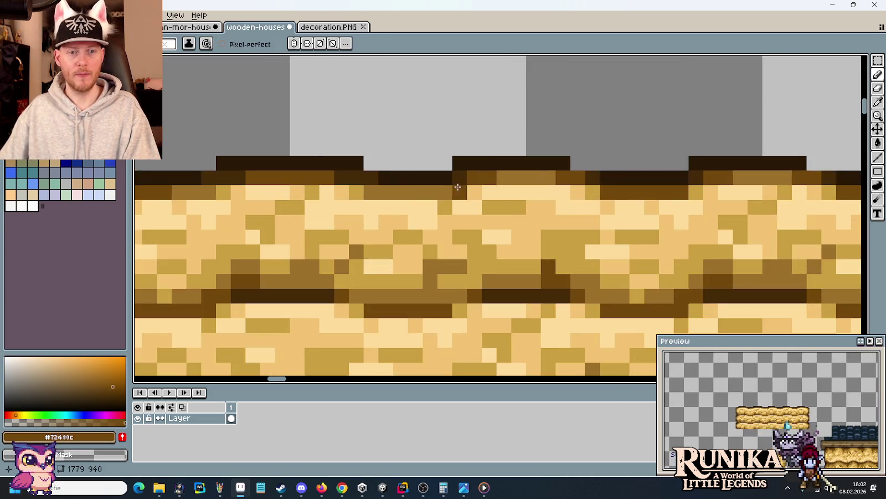
{"action": "scroll", "coordinate": [577, 206], "scroll_direction": "down", "scroll_amount": 1}
{"action": "scroll", "coordinate": [577, 207], "scroll_direction": "down", "scroll_amount": 1}
{"action": "scroll", "coordinate": [500, 205], "scroll_direction": "up", "scroll_amount": 2}
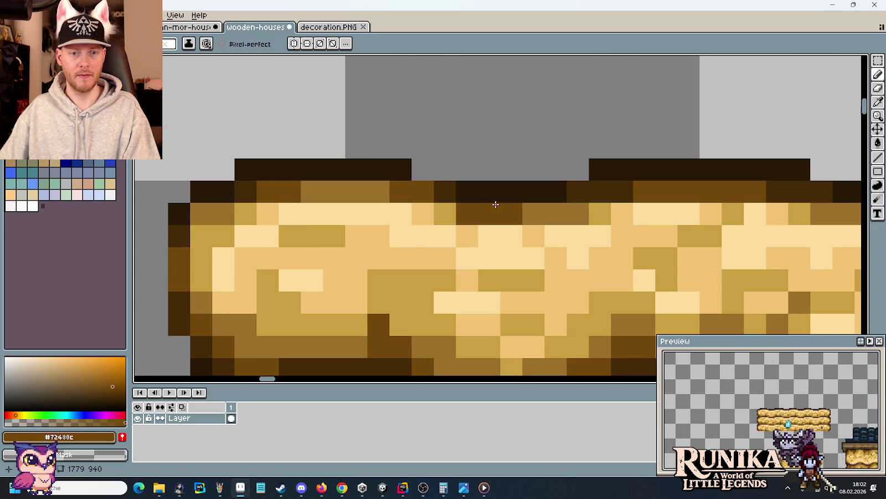
Step: Paint dark brown #452b08 pixels on the top edge and repaint the top row mid brown
{"action": "left_click", "coordinate": [662, 162], "text": "alt"}
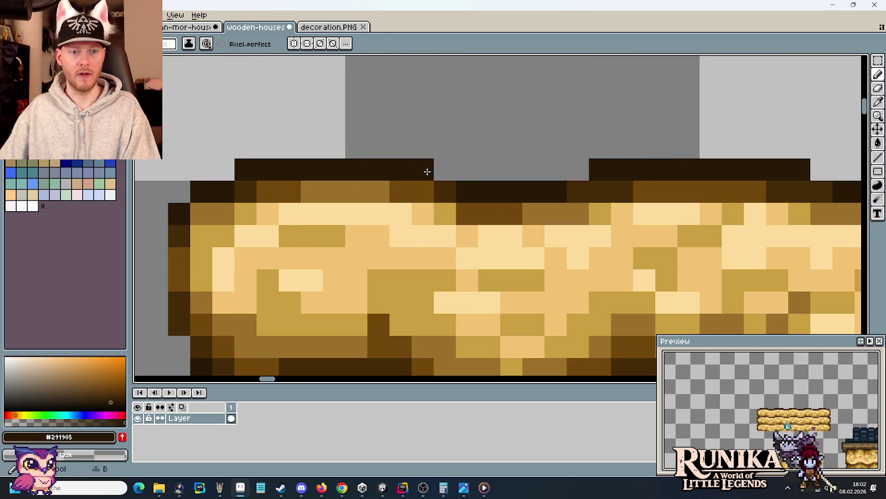
{"action": "left_click", "coordinate": [461, 188], "text": "alt"}
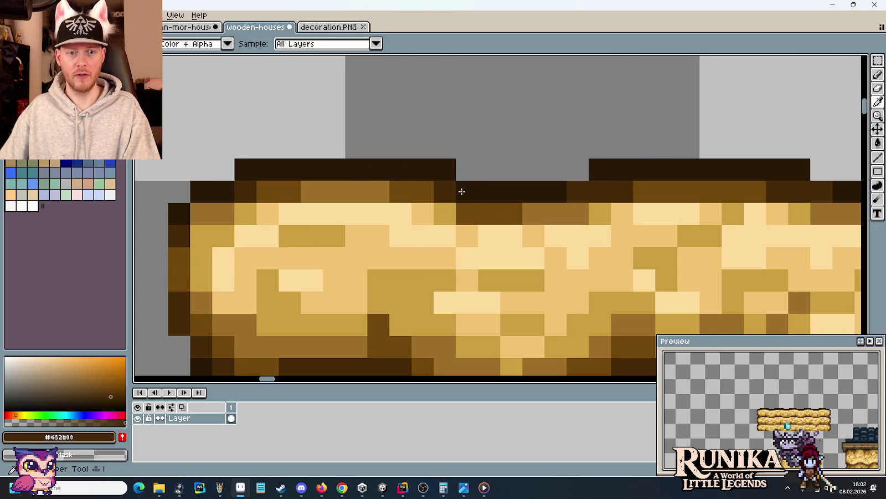
{"action": "left_click", "coordinate": [429, 191]}
{"action": "left_click", "coordinate": [504, 243]}
{"action": "key", "text": "ctrl+z"}
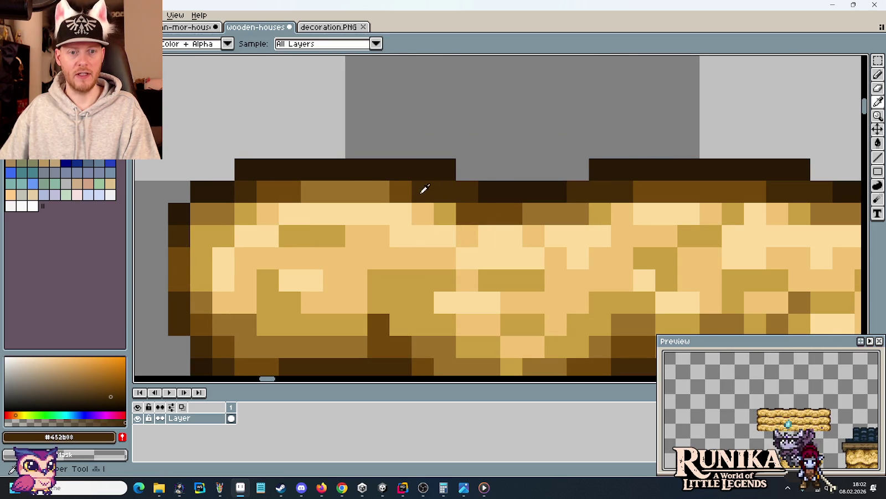
{"action": "left_click", "coordinate": [399, 190], "text": "alt"}
{"action": "mouse_move", "coordinate": [394, 190]}
{"action": "left_mouse_down"}
{"action": "mouse_move", "coordinate": [342, 190]}
{"action": "mouse_move", "coordinate": [426, 201]}
{"action": "left_mouse_up"}
{"action": "scroll", "coordinate": [427, 201], "scroll_direction": "down", "scroll_amount": 5}
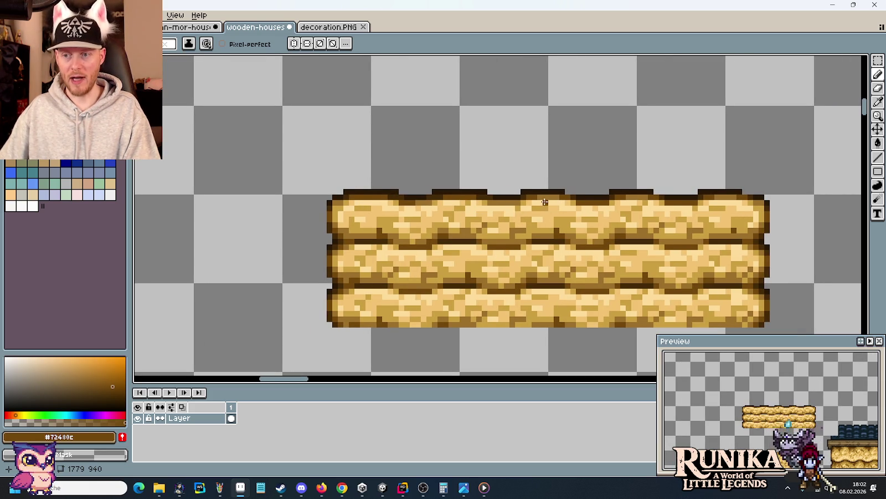
{"action": "scroll", "coordinate": [495, 213], "scroll_direction": "up", "scroll_amount": 2}
{"action": "left_click_drag", "start_coordinate": [461, 213], "coordinate": [538, 173]}
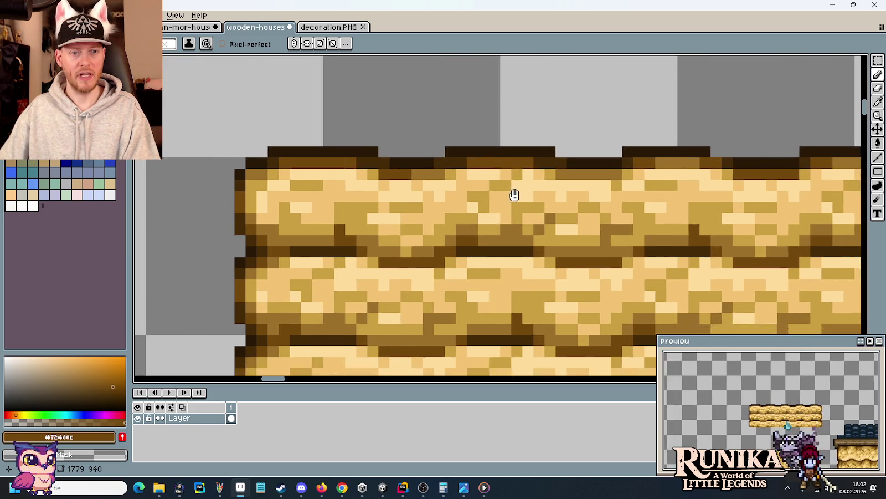
{"action": "scroll", "coordinate": [452, 244], "scroll_direction": "down", "scroll_amount": 2}
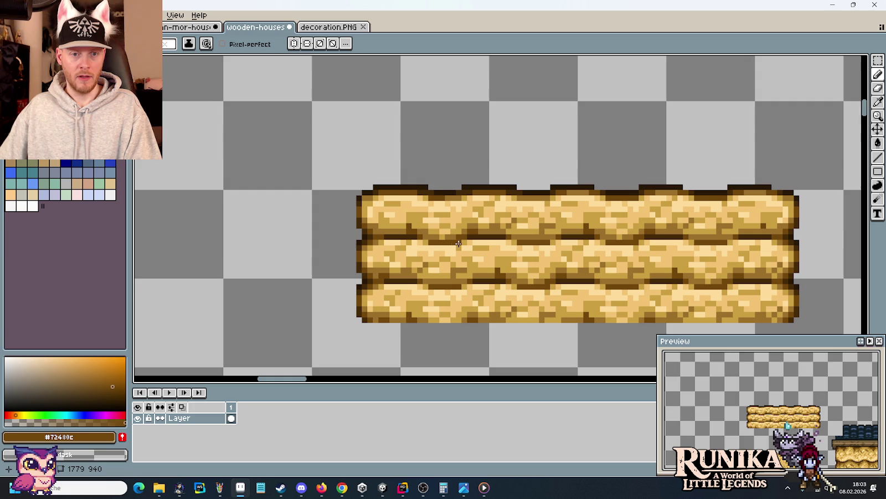
{"action": "scroll", "coordinate": [463, 239], "scroll_direction": "up", "scroll_amount": 2}
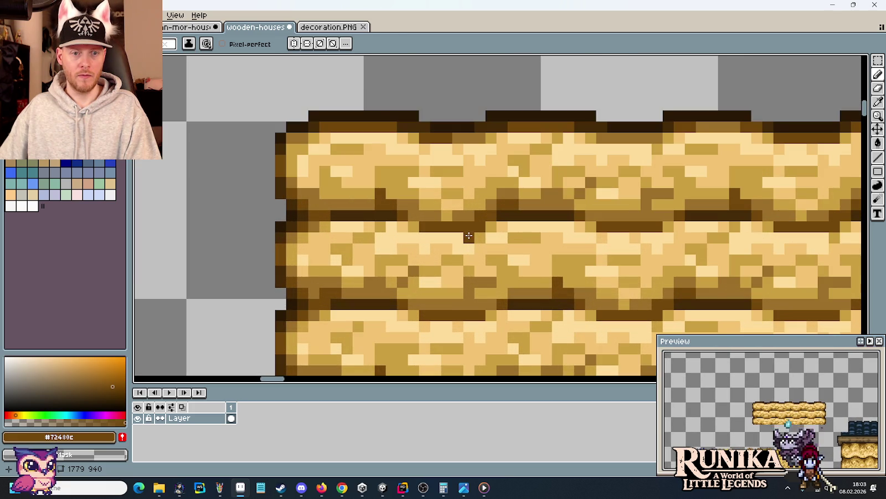
{"action": "scroll", "coordinate": [469, 236], "scroll_direction": "down", "scroll_amount": 2}
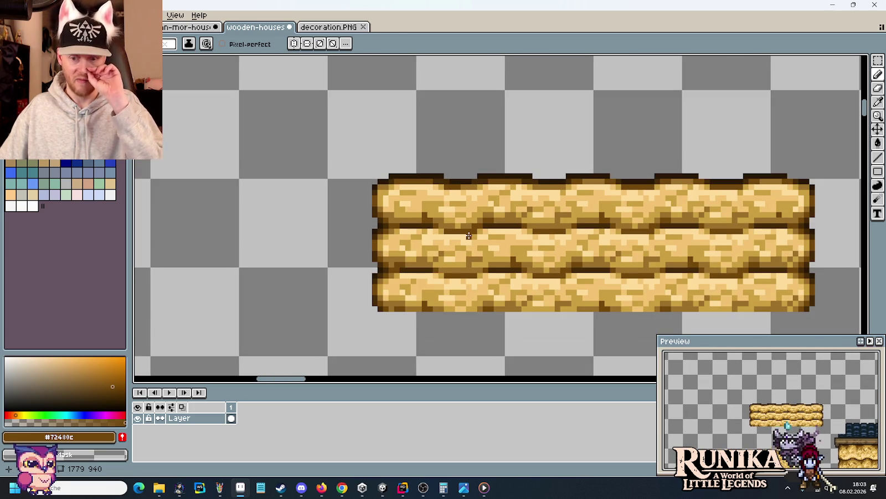
Step: Select the whole straw strip and nudge it up slightly
{"action": "key", "text": "m"}
{"action": "left_click_drag", "start_coordinate": [469, 232], "coordinate": [471, 234]}
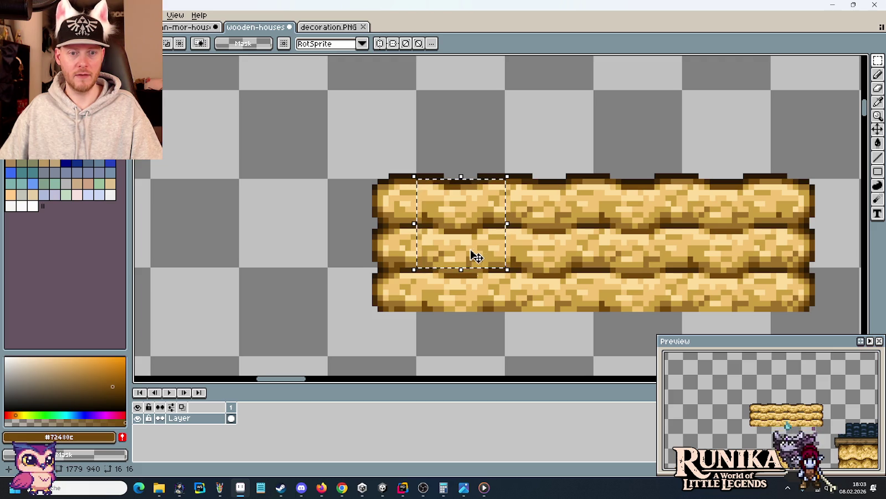
{"action": "left_click_drag", "start_coordinate": [320, 333], "coordinate": [831, 139]}
{"action": "key", "text": "Up"}
{"action": "key", "text": "Up"}
{"action": "key", "text": "Up"}
{"action": "key", "text": "Up"}
{"action": "key", "text": "Up"}
{"action": "key", "text": "Up"}
{"action": "key", "text": "Up"}
{"action": "key", "text": "Up"}
{"action": "key", "text": "ctrl+d"}
Step: Copy a 32×16 section of the strip and place it below, leaving a gap
{"action": "left_click_drag", "start_coordinate": [467, 224], "coordinate": [487, 247]}
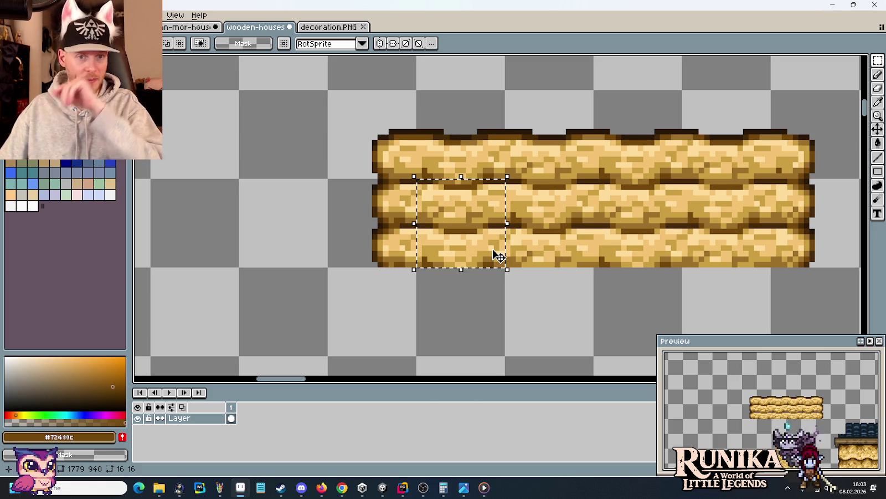
{"action": "left_click_drag", "start_coordinate": [557, 242], "coordinate": [587, 260]}
{"action": "left_click_drag", "start_coordinate": [546, 228], "coordinate": [543, 326]}
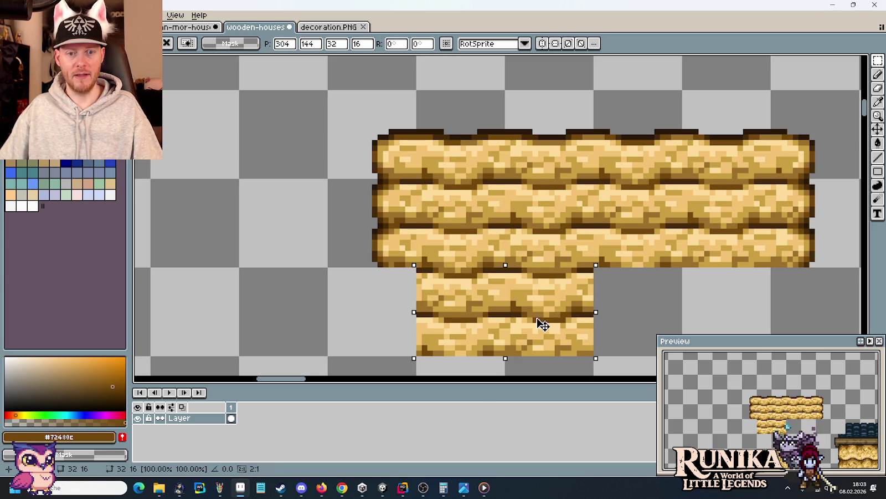
{"action": "scroll", "coordinate": [543, 325], "scroll_direction": "down", "scroll_amount": 3}
{"action": "mouse_move", "coordinate": [546, 202]}
{"action": "left_mouse_down"}
{"action": "mouse_move", "coordinate": [545, 254]}
{"action": "mouse_move", "coordinate": [548, 198]}
{"action": "left_mouse_up"}
{"action": "scroll", "coordinate": [574, 231], "scroll_direction": "up", "scroll_amount": 2}
{"action": "left_click_drag", "start_coordinate": [815, 230], "coordinate": [365, 99]}
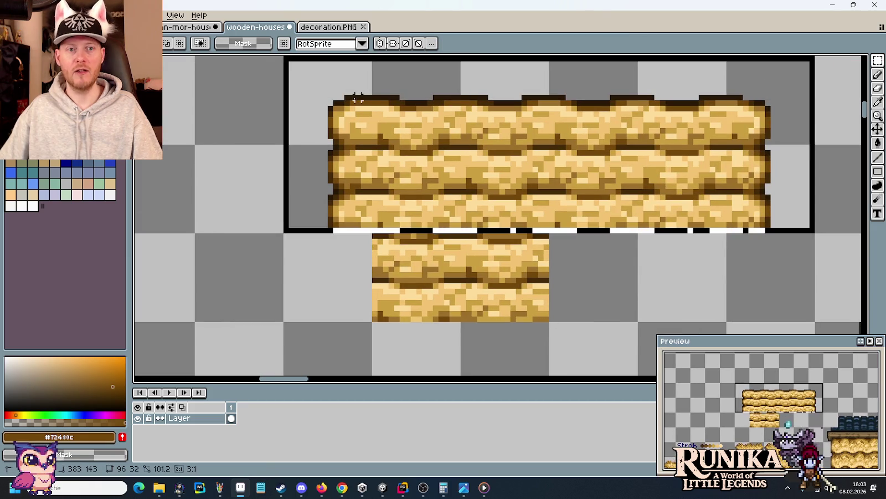
{"action": "key", "text": "ctrl+z"}
{"action": "key", "text": "ctrl+z"}
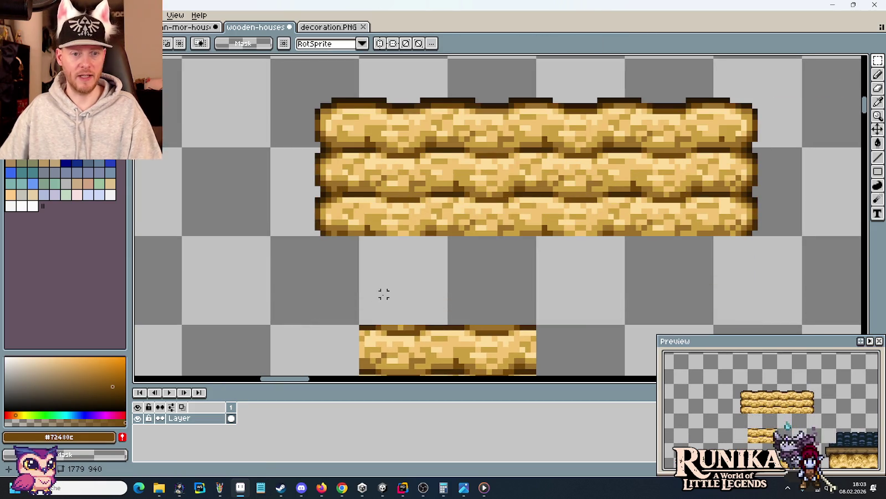
{"action": "scroll", "coordinate": [356, 227], "scroll_direction": "up", "scroll_amount": 3}
Step: Add a darkest-brown #291905 pixel to the strip's top edge and pick up the dark brown
{"action": "scroll", "coordinate": [344, 166], "scroll_direction": "down", "scroll_amount": 4}
{"action": "key", "text": "i"}
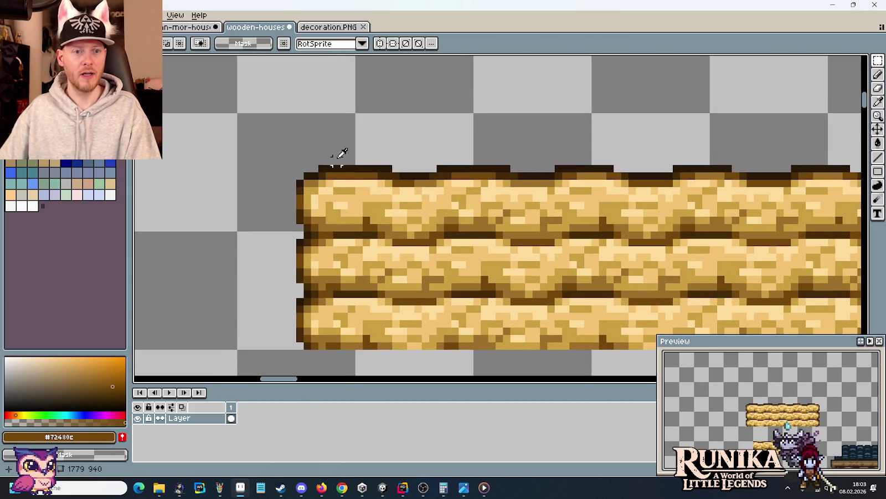
{"action": "scroll", "coordinate": [340, 164], "scroll_direction": "up", "scroll_amount": 3}
{"action": "left_click", "coordinate": [340, 163]}
{"action": "key", "text": "b"}
{"action": "left_click", "coordinate": [345, 163]}
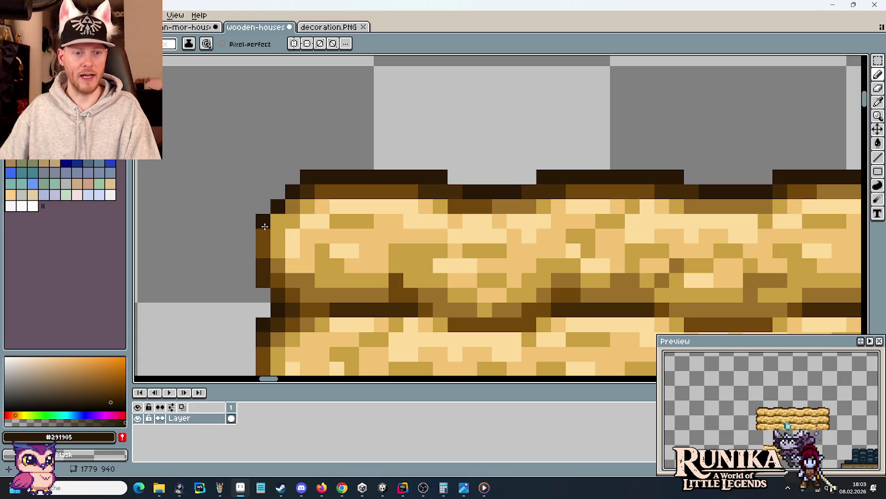
{"action": "key", "text": "i"}
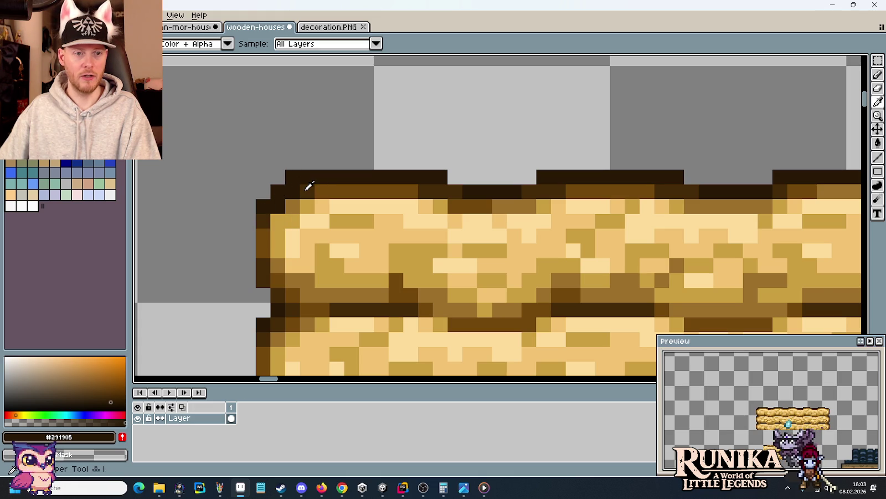
{"action": "scroll", "coordinate": [309, 185], "scroll_direction": "down", "scroll_amount": 1}
{"action": "scroll", "coordinate": [293, 197], "scroll_direction": "up", "scroll_amount": 1}
{"action": "left_click", "coordinate": [304, 185]}
{"action": "key", "text": "b"}
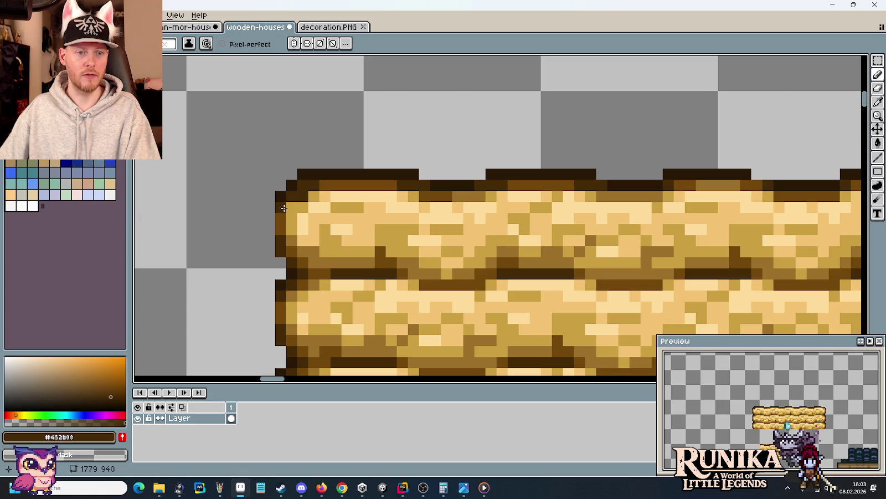
Step: Extend the dark top outline leftward and paint #452b08 outline pixels at the strip's right end
{"action": "scroll", "coordinate": [579, 203], "scroll_direction": "down", "scroll_amount": 1}
{"action": "key", "text": "i"}
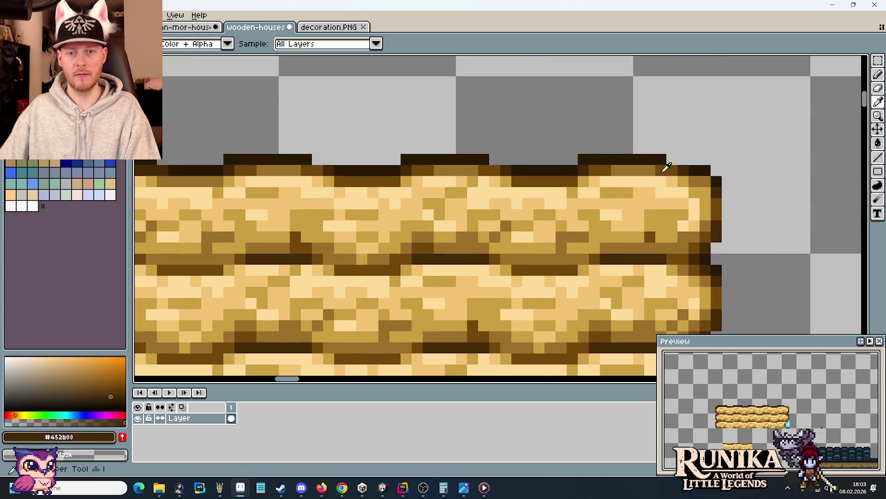
{"action": "left_click", "coordinate": [661, 159]}
{"action": "scroll", "coordinate": [703, 160], "scroll_direction": "up", "scroll_amount": 2}
{"action": "scroll", "coordinate": [707, 157], "scroll_direction": "up", "scroll_amount": 1}
{"action": "key", "text": "b"}
{"action": "left_click_drag", "start_coordinate": [687, 155], "coordinate": [643, 155]}
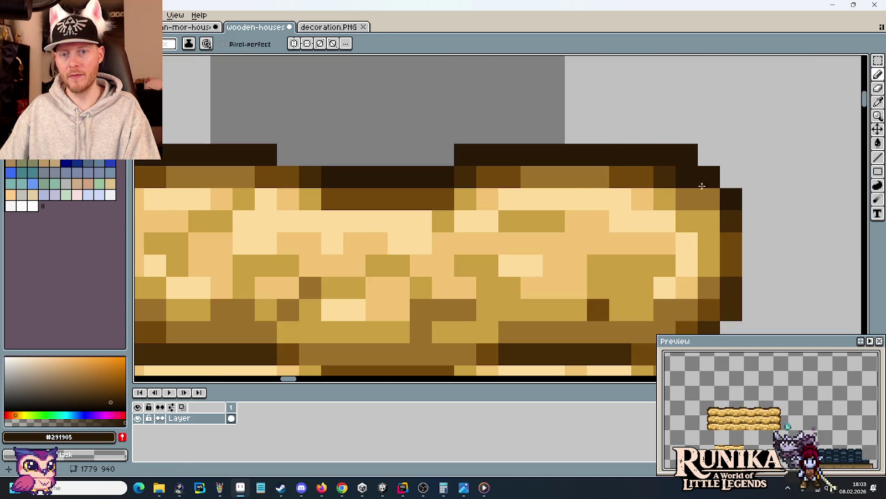
{"action": "key", "text": "i"}
{"action": "left_click", "coordinate": [671, 174]}
{"action": "key", "text": "b"}
{"action": "mouse_move", "coordinate": [687, 199]}
{"action": "left_mouse_down"}
{"action": "mouse_move", "coordinate": [692, 186]}
{"action": "mouse_move", "coordinate": [712, 214]}
{"action": "left_mouse_up"}
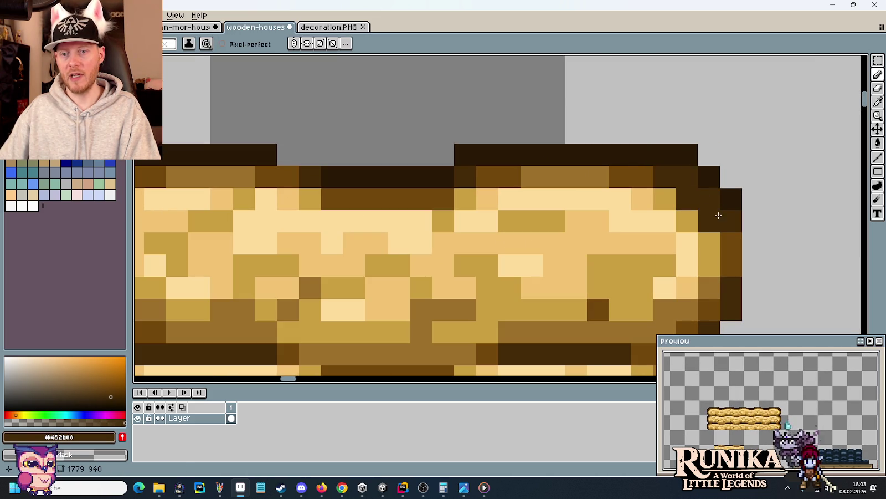
Step: Paint a #291905 pixel on the log's right end, then zoom out
{"action": "scroll", "coordinate": [726, 266], "scroll_direction": "down", "scroll_amount": 1}
{"action": "scroll", "coordinate": [633, 247], "scroll_direction": "left", "scroll_amount": 2}
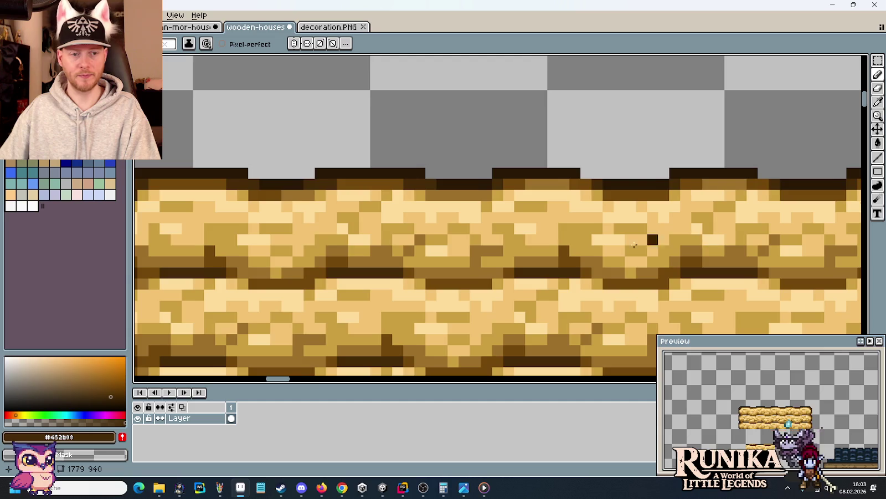
{"action": "scroll", "coordinate": [706, 238], "scroll_direction": "left", "scroll_amount": 2}
{"action": "scroll", "coordinate": [530, 222], "scroll_direction": "left", "scroll_amount": 1}
{"action": "left_click", "coordinate": [474, 164], "text": "alt"}
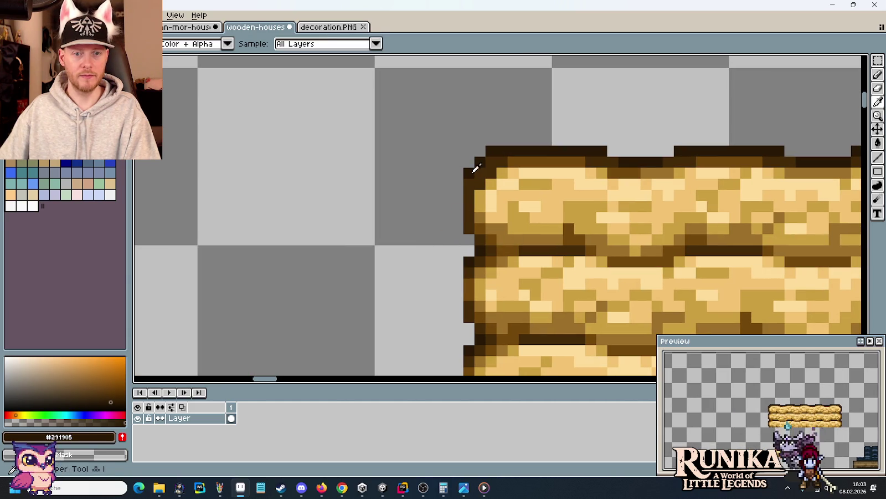
{"action": "left_click", "coordinate": [658, 206]}
{"action": "left_click_drag", "start_coordinate": [658, 206], "coordinate": [498, 147]}
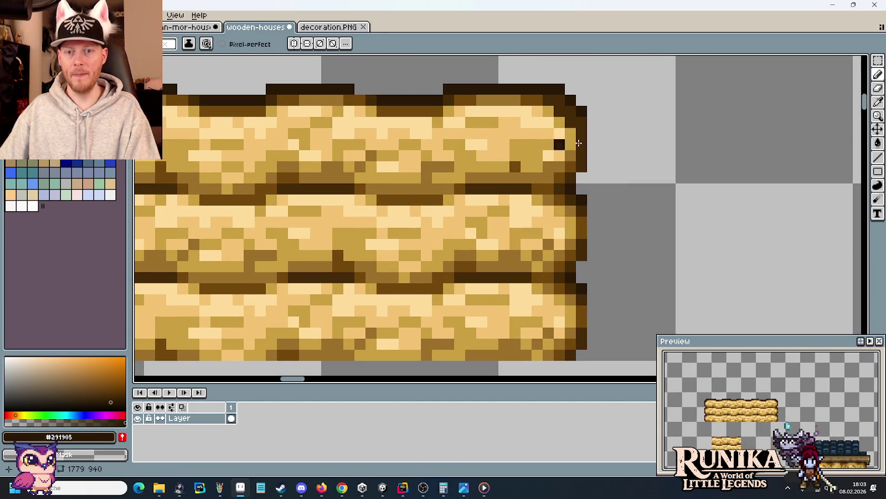
{"action": "scroll", "coordinate": [592, 136], "scroll_direction": "down", "scroll_amount": 3}
{"action": "scroll", "coordinate": [609, 161], "scroll_direction": "down", "scroll_amount": 1}
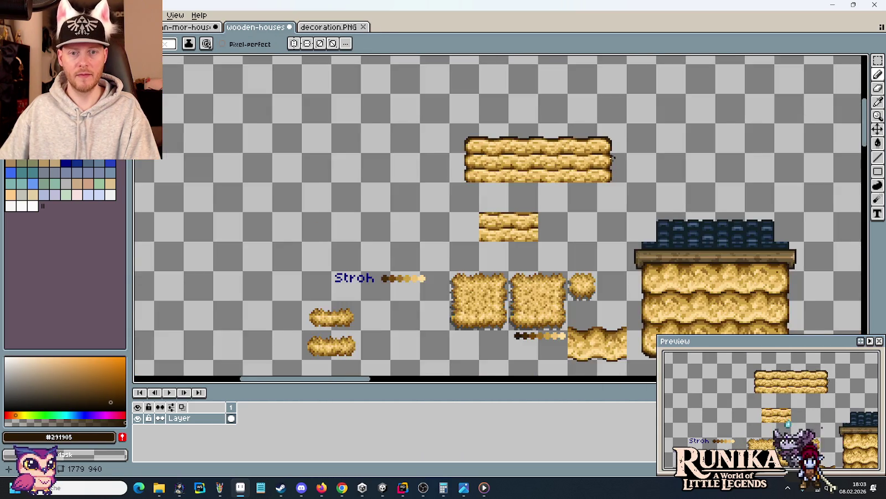
Step: Zoom and pan to bring the stacked straw strip's top row into view
{"action": "scroll", "coordinate": [609, 164], "scroll_direction": "up", "scroll_amount": 1}
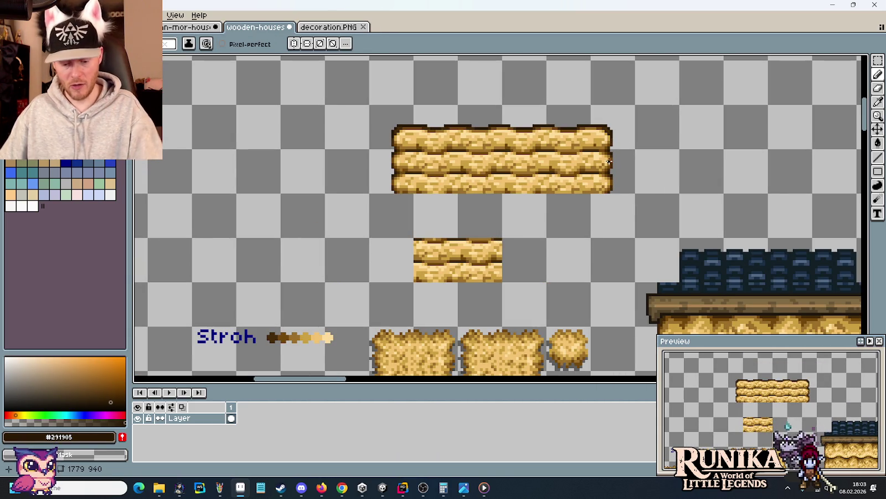
{"action": "mouse_move", "coordinate": [466, 186]}
{"action": "left_mouse_down"}
{"action": "mouse_move", "coordinate": [459, 172]}
{"action": "mouse_move", "coordinate": [427, 188]}
{"action": "left_mouse_up"}
{"action": "scroll", "coordinate": [428, 239], "scroll_direction": "up", "scroll_amount": 1}
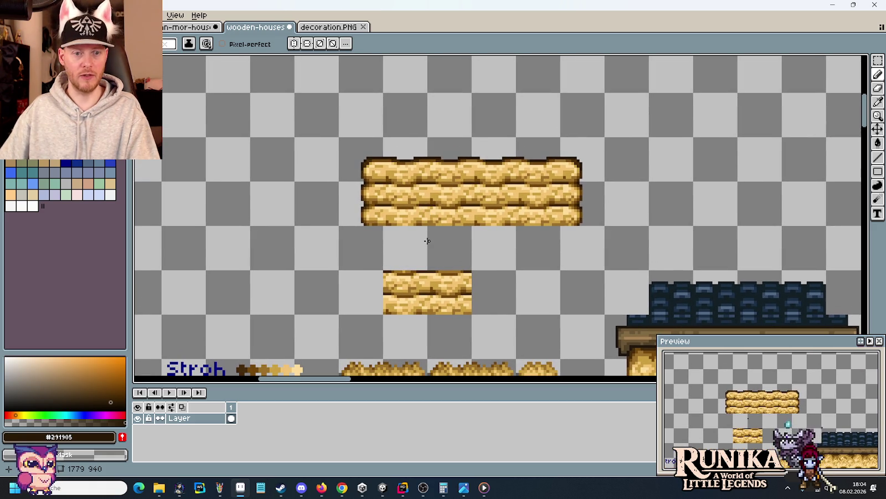
{"action": "scroll", "coordinate": [395, 209], "scroll_direction": "up", "scroll_amount": 1}
{"action": "mouse_move", "coordinate": [408, 233]}
{"action": "left_mouse_down"}
{"action": "mouse_move", "coordinate": [406, 148]}
{"action": "mouse_move", "coordinate": [406, 263]}
{"action": "left_mouse_up"}
{"action": "scroll", "coordinate": [434, 260], "scroll_direction": "up", "scroll_amount": 1}
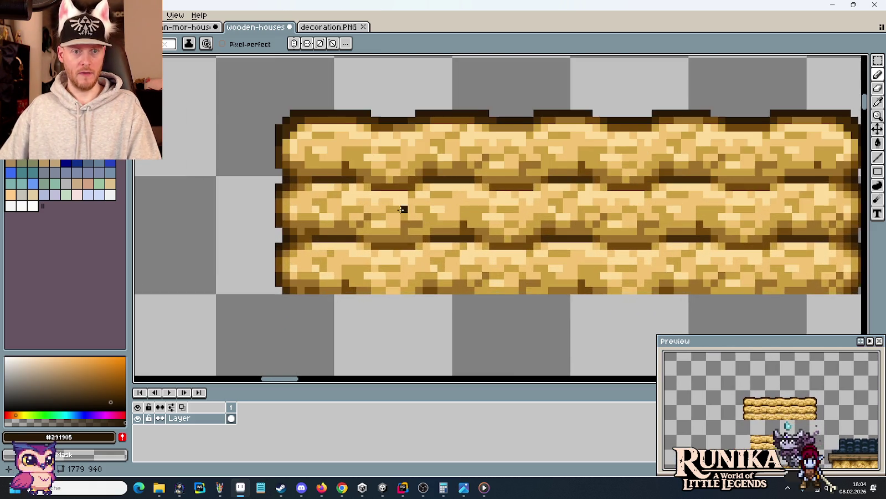
{"action": "scroll", "coordinate": [418, 214], "scroll_direction": "up", "scroll_amount": 1}
{"action": "scroll", "coordinate": [406, 270], "scroll_direction": "up", "scroll_amount": 1}
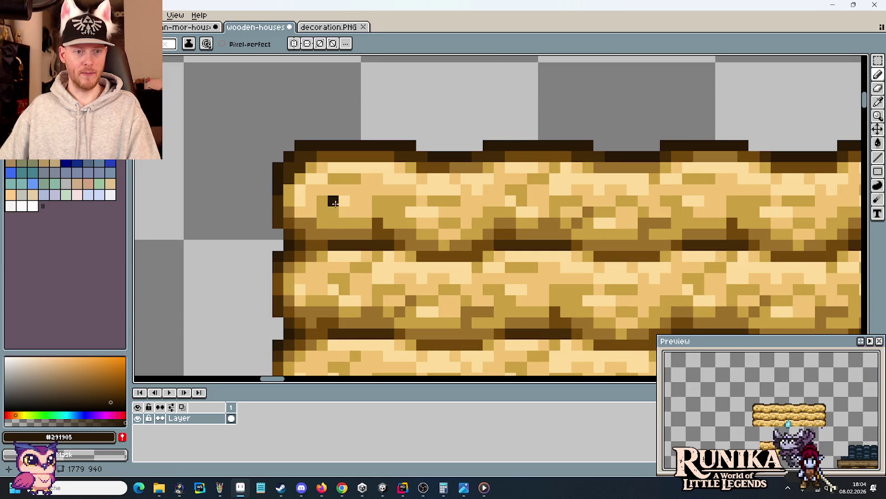
{"action": "key", "text": "i"}
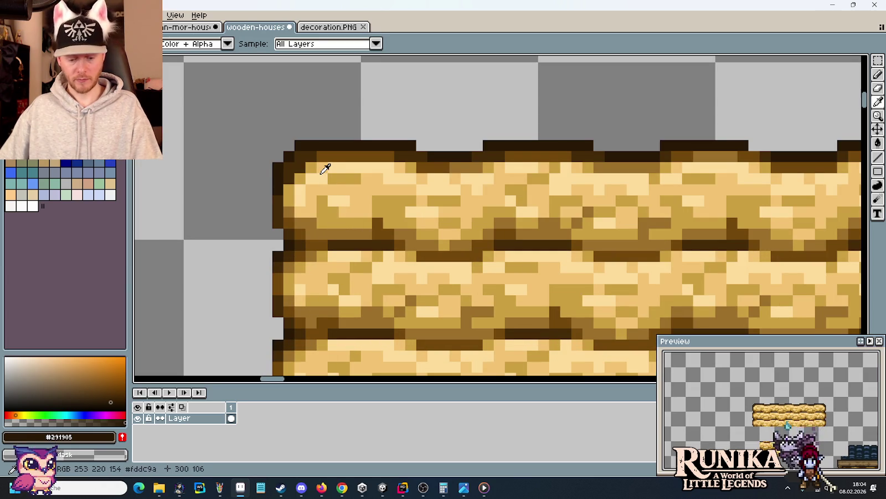
{"action": "key", "text": "m"}
Step: Vertically flip a 6×7 straw block at the top row's left end, then show the reference photo
{"action": "left_click_drag", "start_coordinate": [322, 167], "coordinate": [378, 236]}
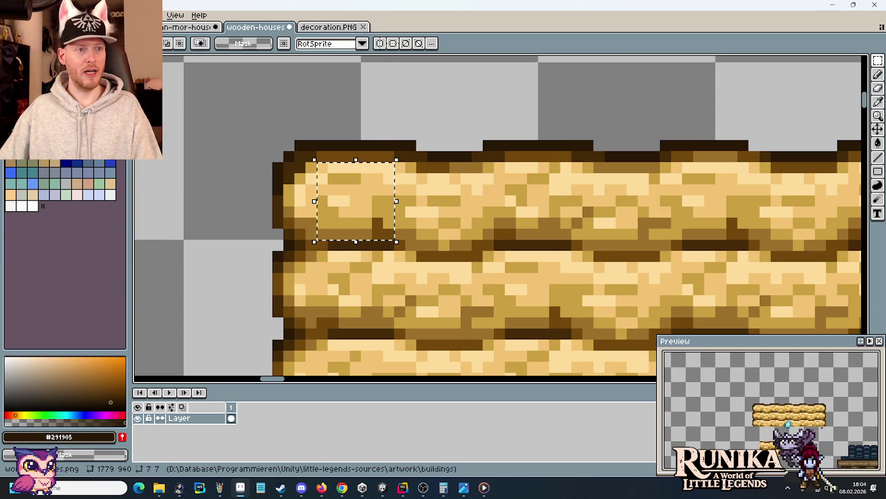
{"action": "left_click", "coordinate": [38, 15]}
{"action": "left_click", "coordinate": [83, 174]}
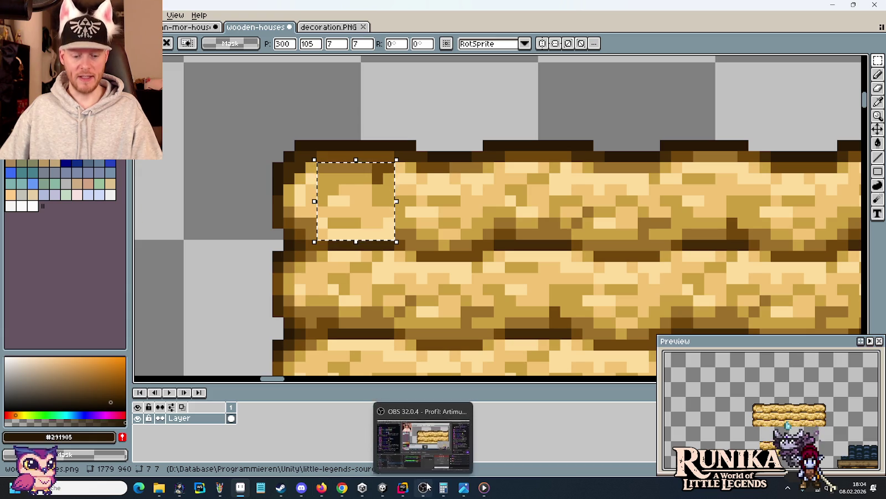
{"action": "key", "text": "shift+v"}
{"action": "left_click", "coordinate": [463, 490]}
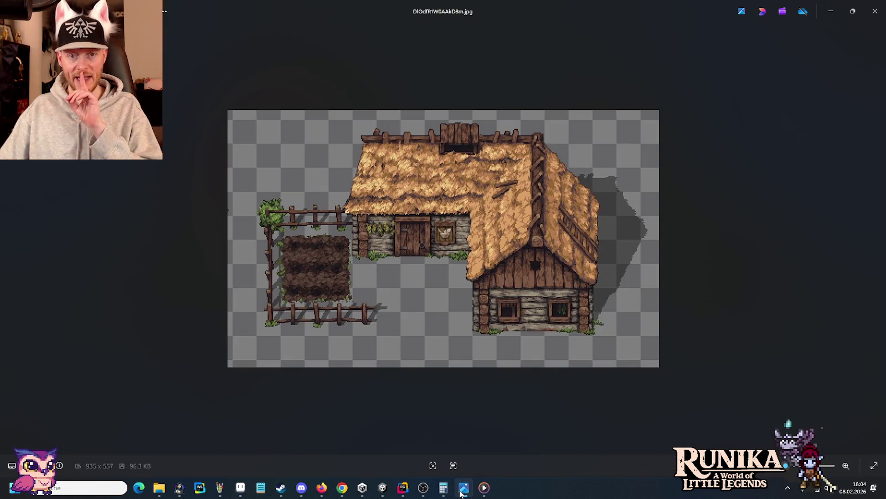
Step: Browse the thatched-house reference photos, then return to Aseprite and deselect the block
{"action": "key", "text": "Right"}
{"action": "key", "text": "Right"}
{"action": "key", "text": "Right"}
{"action": "key", "text": "Right"}
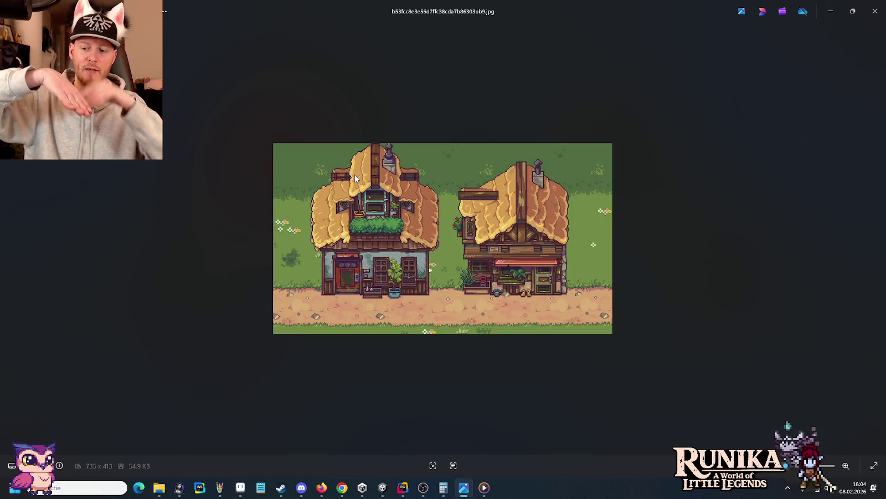
{"action": "left_click", "coordinate": [240, 487]}
{"action": "key", "text": "ctrl+d"}
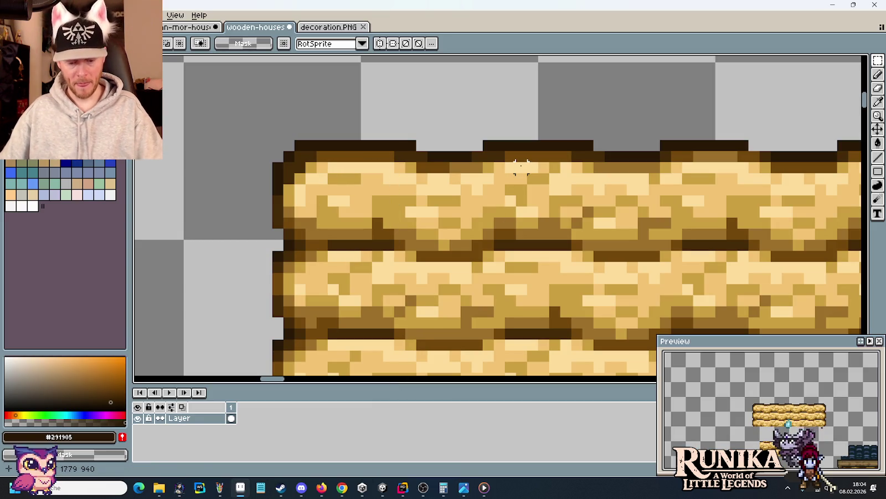
Step: Eyedrop light straw #fddc9a as primary and gold #cb9f41 as secondary, with the pencil ready
{"action": "key", "text": "i"}
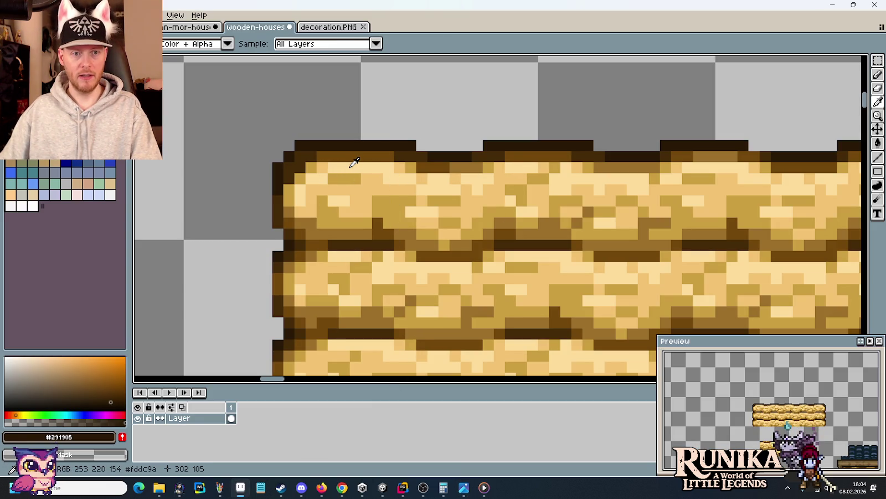
{"action": "left_click", "coordinate": [369, 166]}
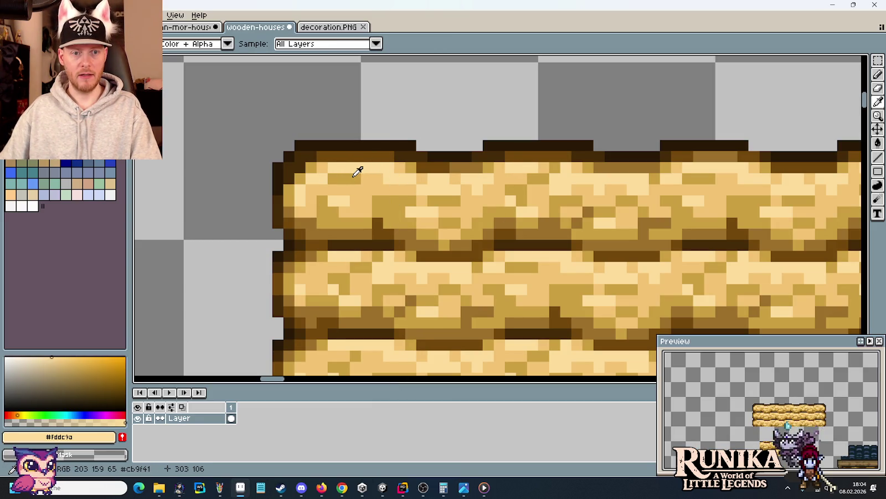
{"action": "right_click", "coordinate": [358, 172]}
{"action": "scroll", "coordinate": [358, 172], "scroll_direction": "down", "scroll_amount": 2}
{"action": "key", "text": "b"}
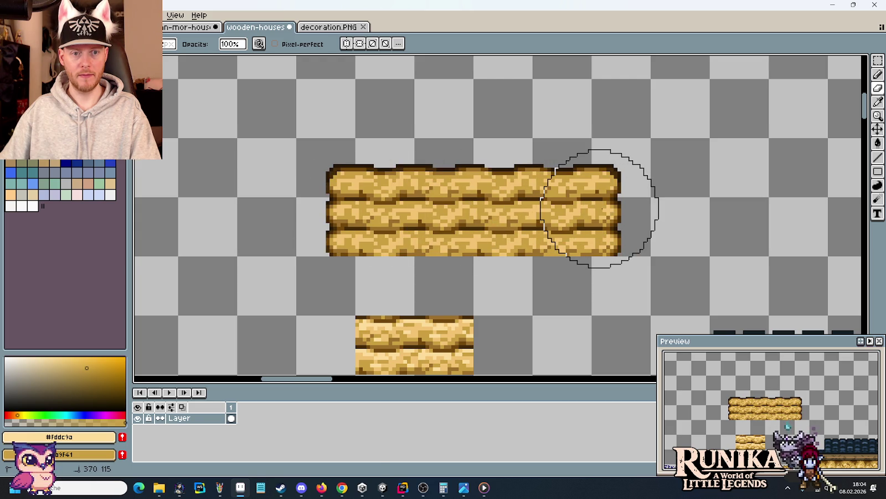
{"action": "scroll", "coordinate": [600, 209], "scroll_direction": "down", "scroll_amount": 1}
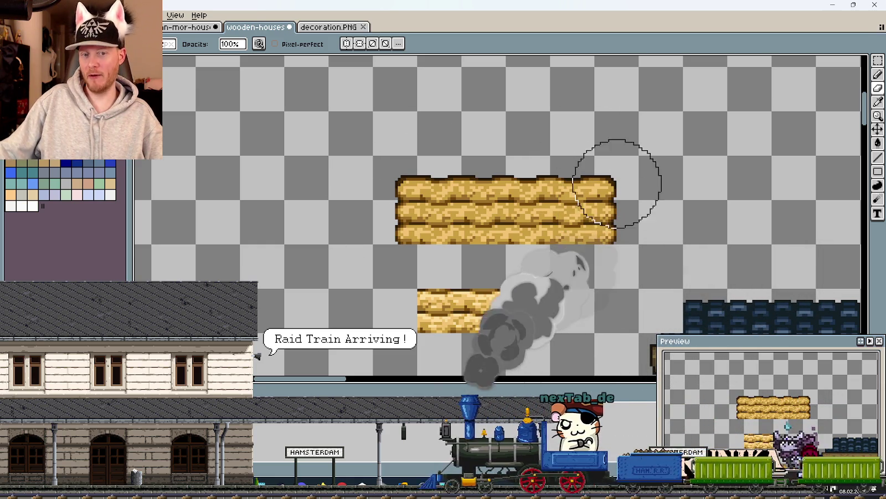
{"action": "scroll", "coordinate": [534, 257], "scroll_direction": "down", "scroll_amount": 5}
{"action": "scroll", "coordinate": [534, 257], "scroll_direction": "right", "scroll_amount": 5}
{"action": "scroll", "coordinate": [367, 174], "scroll_direction": "down", "scroll_amount": 5}
{"action": "scroll", "coordinate": [366, 174], "scroll_direction": "left", "scroll_amount": 1}
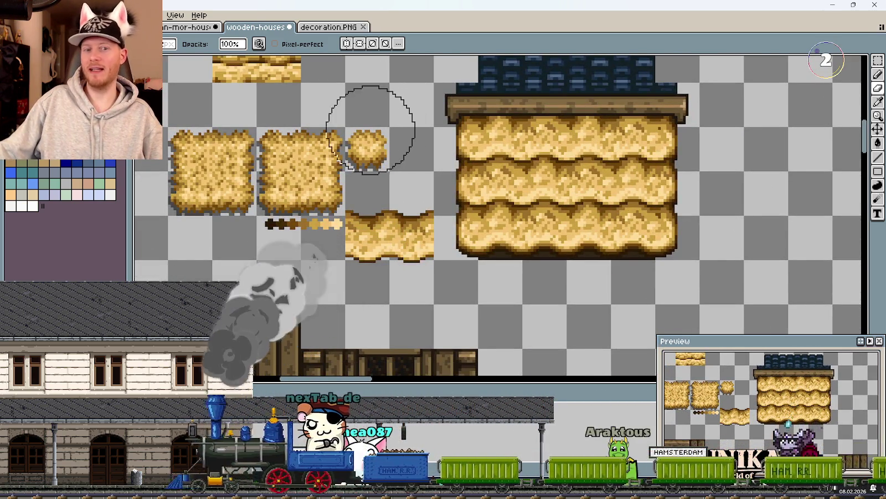
{"action": "left_click_drag", "start_coordinate": [362, 129], "coordinate": [367, 153]}
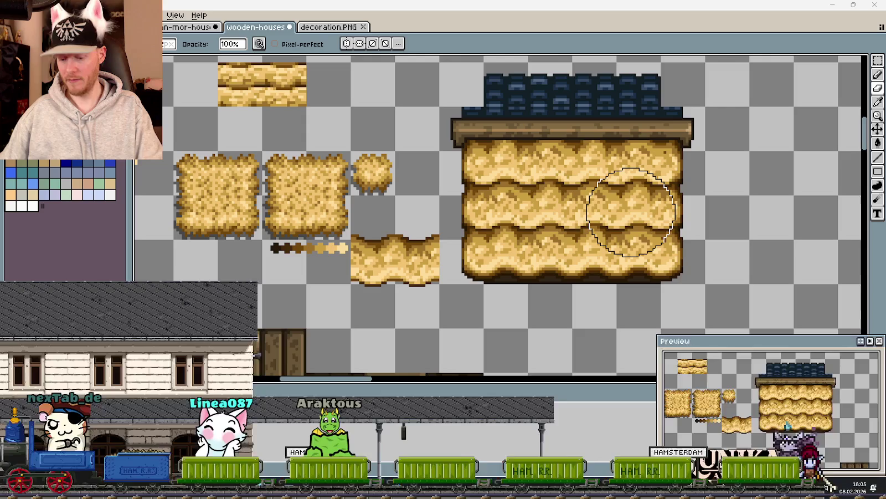
{"action": "left_click_drag", "start_coordinate": [597, 198], "coordinate": [629, 230]}
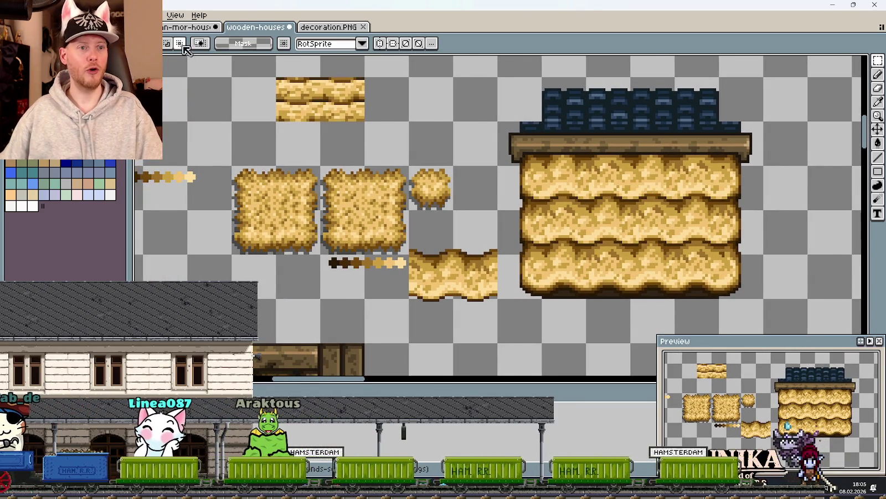
Step: Save the current document and cycle to the house-roofs document
{"action": "key", "text": "ctrl+Tab"}
{"action": "key", "text": "ctrl+Tab"}
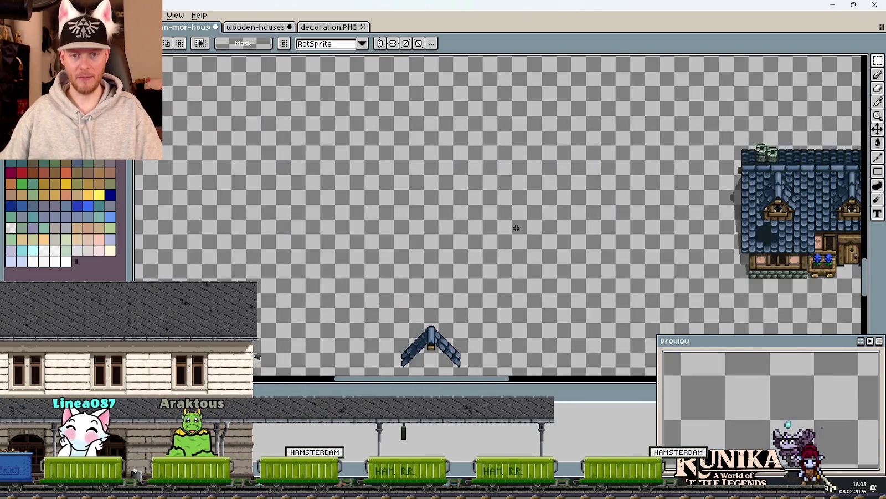
{"action": "key", "text": "ctrl+s"}
{"action": "key", "text": "ctrl+Tab"}
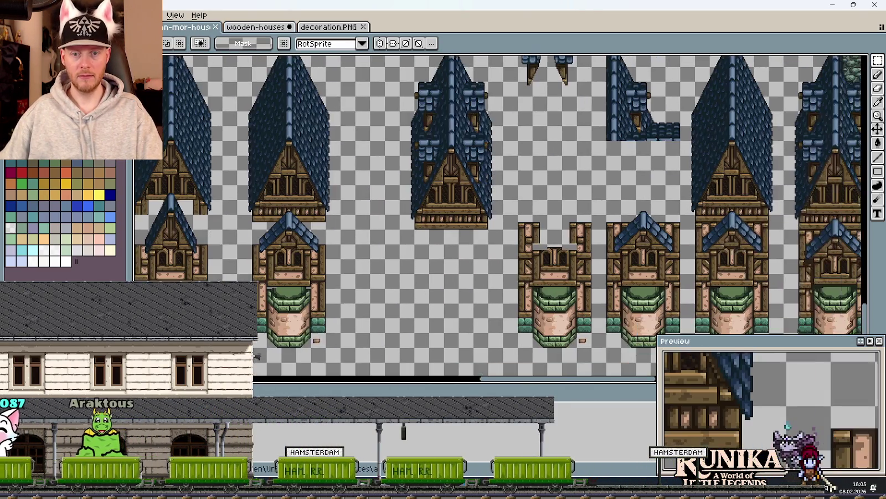
{"action": "scroll", "coordinate": [623, 191], "scroll_direction": "up", "scroll_amount": 2}
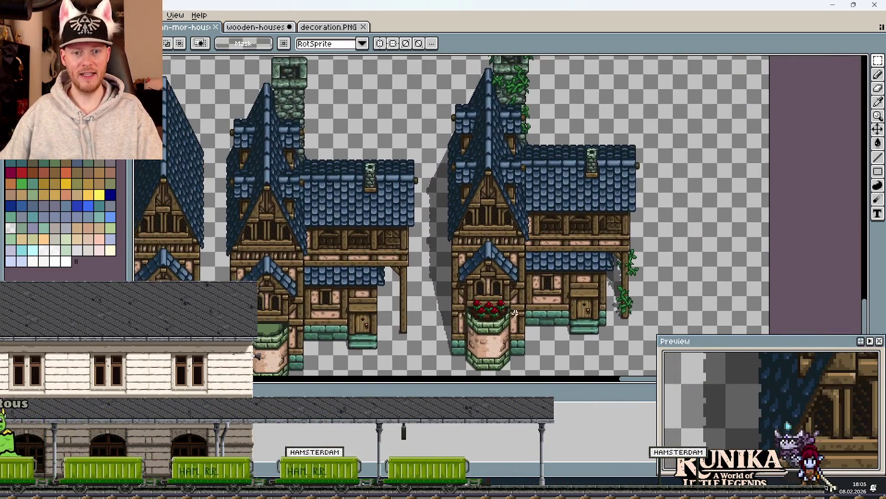
{"action": "scroll", "coordinate": [521, 229], "scroll_direction": "up", "scroll_amount": 2}
Step: Try out selections of the flower-box window, door vine and other house sections
{"action": "left_click_drag", "start_coordinate": [403, 170], "coordinate": [510, 247]}
{"action": "left_click_drag", "start_coordinate": [665, 96], "coordinate": [709, 259]}
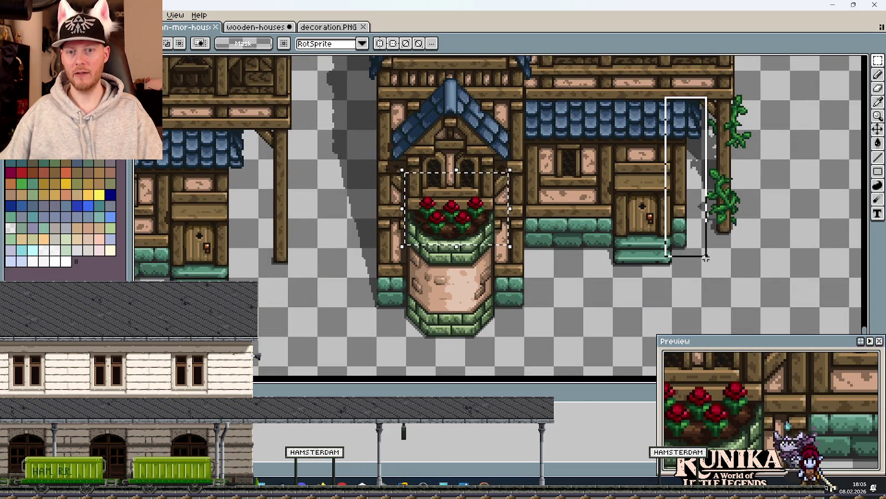
{"action": "left_click_drag", "start_coordinate": [211, 140], "coordinate": [253, 279]}
{"action": "left_click_drag", "start_coordinate": [693, 93], "coordinate": [768, 231]}
{"action": "left_click", "coordinate": [704, 144]}
{"action": "left_click_drag", "start_coordinate": [699, 157], "coordinate": [732, 156]}
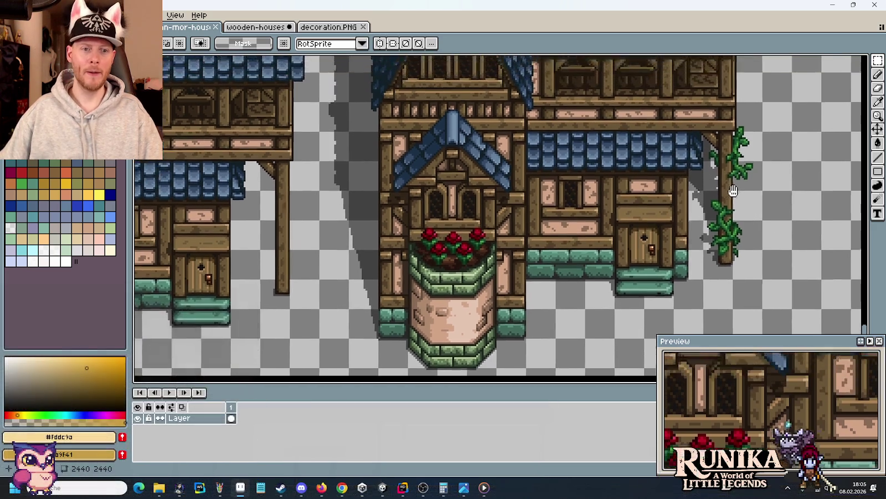
Step: Select a tall house section and the vine-covered chimney, then return to the wooden-houses sheet
{"action": "scroll", "coordinate": [499, 222], "scroll_direction": "up", "scroll_amount": 5}
{"action": "left_click_drag", "start_coordinate": [304, 132], "coordinate": [408, 321]}
{"action": "scroll", "coordinate": [555, 141], "scroll_direction": "up", "scroll_amount": 1}
{"action": "scroll", "coordinate": [549, 138], "scroll_direction": "up", "scroll_amount": 3}
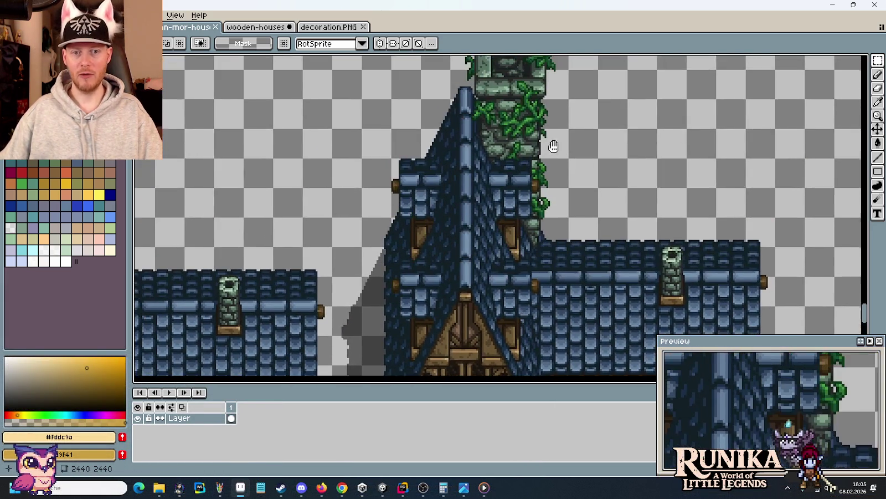
{"action": "scroll", "coordinate": [552, 143], "scroll_direction": "up", "scroll_amount": 3}
{"action": "left_click_drag", "start_coordinate": [474, 88], "coordinate": [593, 320]}
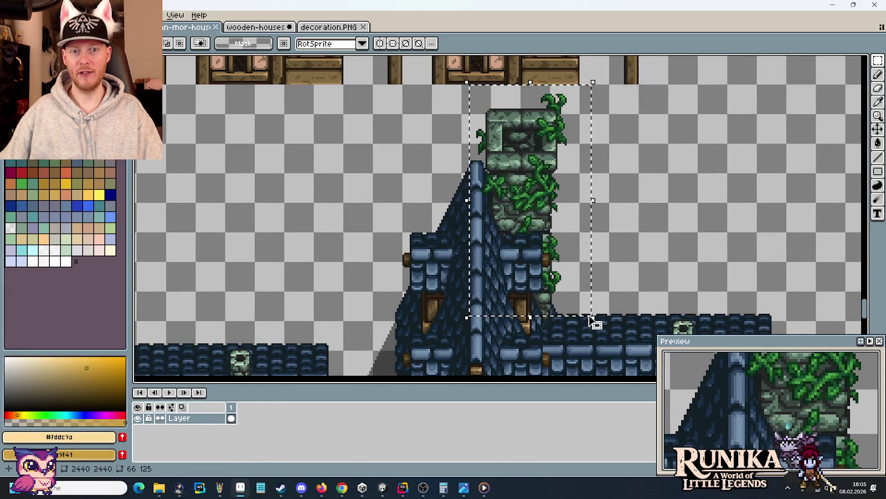
{"action": "scroll", "coordinate": [582, 313], "scroll_direction": "down", "scroll_amount": 2}
{"action": "scroll", "coordinate": [576, 241], "scroll_direction": "down", "scroll_amount": 2}
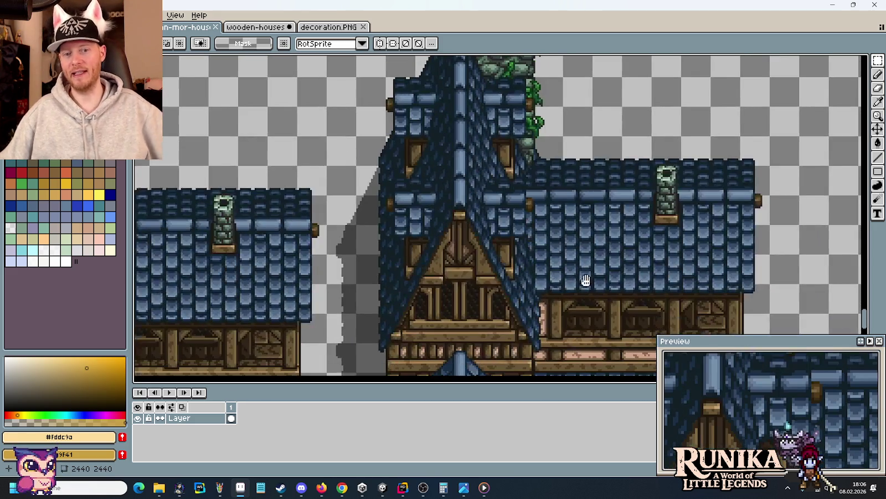
{"action": "scroll", "coordinate": [583, 281], "scroll_direction": "down", "scroll_amount": 2}
{"action": "scroll", "coordinate": [556, 242], "scroll_direction": "down", "scroll_amount": 2}
{"action": "scroll", "coordinate": [555, 222], "scroll_direction": "down", "scroll_amount": 1}
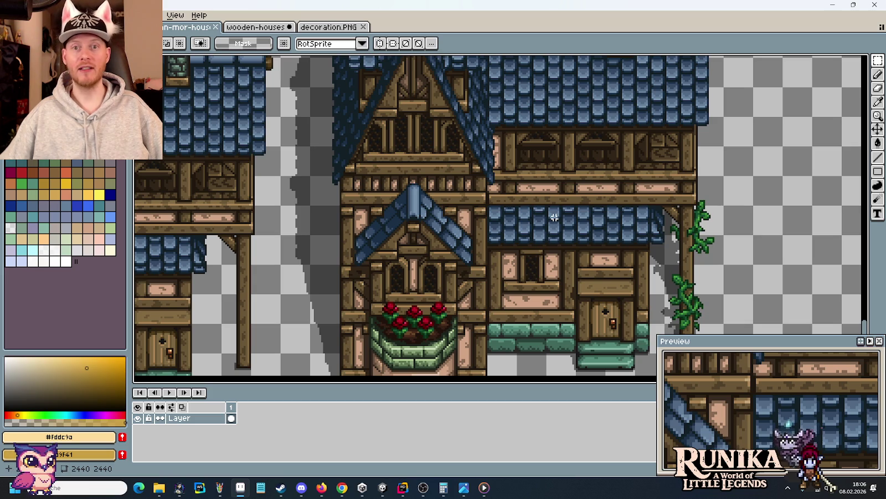
{"action": "key", "text": "ctrl+Tab"}
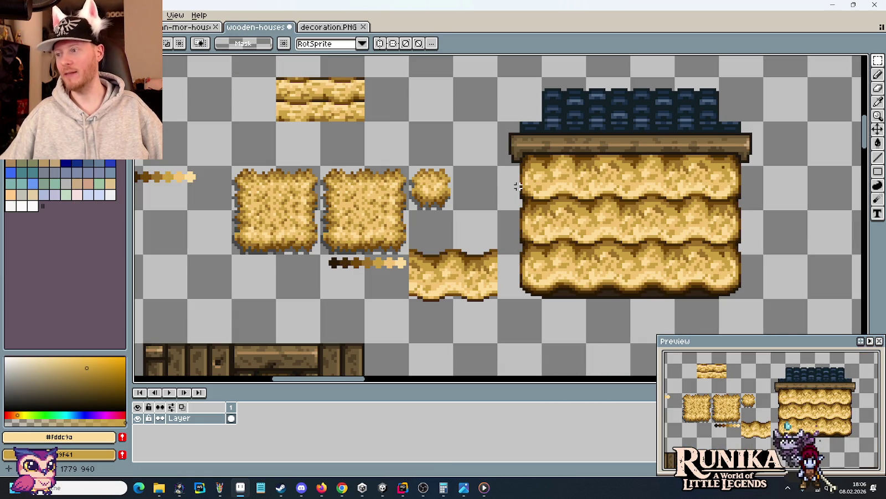
Step: Erase the small two-row hay block beneath the wide three-row straw strip
{"action": "left_click_drag", "start_coordinate": [399, 120], "coordinate": [402, 219]}
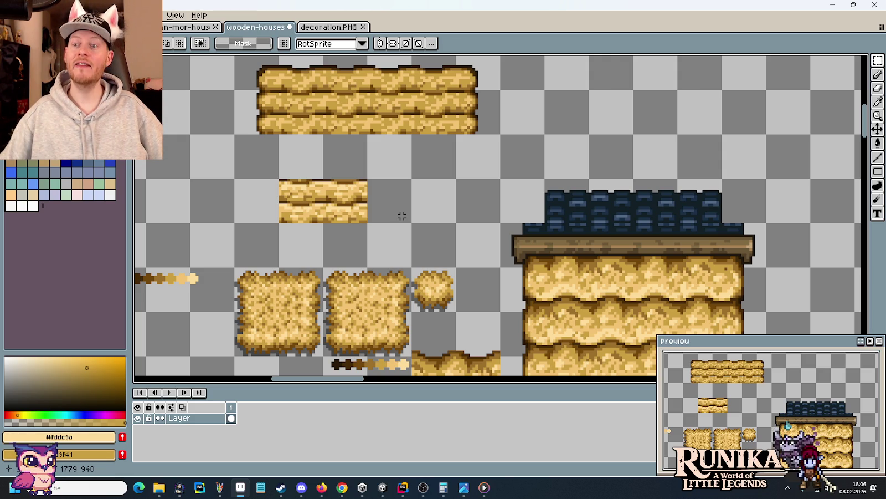
{"action": "left_click_drag", "start_coordinate": [368, 224], "coordinate": [278, 178]}
{"action": "key", "text": "Delete"}
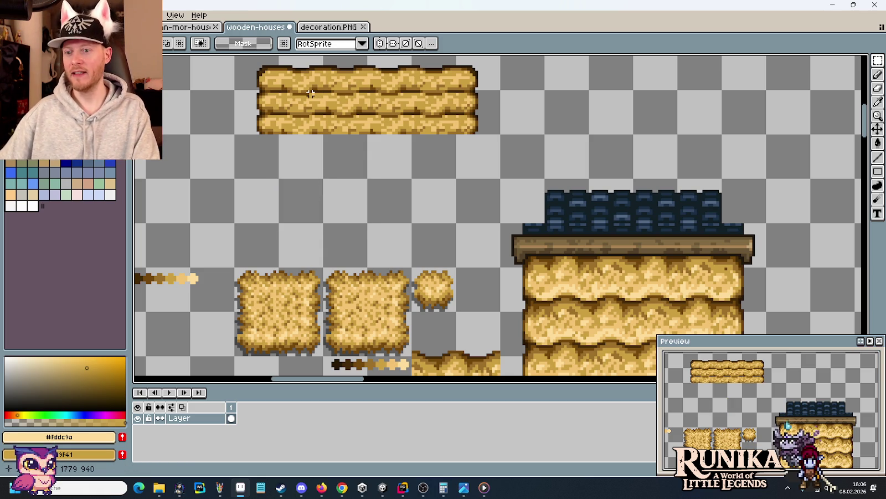
{"action": "left_click_drag", "start_coordinate": [310, 93], "coordinate": [332, 167]}
Step: Zoom into the straw strip and sample its dark brown, darker brown and mid-tan colours
{"action": "scroll", "coordinate": [327, 161], "scroll_direction": "up", "scroll_amount": 1}
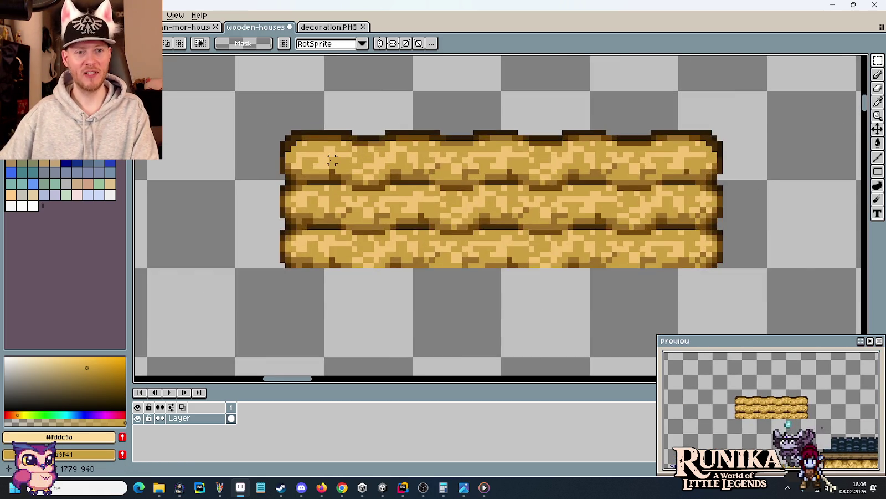
{"action": "scroll", "coordinate": [330, 160], "scroll_direction": "up", "scroll_amount": 1}
{"action": "scroll", "coordinate": [331, 161], "scroll_direction": "up", "scroll_amount": 1}
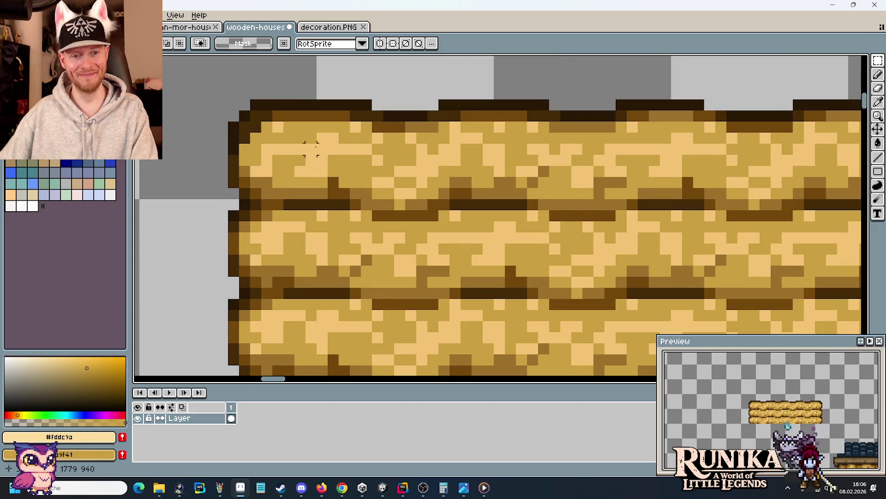
{"action": "key", "text": "b"}
{"action": "left_click", "coordinate": [402, 133], "text": "alt"}
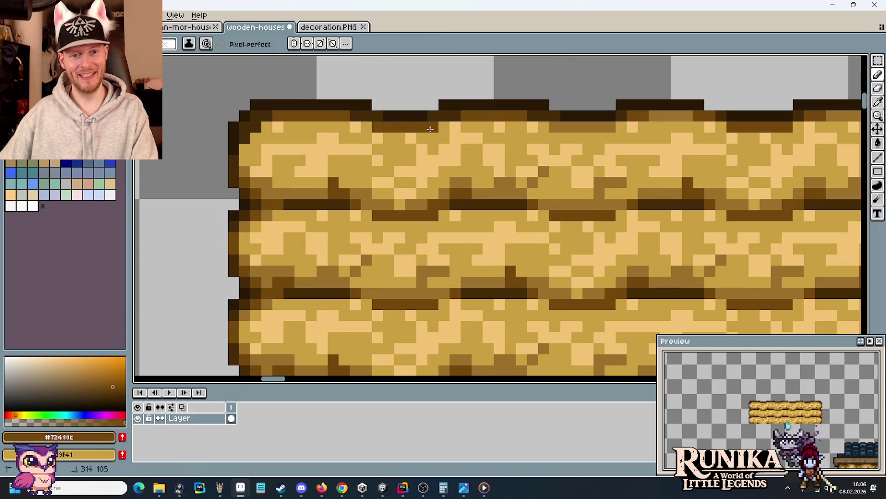
{"action": "left_click", "coordinate": [624, 114], "text": "alt"}
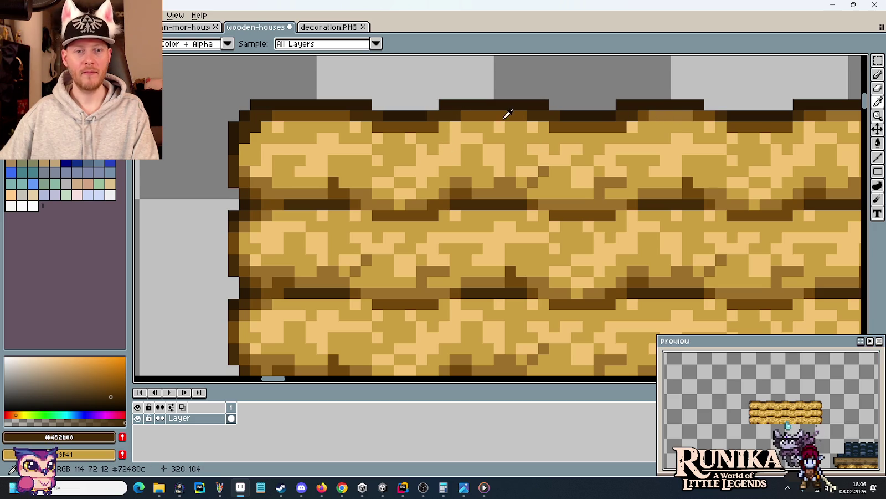
{"action": "left_click", "coordinate": [672, 109], "text": "alt"}
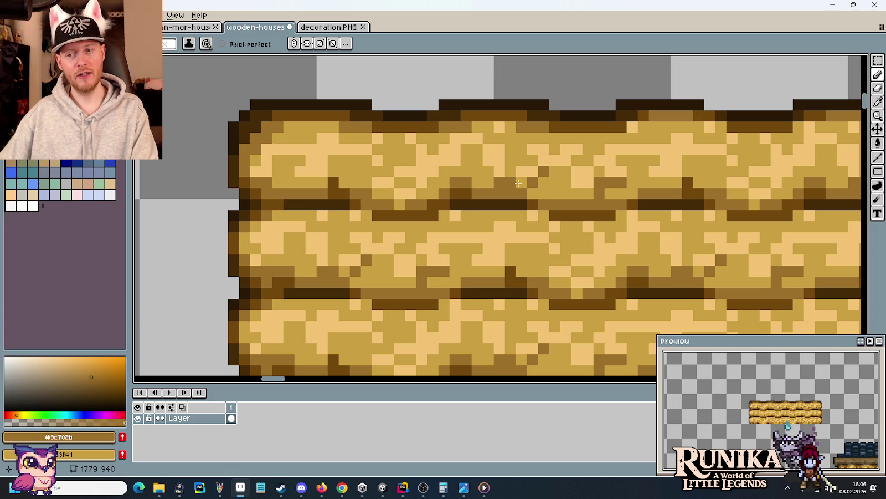
{"action": "scroll", "coordinate": [559, 173], "scroll_direction": "right", "scroll_amount": 2}
{"action": "scroll", "coordinate": [553, 166], "scroll_direction": "right", "scroll_amount": 2}
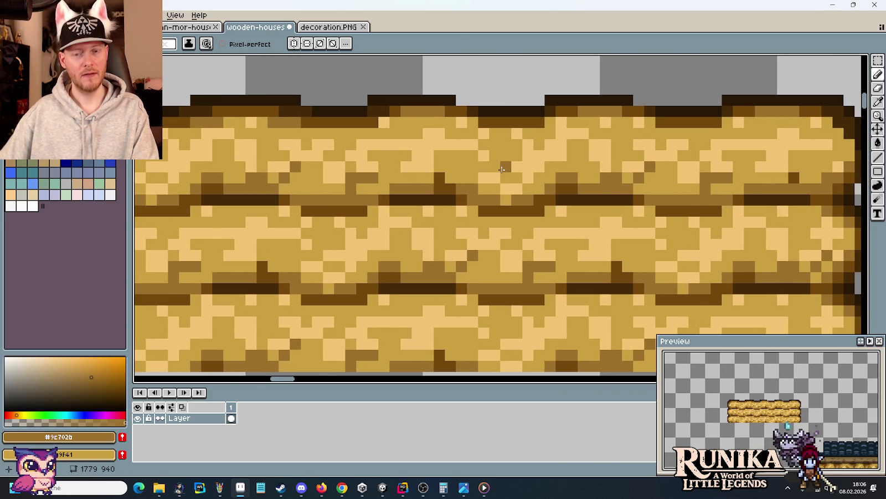
{"action": "scroll", "coordinate": [502, 169], "scroll_direction": "down", "scroll_amount": 1}
{"action": "scroll", "coordinate": [459, 184], "scroll_direction": "left", "scroll_amount": 1}
{"action": "scroll", "coordinate": [477, 187], "scroll_direction": "left", "scroll_amount": 1}
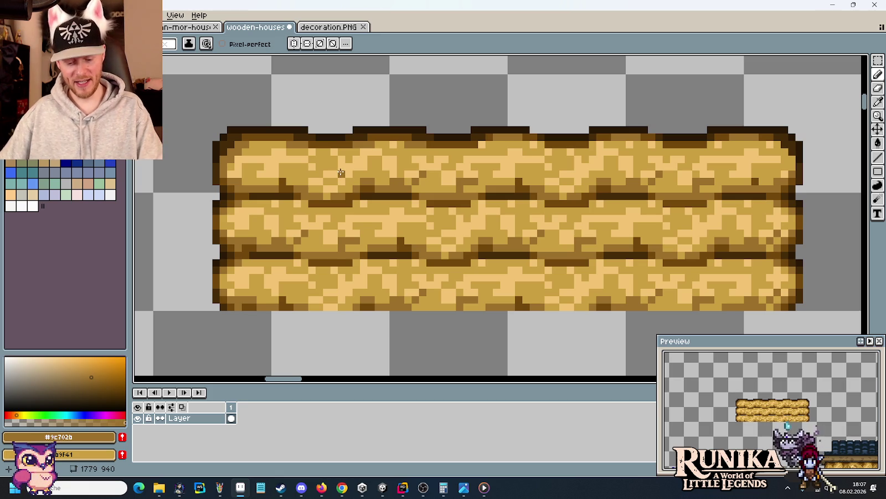
{"action": "scroll", "coordinate": [344, 161], "scroll_direction": "up", "scroll_amount": 1}
{"action": "scroll", "coordinate": [352, 141], "scroll_direction": "up", "scroll_amount": 1}
Step: Alternate light and mid straw tans, painting a light pixel into the dark plank line
{"action": "key", "text": "i"}
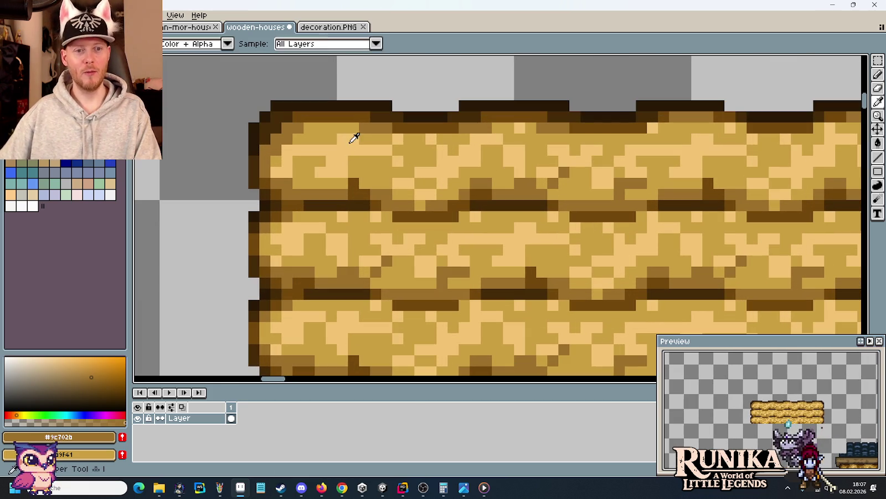
{"action": "left_click", "coordinate": [354, 139]}
{"action": "key", "text": "b"}
{"action": "left_click", "coordinate": [346, 166], "text": "alt"}
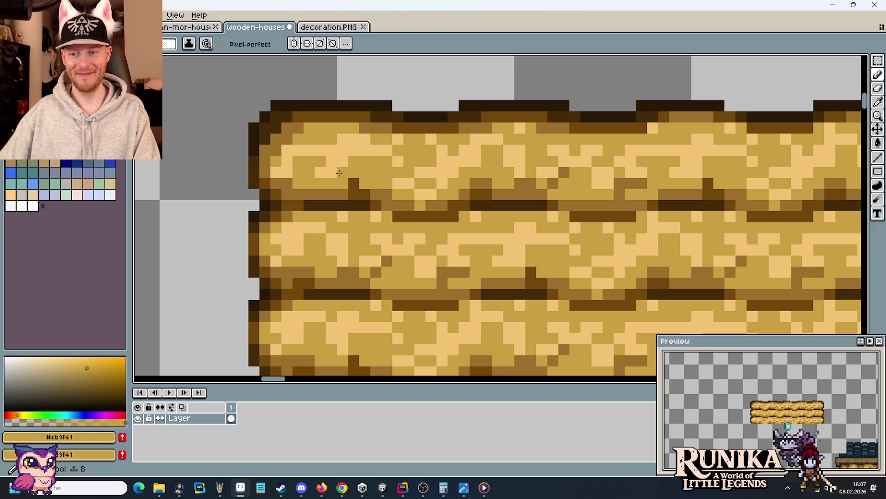
{"action": "left_click", "coordinate": [344, 144], "text": "alt"}
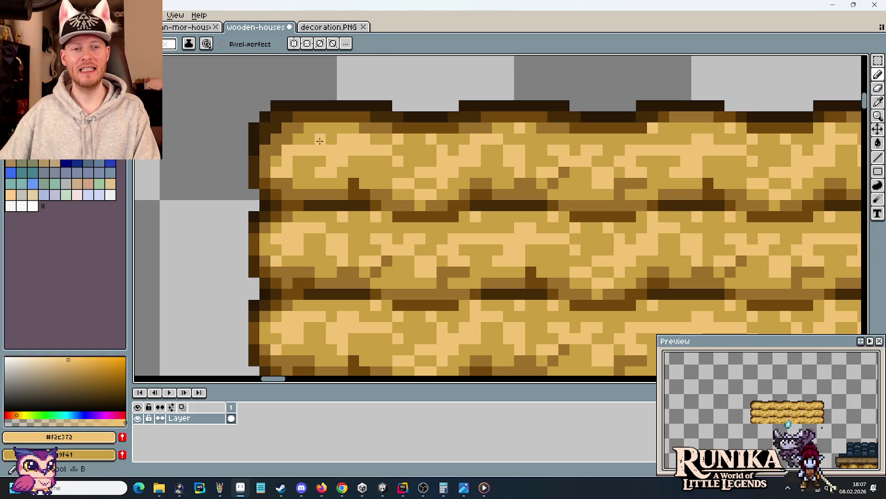
{"action": "left_click", "coordinate": [352, 141], "text": "alt"}
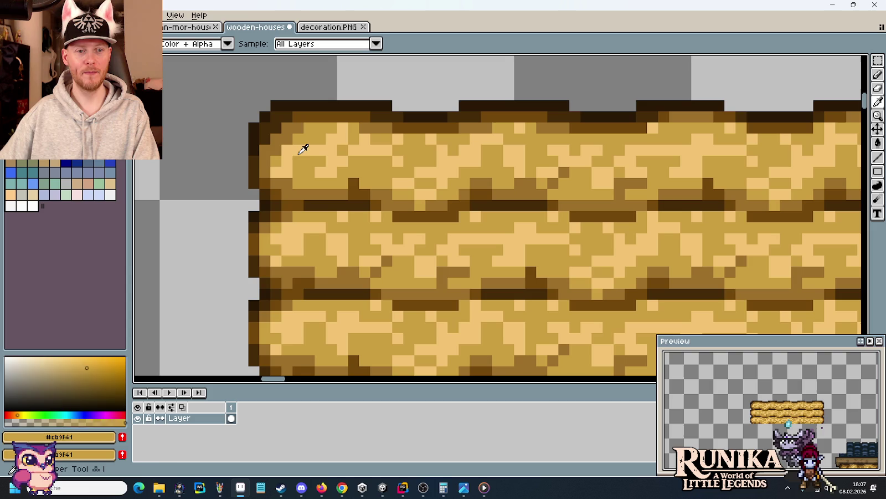
{"action": "left_click", "coordinate": [302, 150], "text": "alt"}
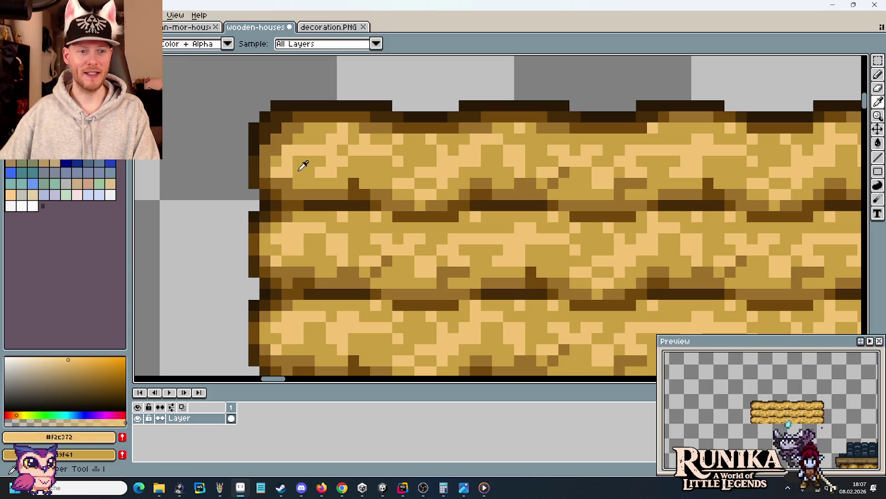
{"action": "left_click", "coordinate": [289, 169], "text": "alt"}
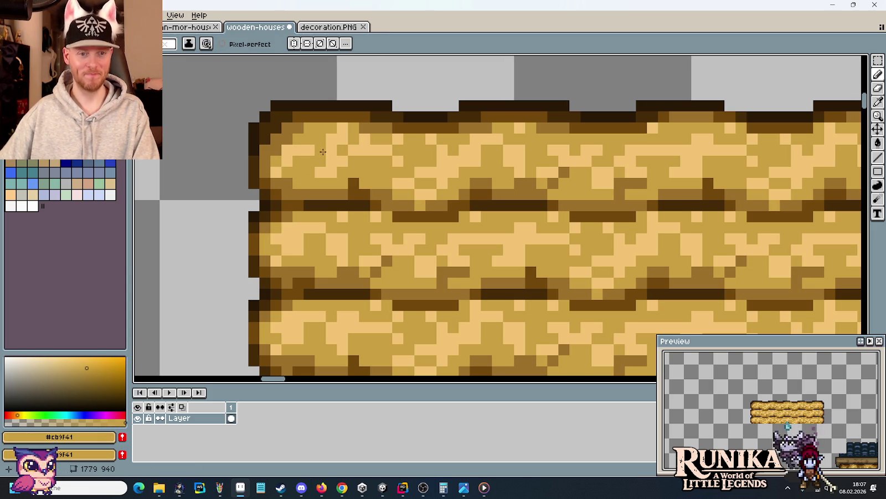
{"action": "left_click", "coordinate": [332, 143], "text": "alt"}
{"action": "left_click", "coordinate": [350, 206]}
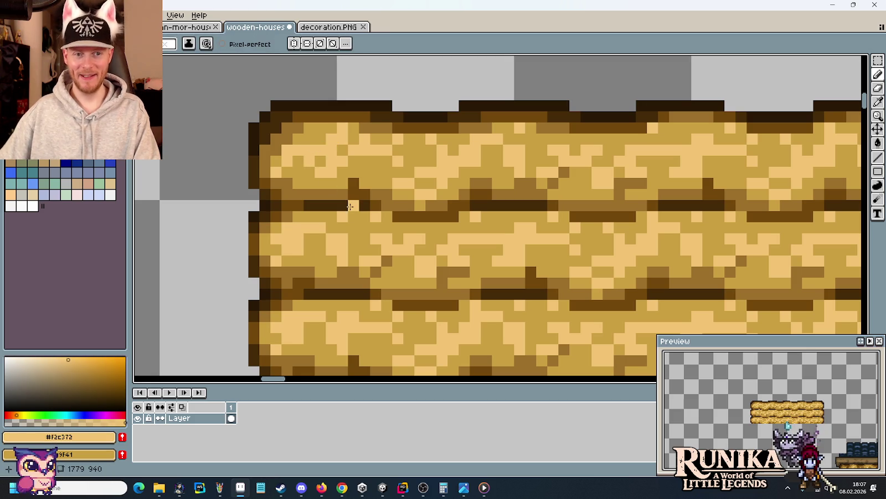
Step: Lighten another pixel on the dark stripe and re-sample the light and mid straw tans
{"action": "left_click", "coordinate": [327, 152], "text": "alt"}
{"action": "left_click", "coordinate": [333, 143], "text": "alt"}
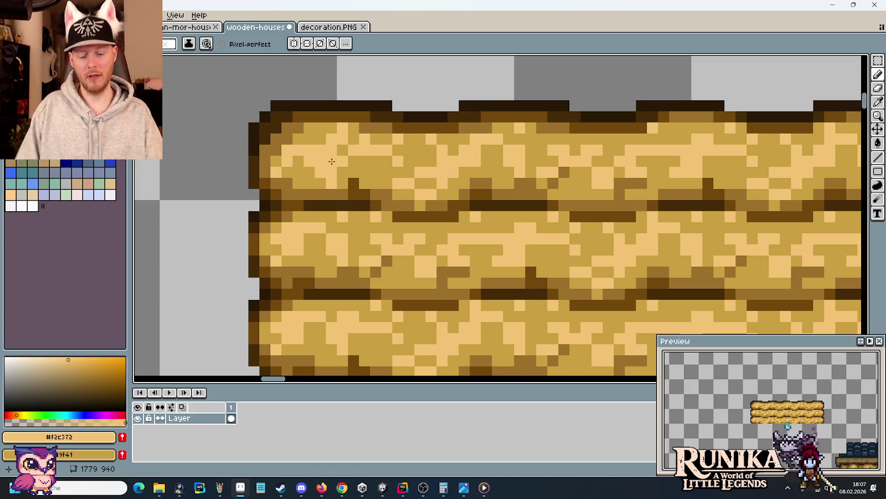
{"action": "left_click", "coordinate": [392, 210]}
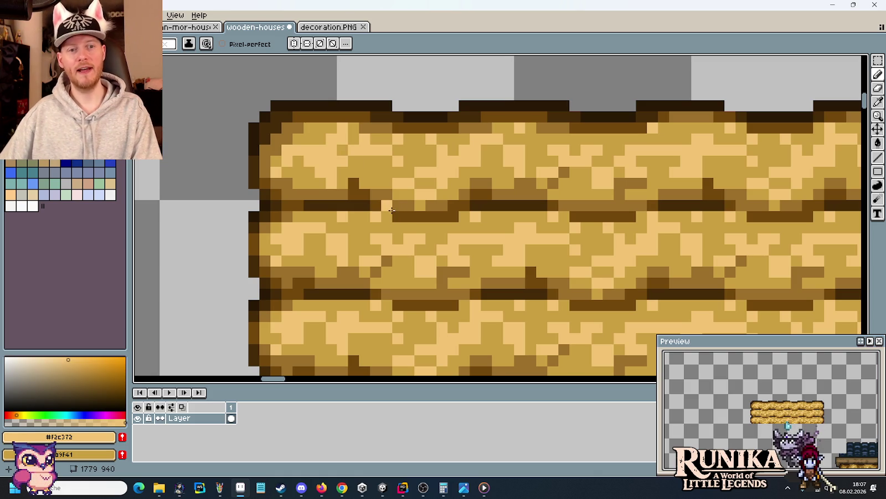
{"action": "left_click", "coordinate": [337, 182], "text": "alt"}
{"action": "left_click", "coordinate": [317, 182], "text": "alt"}
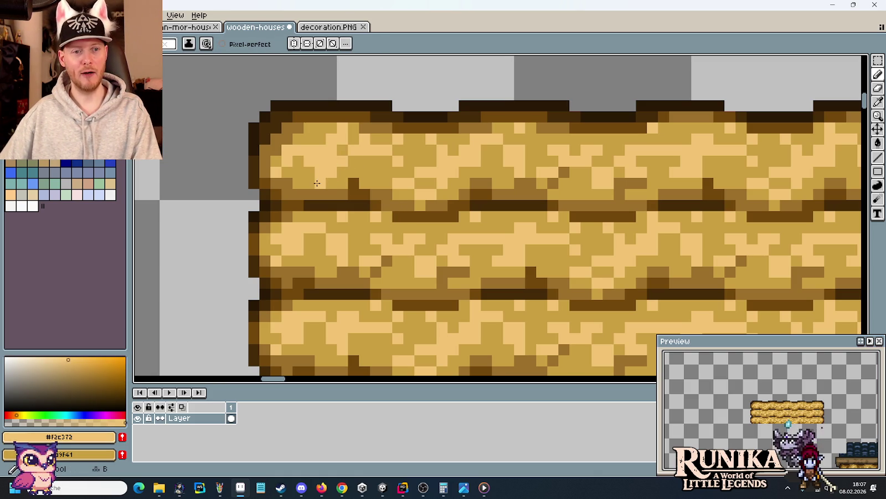
{"action": "key", "text": "alt"}
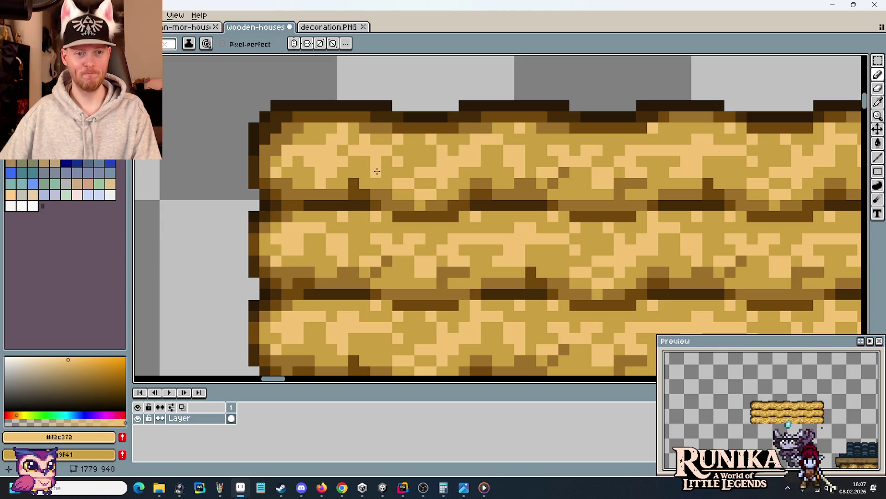
{"action": "key", "text": "alt"}
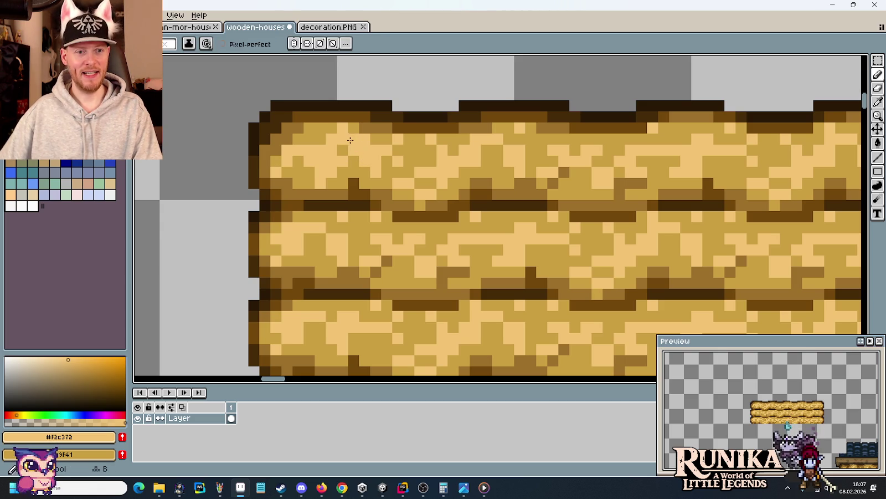
{"action": "left_click", "coordinate": [349, 147], "text": "alt"}
{"action": "left_click", "coordinate": [355, 149], "text": "alt"}
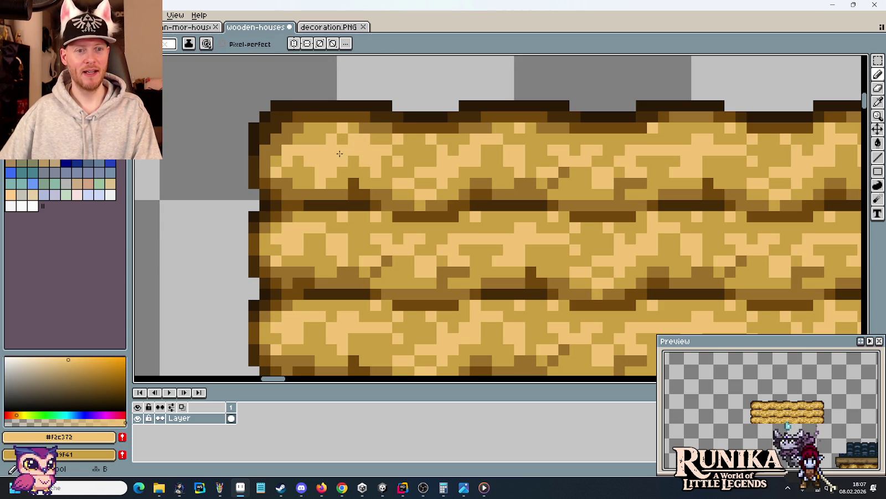
{"action": "left_click", "coordinate": [326, 136], "text": "alt"}
{"action": "scroll", "coordinate": [356, 187], "scroll_direction": "down", "scroll_amount": 3}
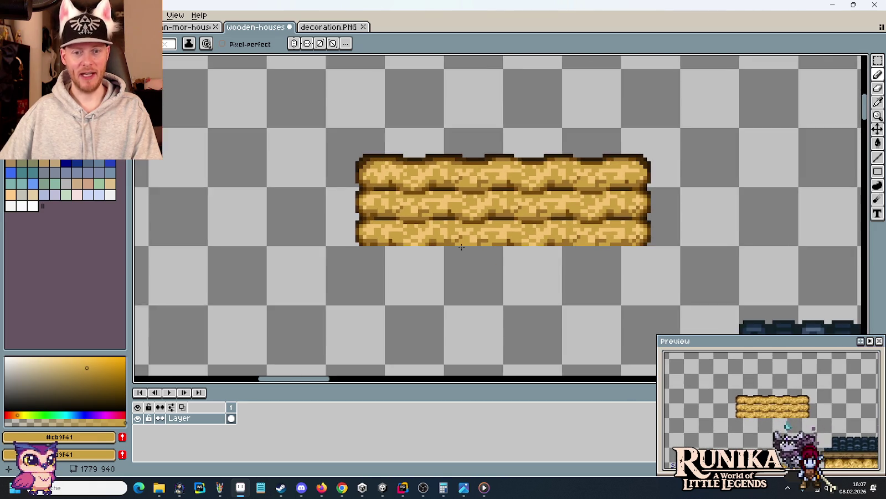
Step: Take the pale straw colour from the house roof and paint it onto the top row's left end
{"action": "scroll", "coordinate": [249, 67], "scroll_direction": "up", "scroll_amount": 3}
{"action": "left_click", "coordinate": [497, 232], "text": "alt"}
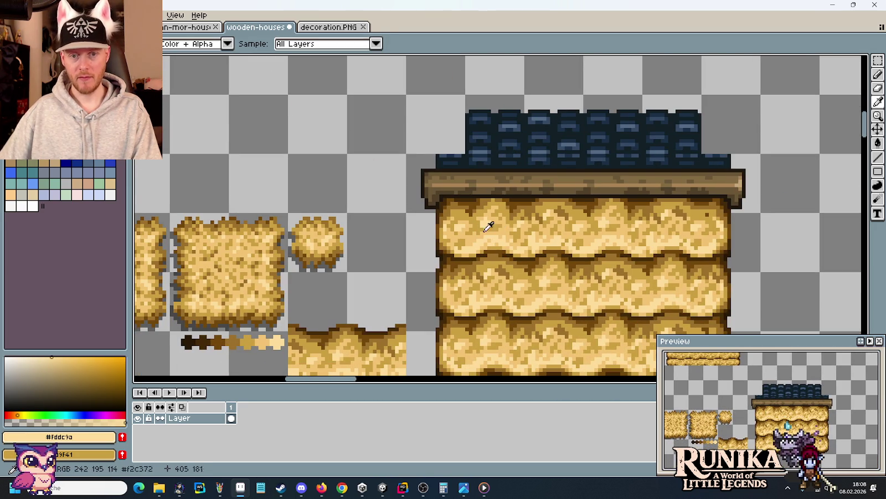
{"action": "left_click_drag", "start_coordinate": [331, 147], "coordinate": [425, 228]}
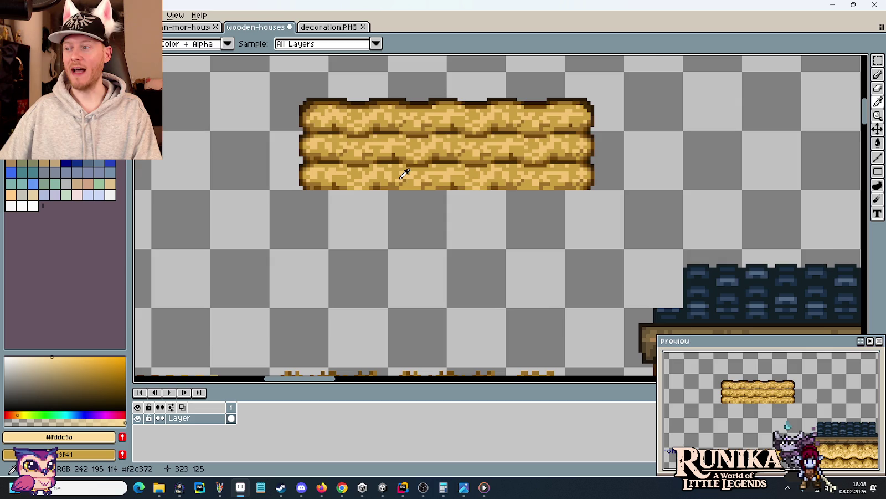
{"action": "scroll", "coordinate": [388, 166], "scroll_direction": "up", "scroll_amount": 1}
{"action": "scroll", "coordinate": [344, 163], "scroll_direction": "up", "scroll_amount": 1}
{"action": "scroll", "coordinate": [360, 169], "scroll_direction": "up", "scroll_amount": 2}
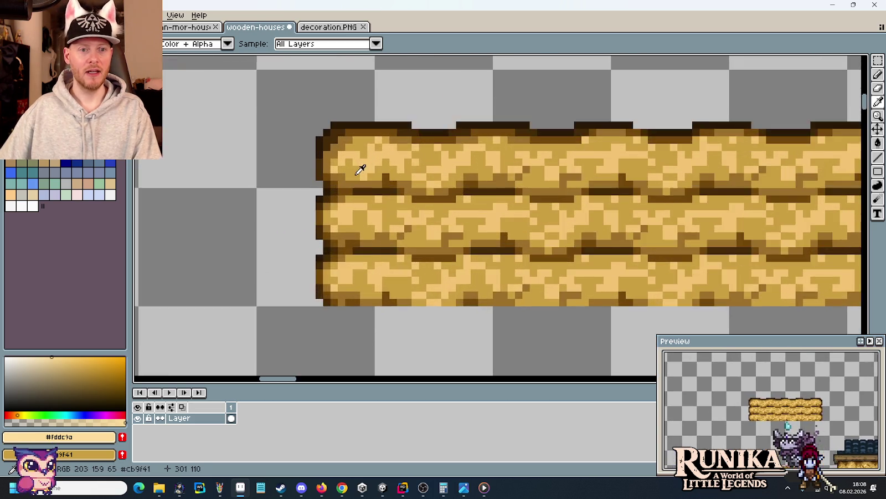
{"action": "scroll", "coordinate": [360, 169], "scroll_direction": "up", "scroll_amount": 1}
{"action": "key", "text": "b"}
{"action": "left_click", "coordinate": [379, 143]}
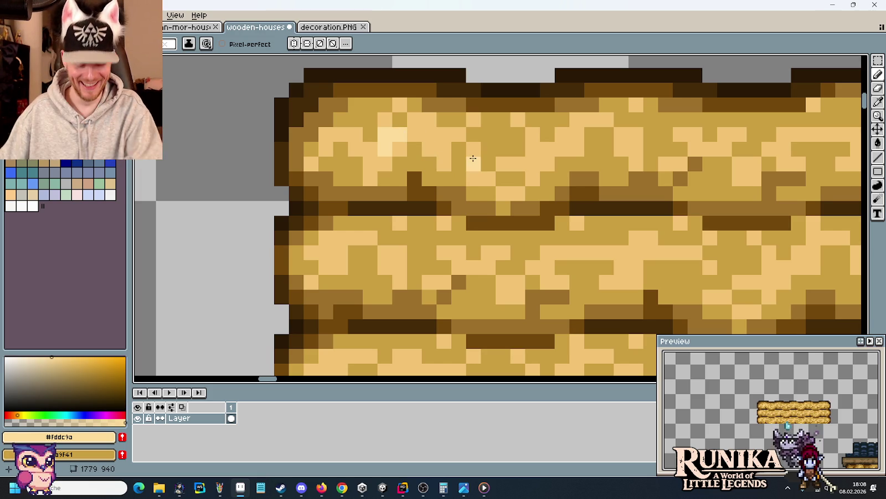
{"action": "scroll", "coordinate": [479, 157], "scroll_direction": "down", "scroll_amount": 3}
Step: Paint a light highlight pixel on the top straw row
{"action": "scroll", "coordinate": [516, 158], "scroll_direction": "up", "scroll_amount": 2}
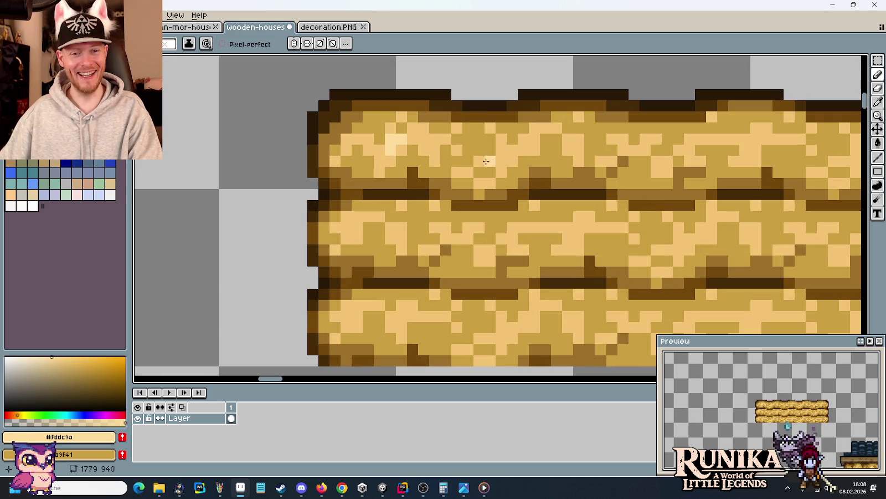
{"action": "scroll", "coordinate": [515, 163], "scroll_direction": "right", "scroll_amount": 1}
{"action": "scroll", "coordinate": [512, 142], "scroll_direction": "right", "scroll_amount": 2}
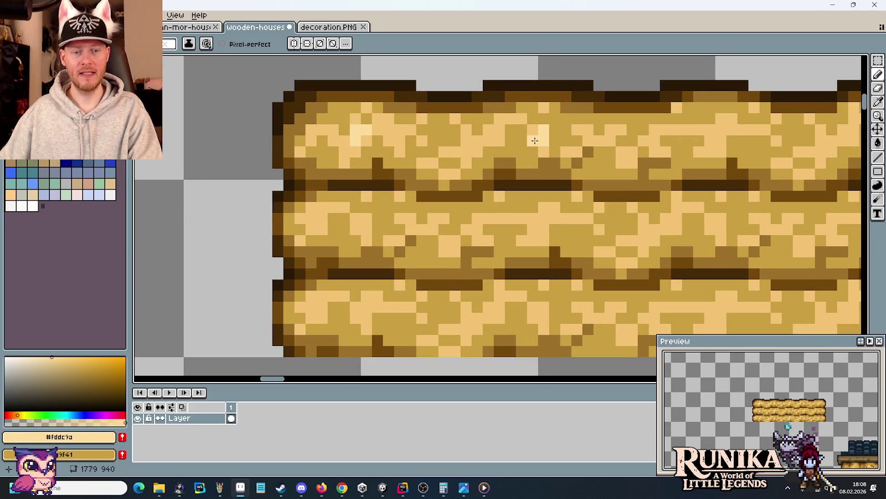
{"action": "key", "text": "g"}
{"action": "key", "text": "b"}
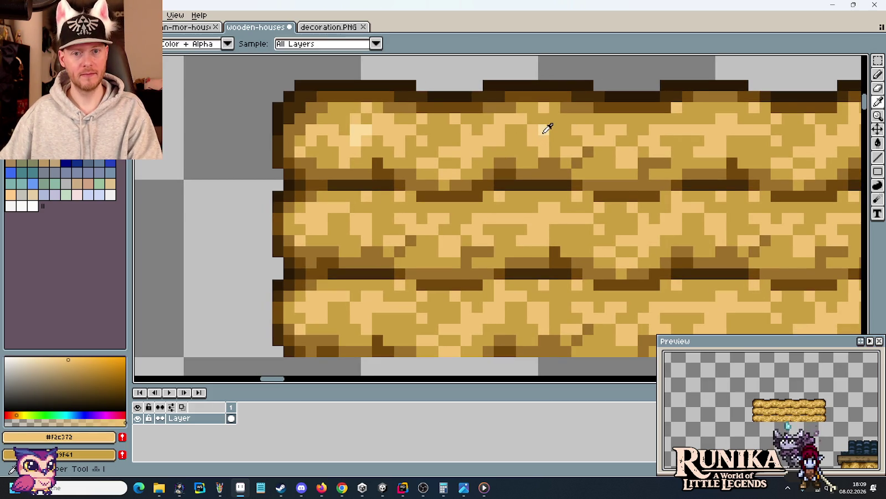
{"action": "left_click", "coordinate": [526, 141]}
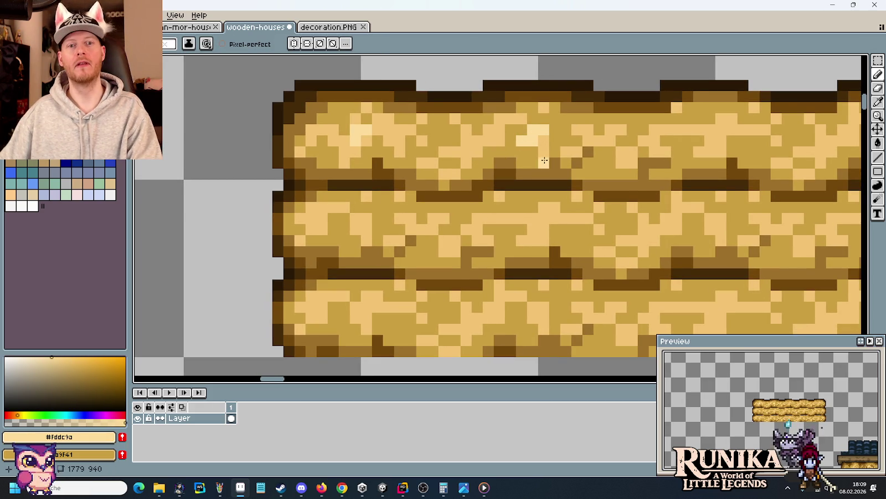
Step: Sample the mid and darker brown straw colours, then save the wooden-houses file
{"action": "left_click", "coordinate": [518, 130], "text": "alt"}
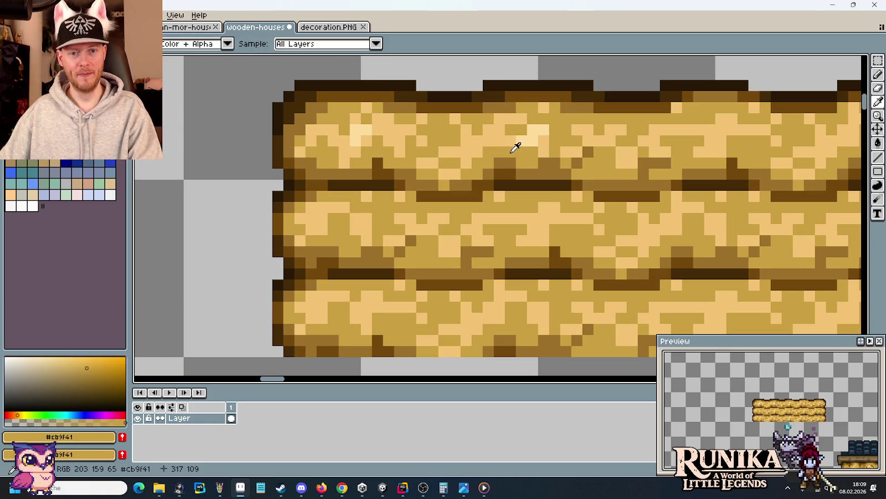
{"action": "left_click", "coordinate": [512, 134], "text": "alt"}
{"action": "left_click", "coordinate": [514, 150], "text": "alt"}
{"action": "scroll", "coordinate": [514, 155], "scroll_direction": "down", "scroll_amount": 2}
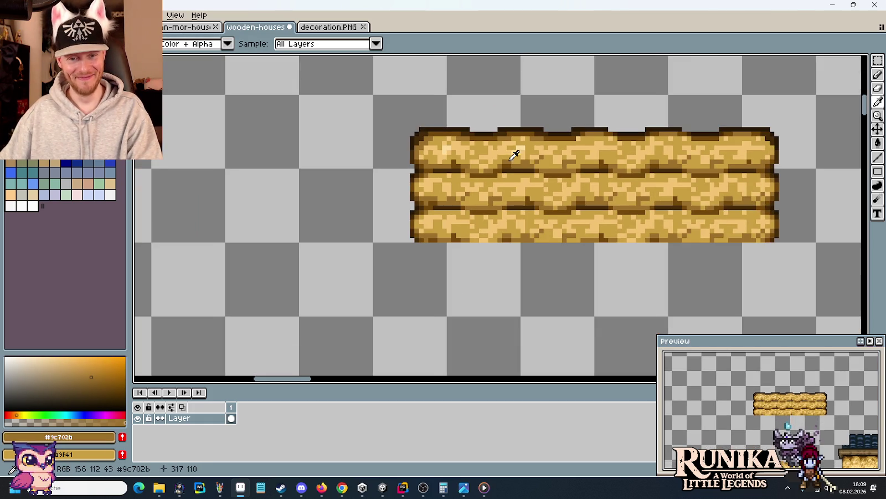
{"action": "scroll", "coordinate": [482, 171], "scroll_direction": "right", "scroll_amount": 3}
{"action": "key", "text": "ctrl+s"}
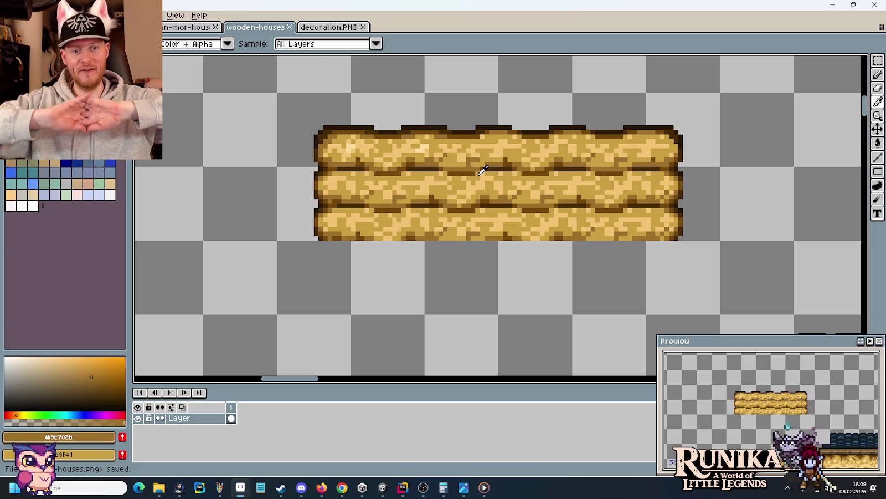
{"action": "scroll", "coordinate": [490, 170], "scroll_direction": "down", "scroll_amount": 2}
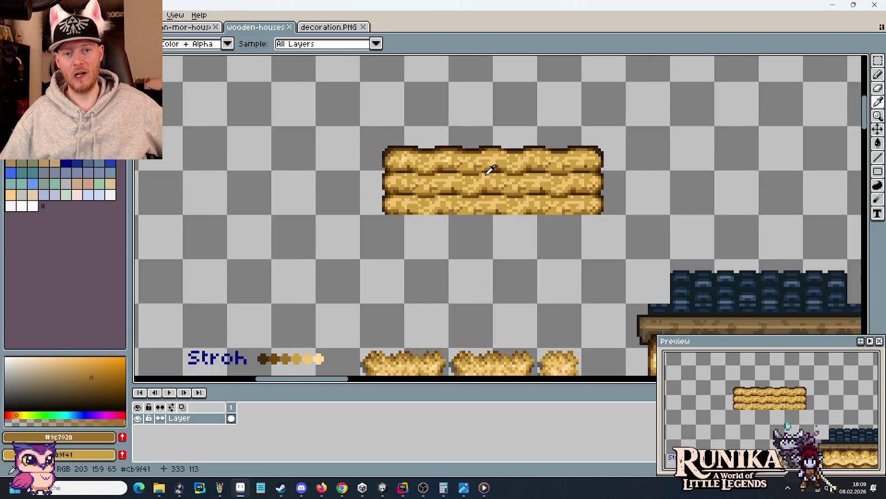
Step: Zoom out and pan over the finished straw tiles and wooden house sprites
{"action": "scroll", "coordinate": [490, 170], "scroll_direction": "down", "scroll_amount": 2}
{"action": "scroll", "coordinate": [504, 204], "scroll_direction": "down", "scroll_amount": 1}
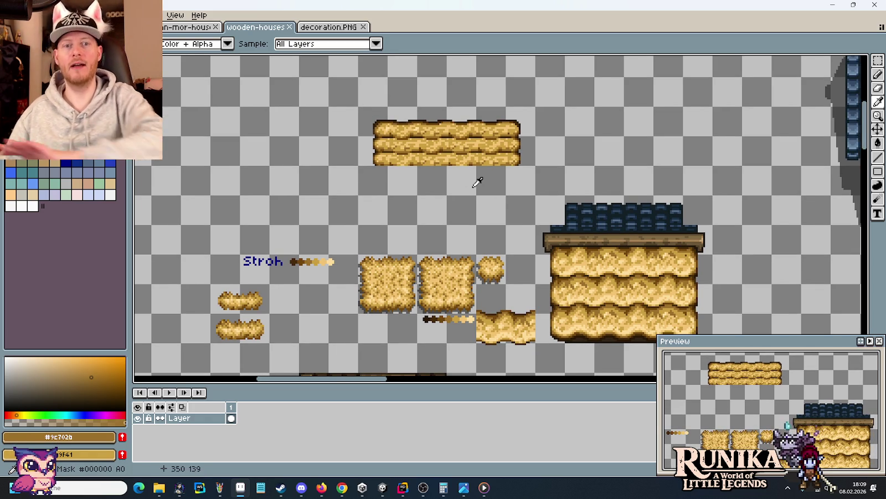
{"action": "left_click_drag", "start_coordinate": [535, 255], "coordinate": [447, 154]}
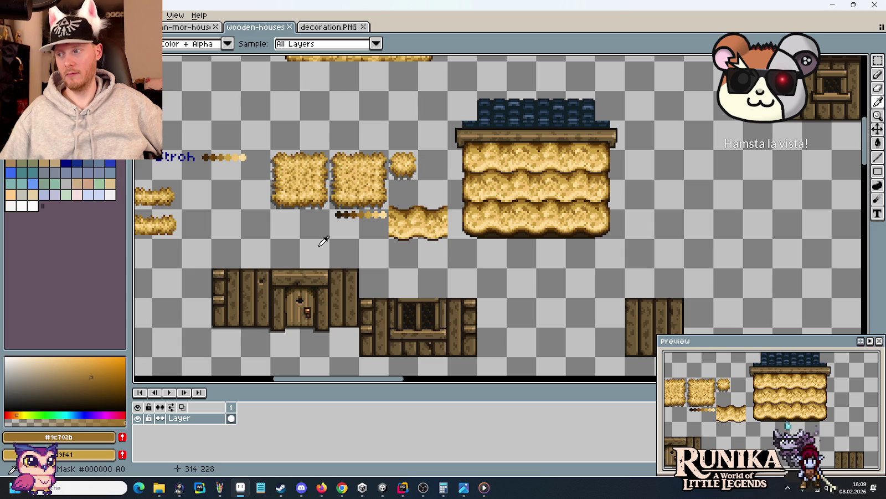
Step: Move to the Unity editor and pan across the map scene's crop plots and cliffs
{"action": "left_click", "coordinate": [382, 487]}
{"action": "mouse_move", "coordinate": [473, 204]}
{"action": "left_mouse_down"}
{"action": "mouse_move", "coordinate": [428, 133]}
{"action": "mouse_move", "coordinate": [569, 247]}
{"action": "left_mouse_up"}
{"action": "scroll", "coordinate": [397, 198], "scroll_direction": "up", "scroll_amount": 1}
{"action": "scroll", "coordinate": [396, 199], "scroll_direction": "up", "scroll_amount": 2}
{"action": "scroll", "coordinate": [397, 198], "scroll_direction": "up", "scroll_amount": 3}
{"action": "left_click_drag", "start_coordinate": [457, 154], "coordinate": [357, 163]}
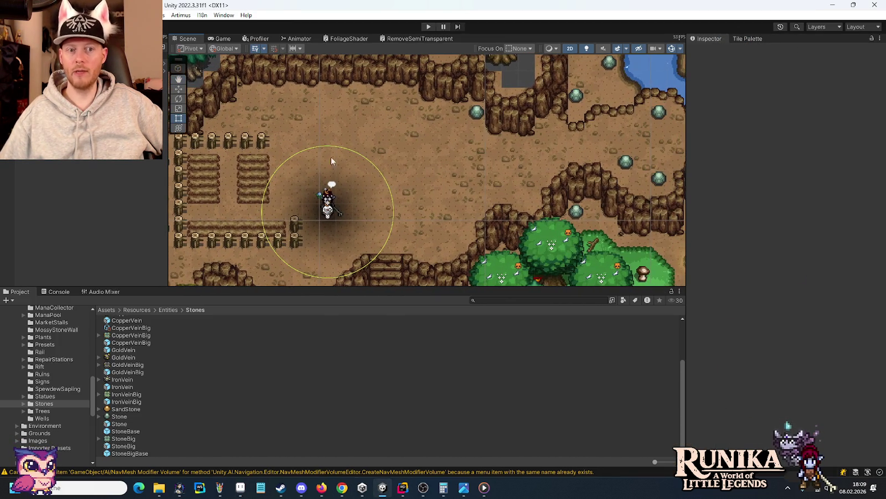
{"action": "mouse_move", "coordinate": [568, 191]}
{"action": "left_mouse_down"}
{"action": "mouse_move", "coordinate": [264, 63]}
{"action": "mouse_move", "coordinate": [491, 244]}
{"action": "left_mouse_up"}
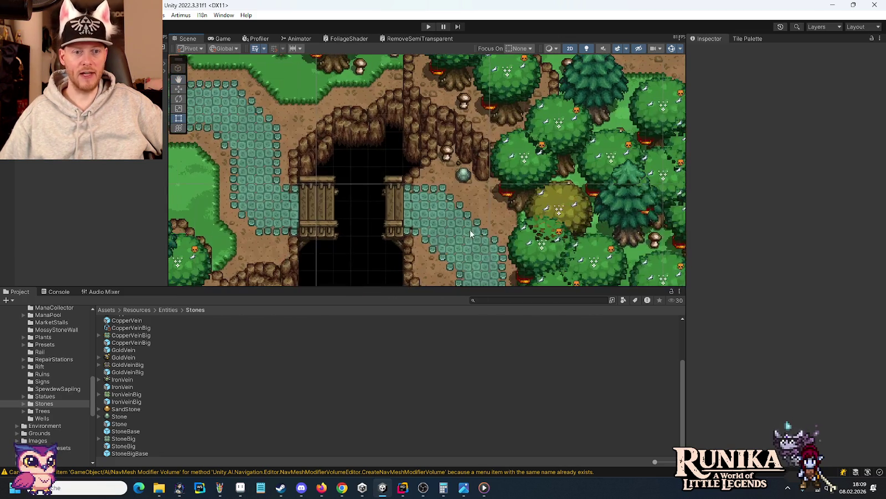
{"action": "left_click_drag", "start_coordinate": [491, 244], "coordinate": [427, 109]}
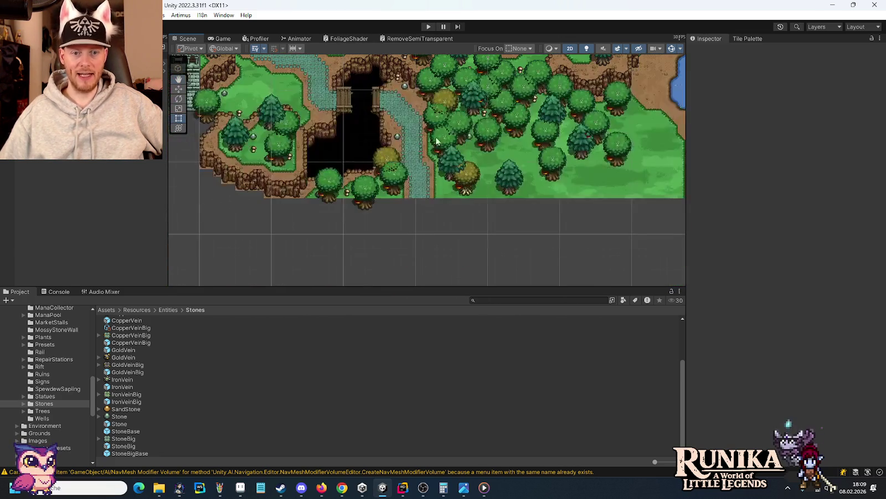
{"action": "left_click_drag", "start_coordinate": [490, 229], "coordinate": [507, 209]}
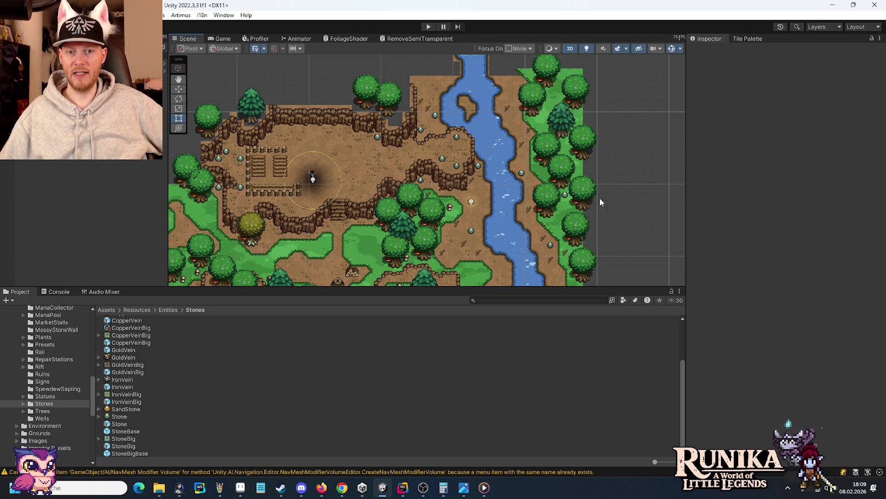
{"action": "left_click_drag", "start_coordinate": [351, 229], "coordinate": [652, 154]}
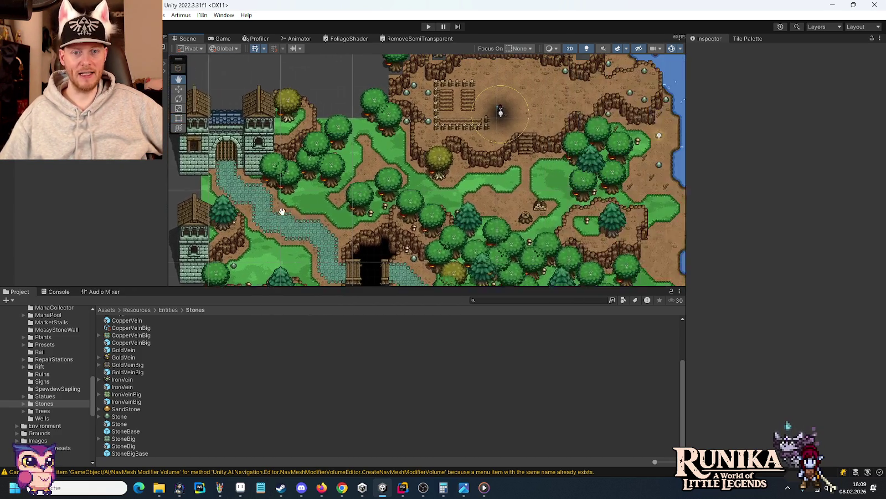
{"action": "left_click_drag", "start_coordinate": [282, 181], "coordinate": [477, 153]}
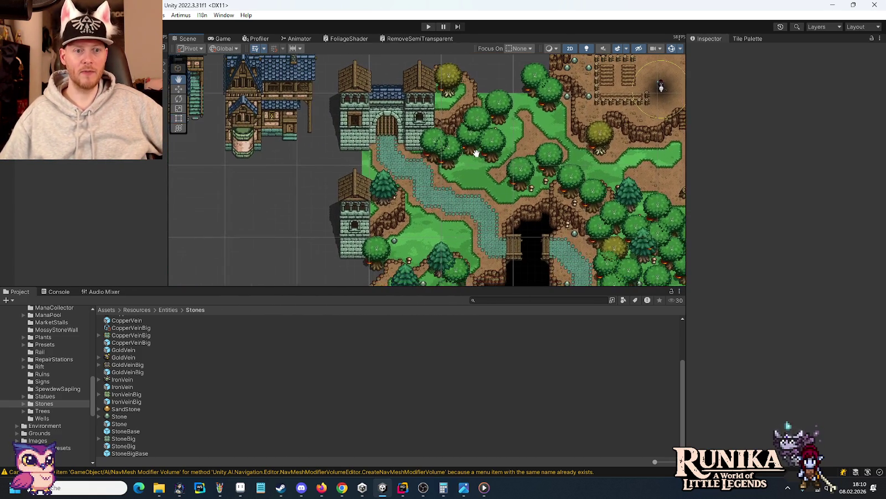
{"action": "mouse_move", "coordinate": [546, 161]}
{"action": "left_mouse_down"}
{"action": "mouse_move", "coordinate": [356, 118]}
{"action": "mouse_move", "coordinate": [279, 229]}
{"action": "left_mouse_up"}
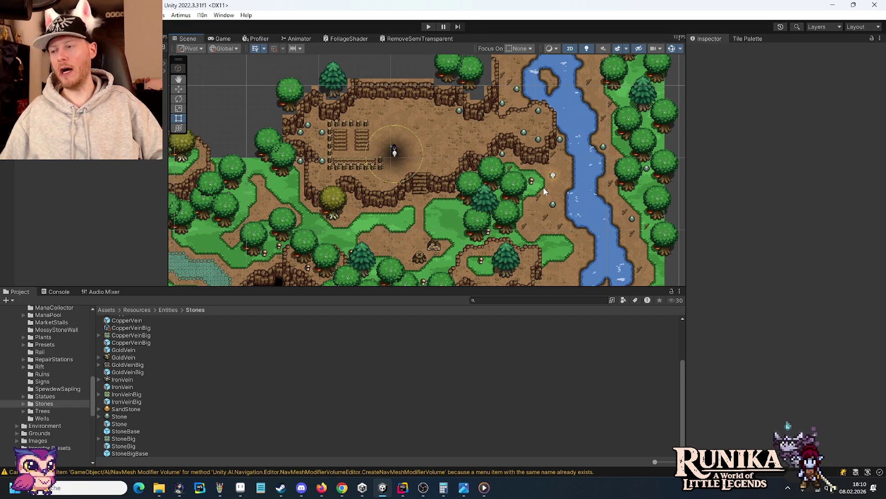
{"action": "left_click_drag", "start_coordinate": [307, 138], "coordinate": [495, 199]}
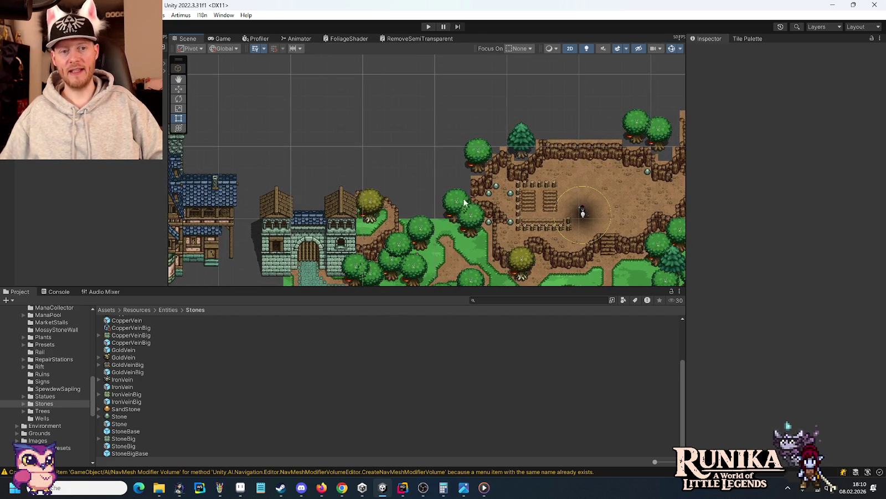
{"action": "mouse_move", "coordinate": [278, 229]}
{"action": "left_mouse_down"}
{"action": "mouse_move", "coordinate": [501, 144]}
{"action": "mouse_move", "coordinate": [547, 175]}
{"action": "left_mouse_up"}
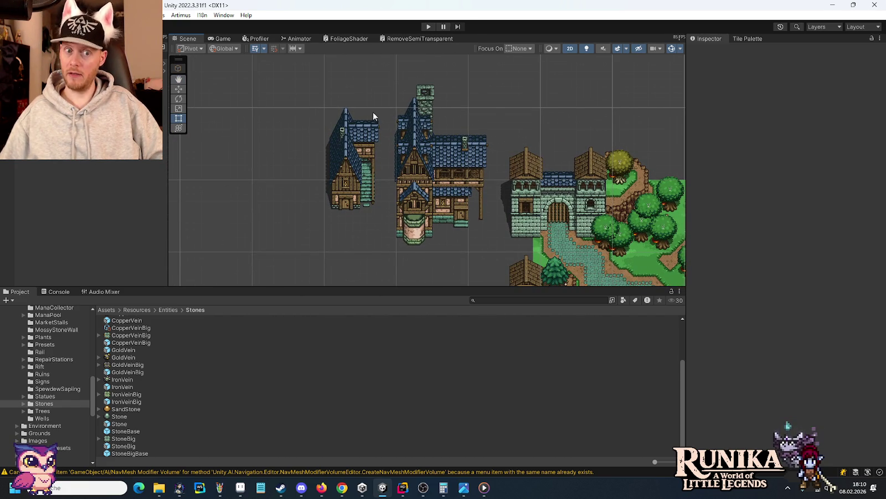
{"action": "left_click_drag", "start_coordinate": [594, 200], "coordinate": [434, 180]}
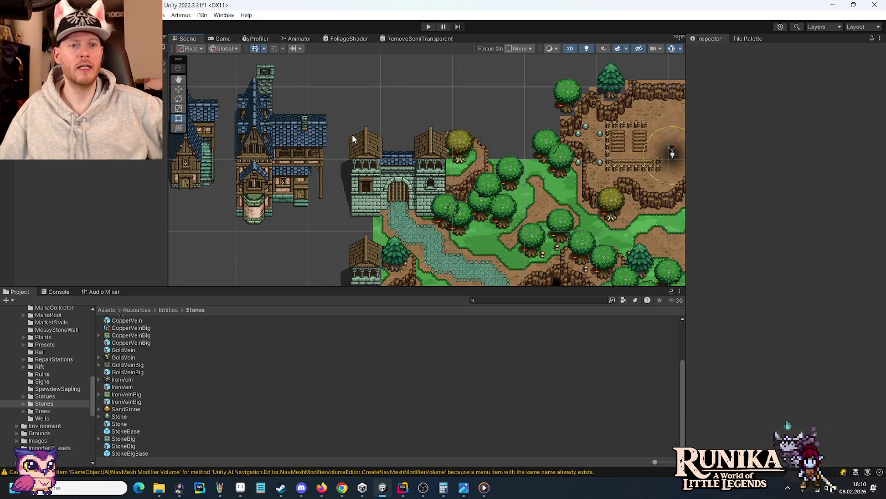
{"action": "mouse_move", "coordinate": [486, 120]}
{"action": "left_mouse_down"}
{"action": "mouse_move", "coordinate": [339, 195]}
{"action": "mouse_move", "coordinate": [315, 190]}
{"action": "mouse_move", "coordinate": [360, 135]}
{"action": "mouse_move", "coordinate": [369, 130]}
{"action": "mouse_move", "coordinate": [352, 222]}
{"action": "left_mouse_up"}
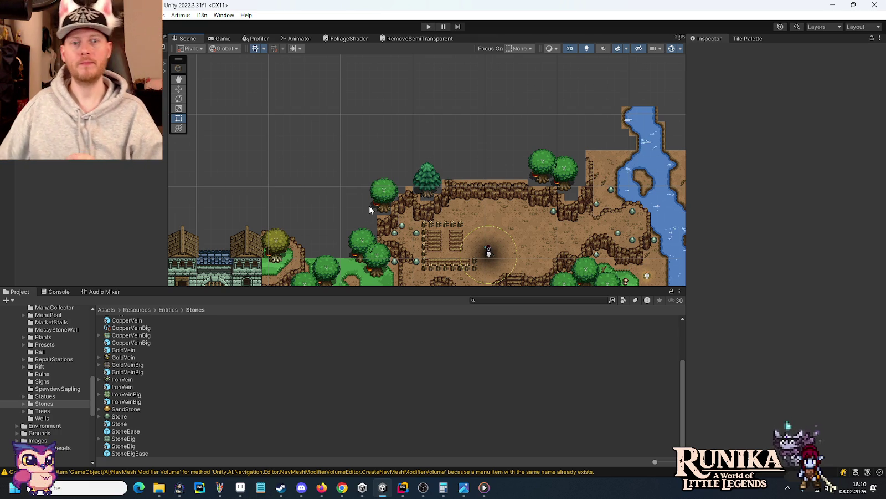
{"action": "left_click_drag", "start_coordinate": [398, 233], "coordinate": [410, 124]}
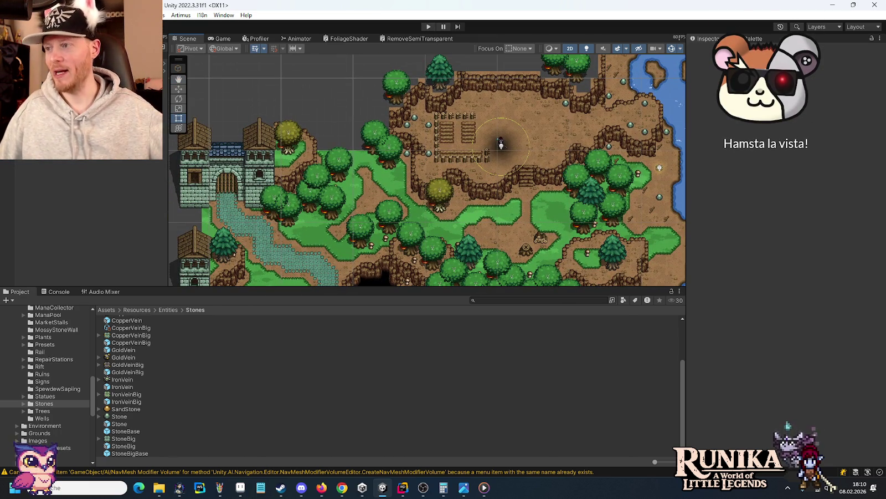
{"action": "key", "text": "alt+Tab"}
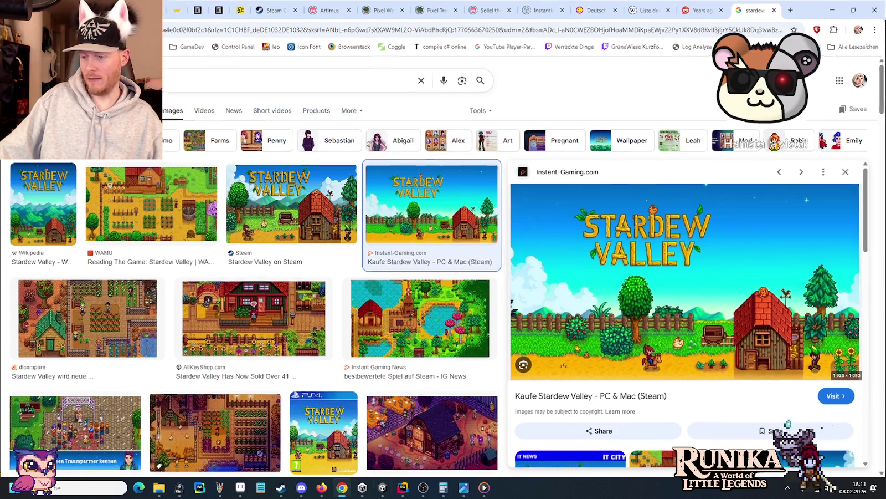
{"action": "key", "text": "alt+Tab"}
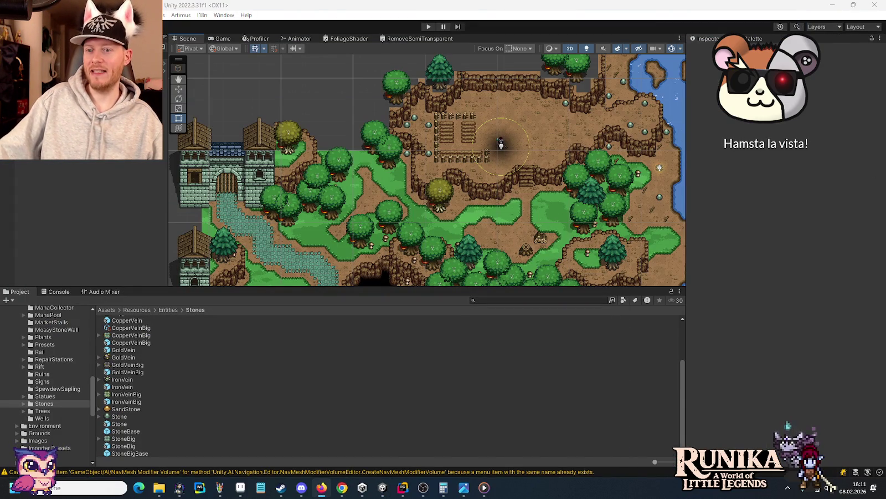